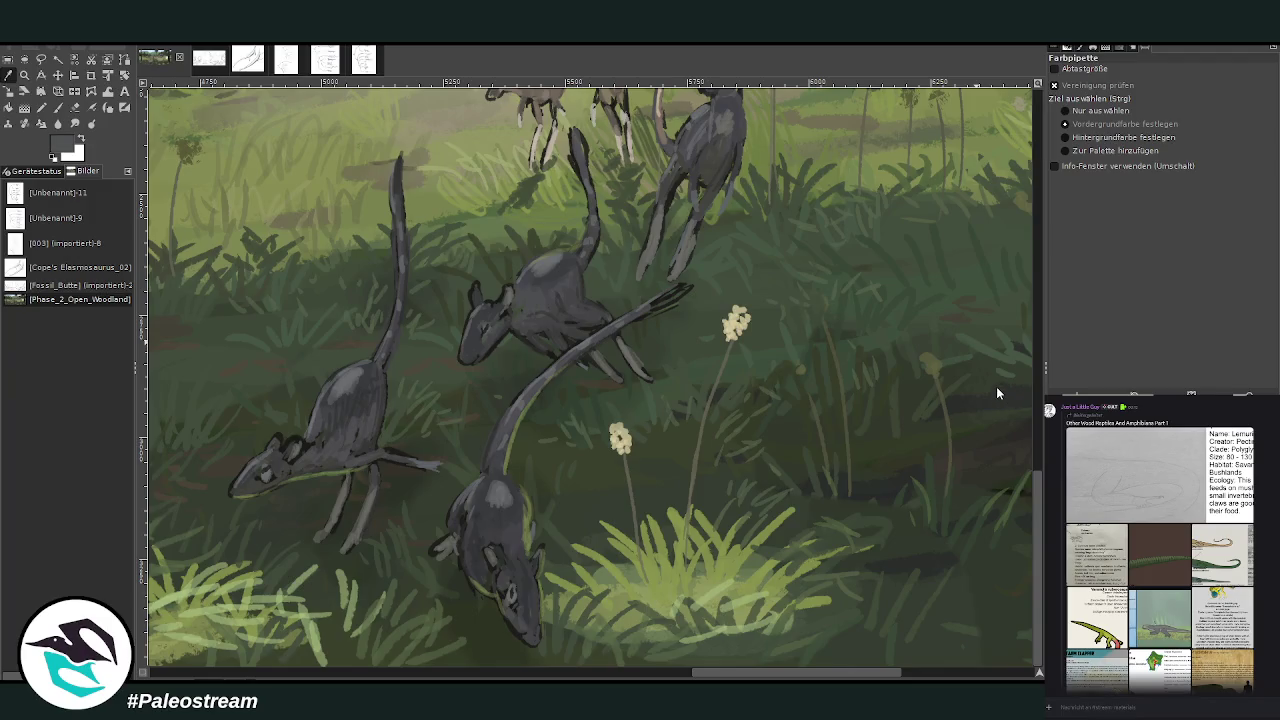
Step: Repaint the grass rodents' bodies and legs in greys and shade their tails near-black
key(p)
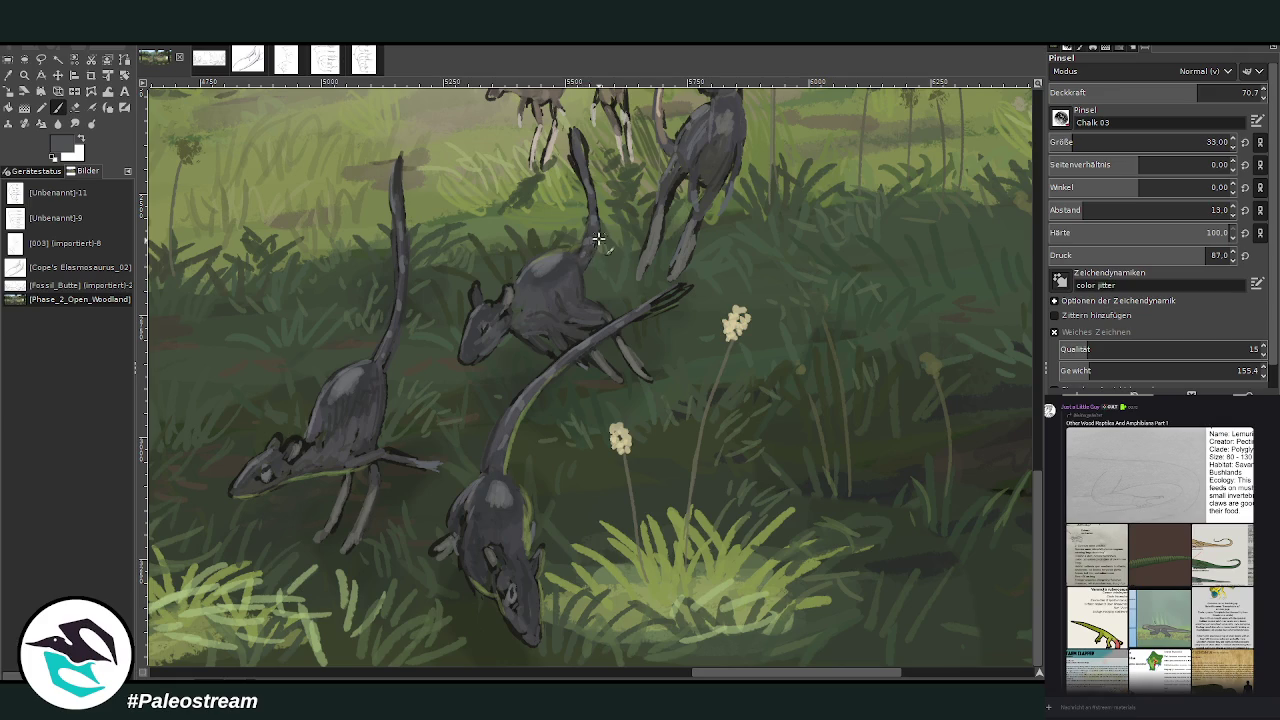
drag(676, 180, 662, 222)
ctrl+click(916, 299)
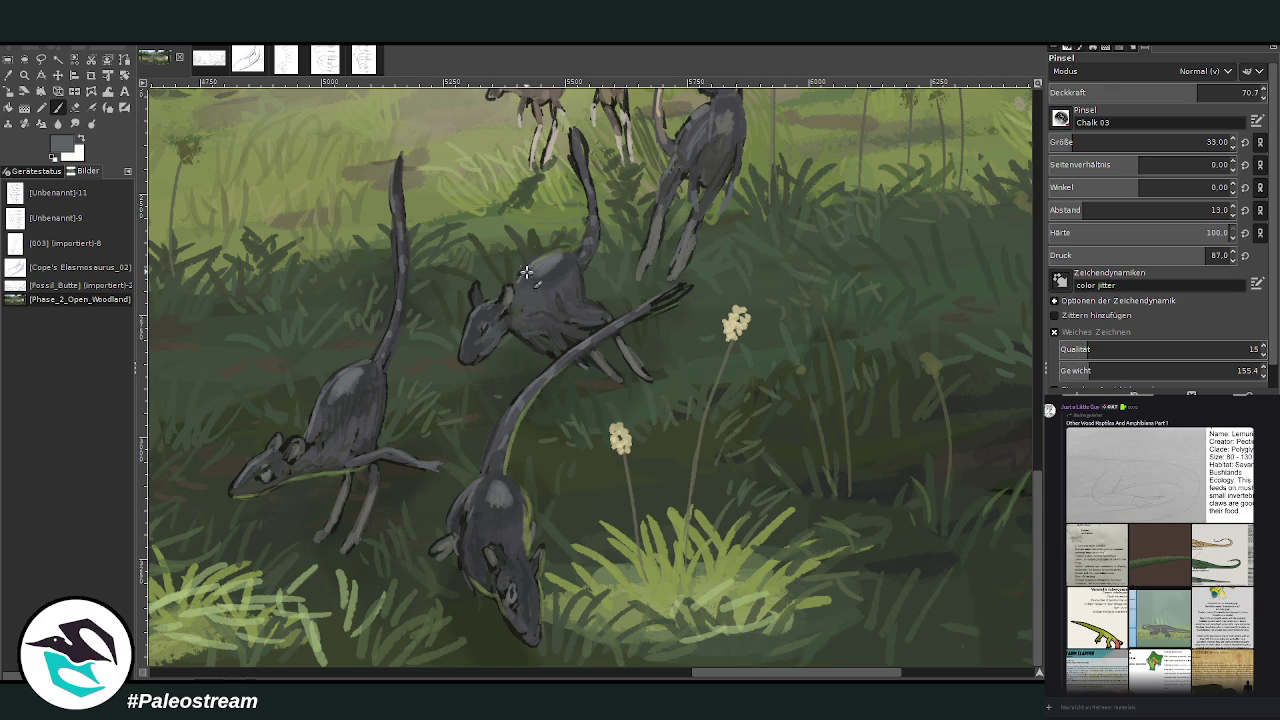
ctrl+click(971, 309)
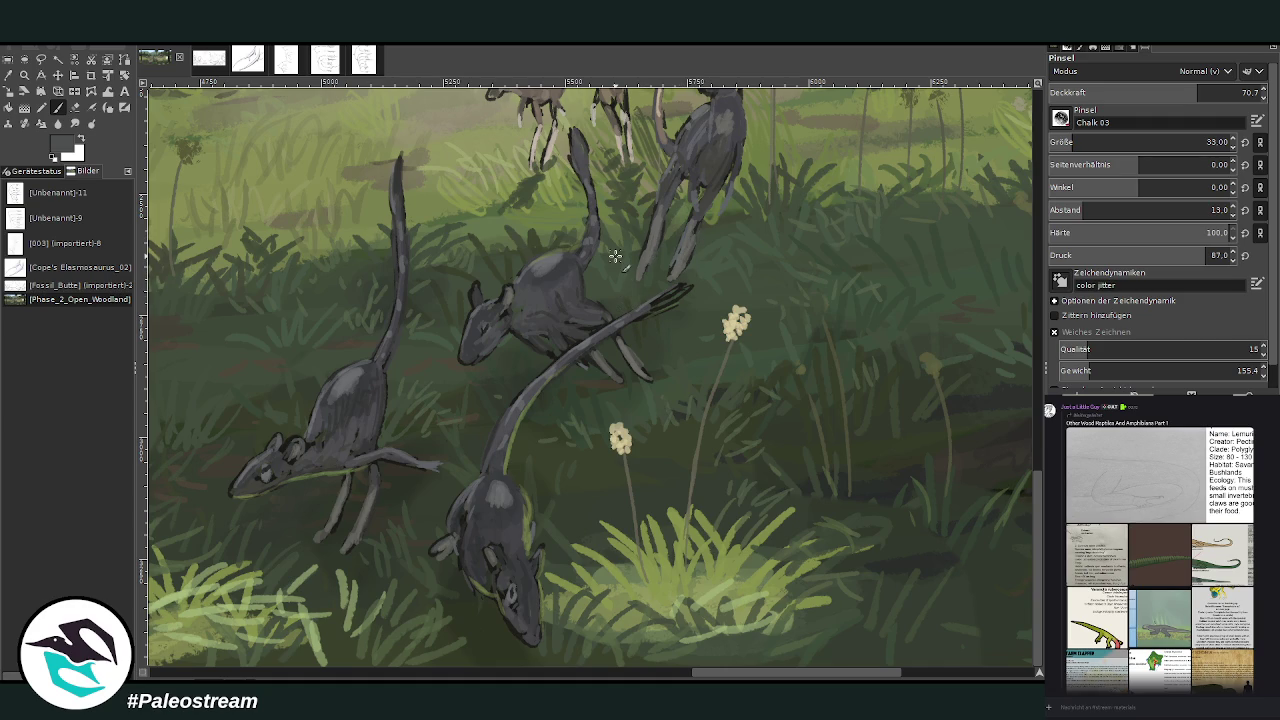
key(d)
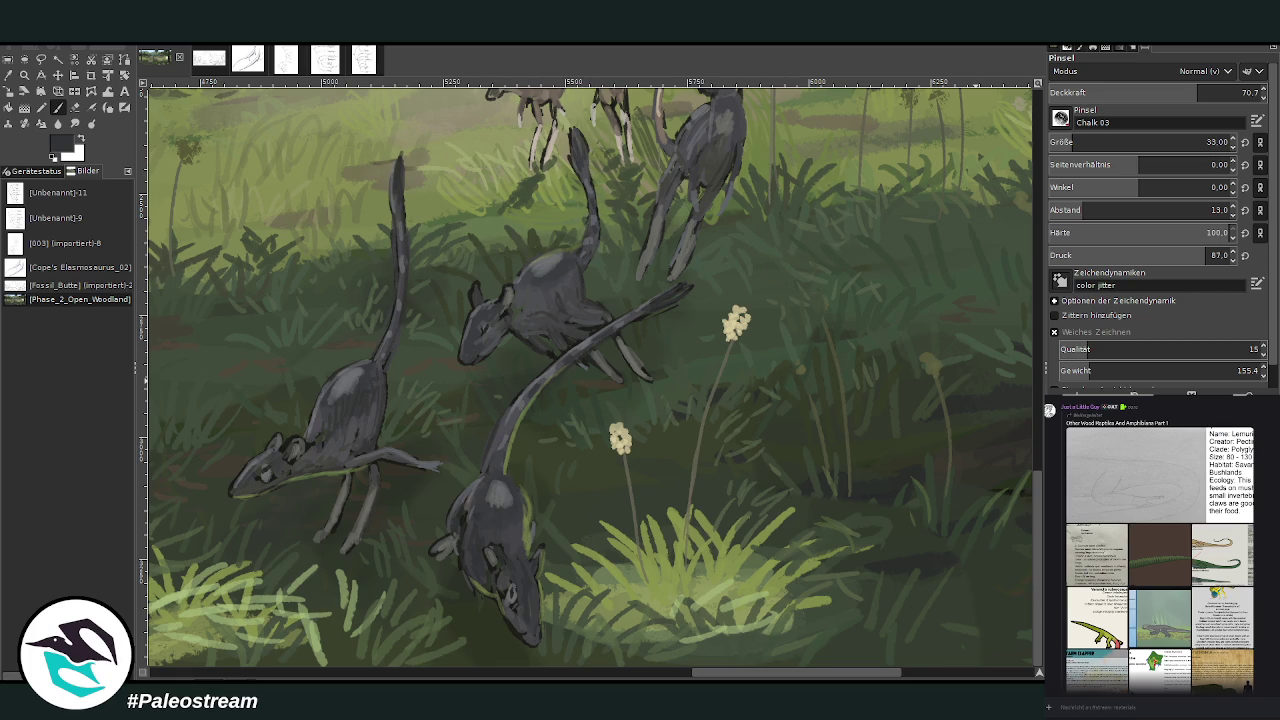
key(minus)
key(minus)
key(minus)
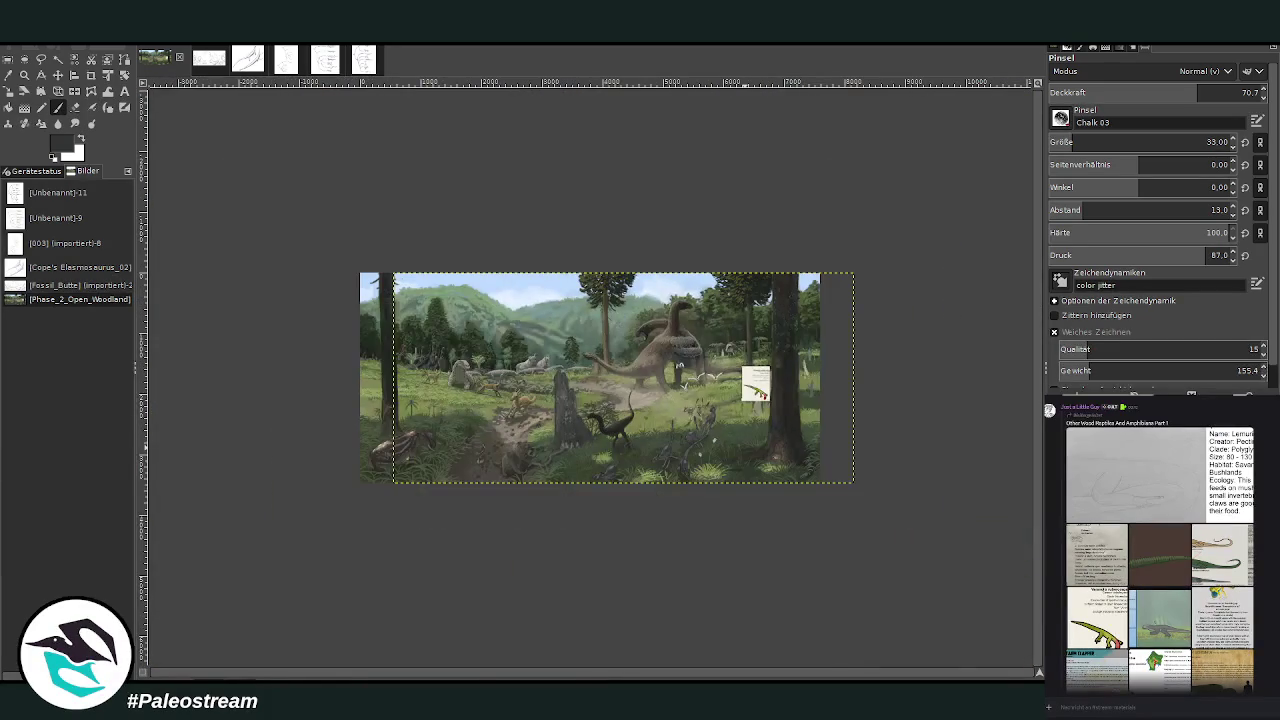
Step: Zoom into the painting's centre, then onto the tree trunk beside the Varanolis ruberoceps card
click(24, 75)
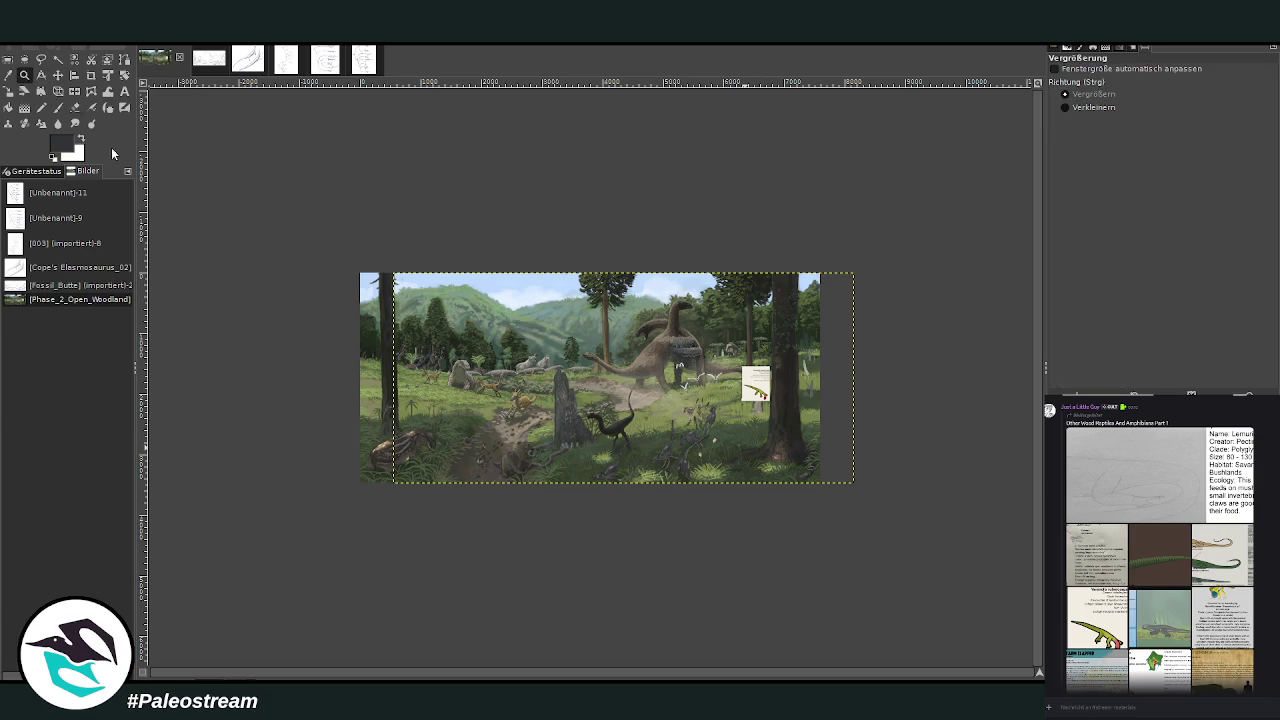
click(560, 366)
drag(514, 178, 882, 526)
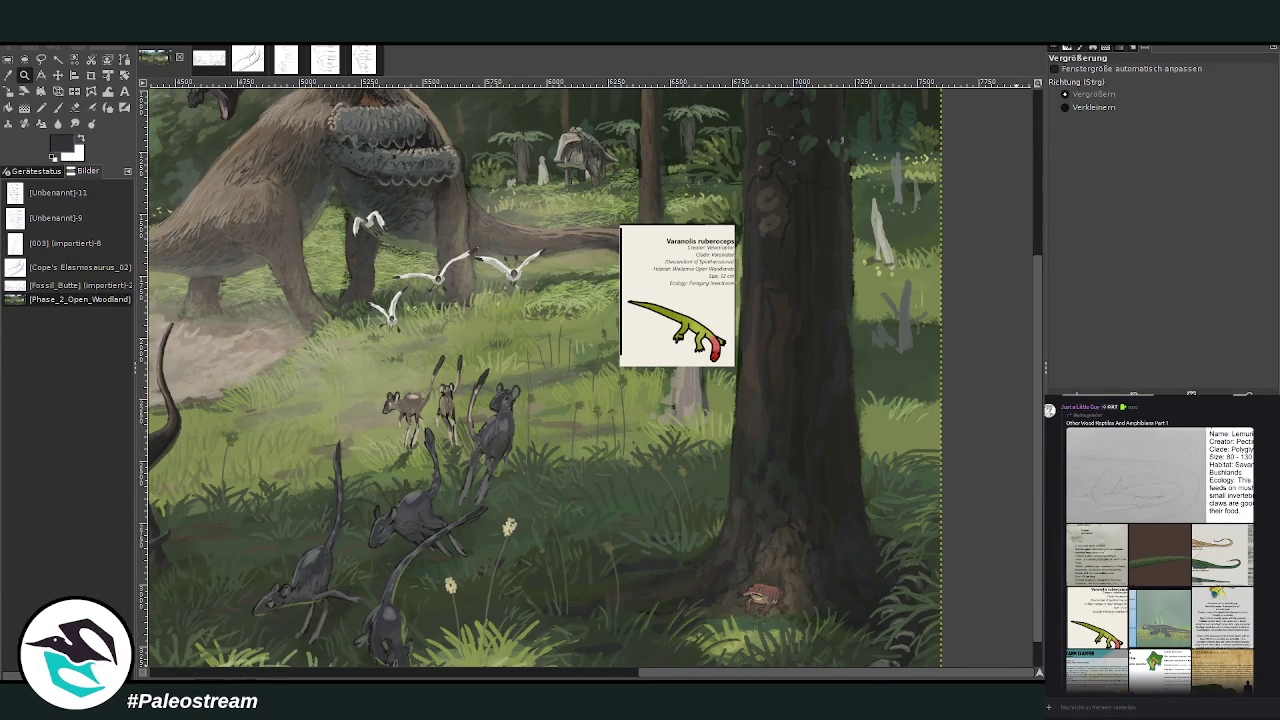
scroll(683, 469, up, 5)
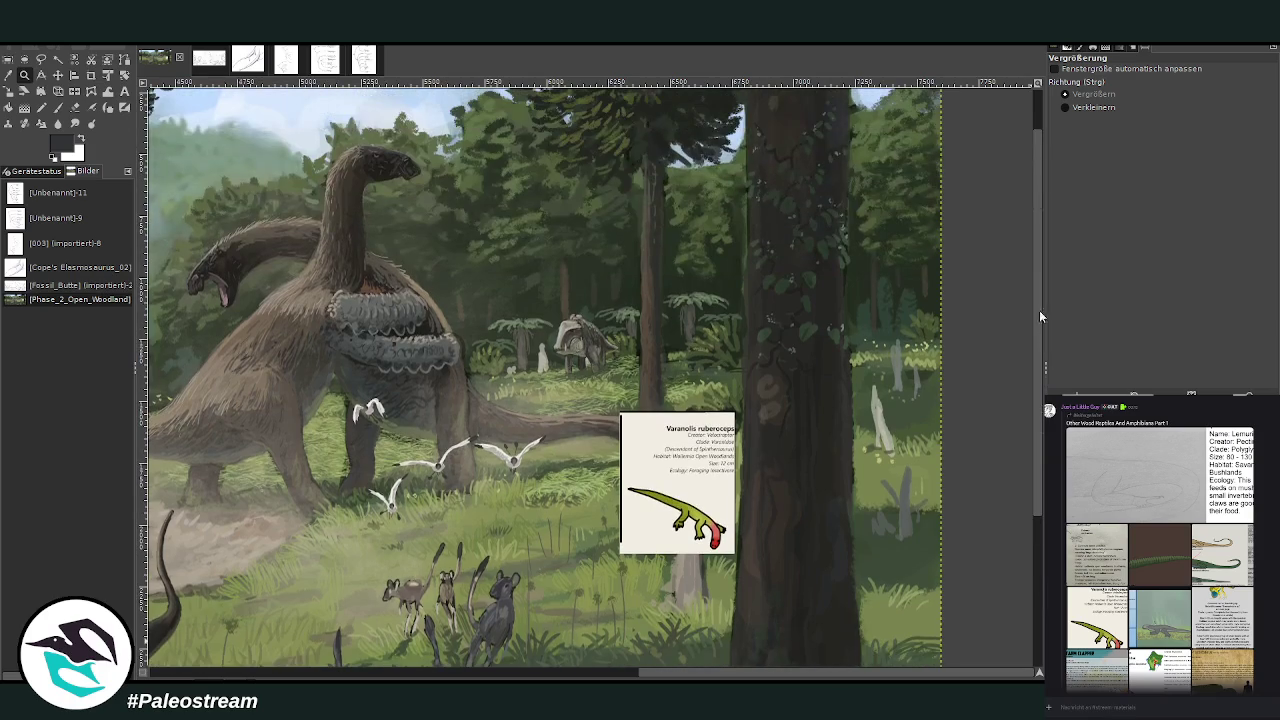
drag(666, 460, 850, 280)
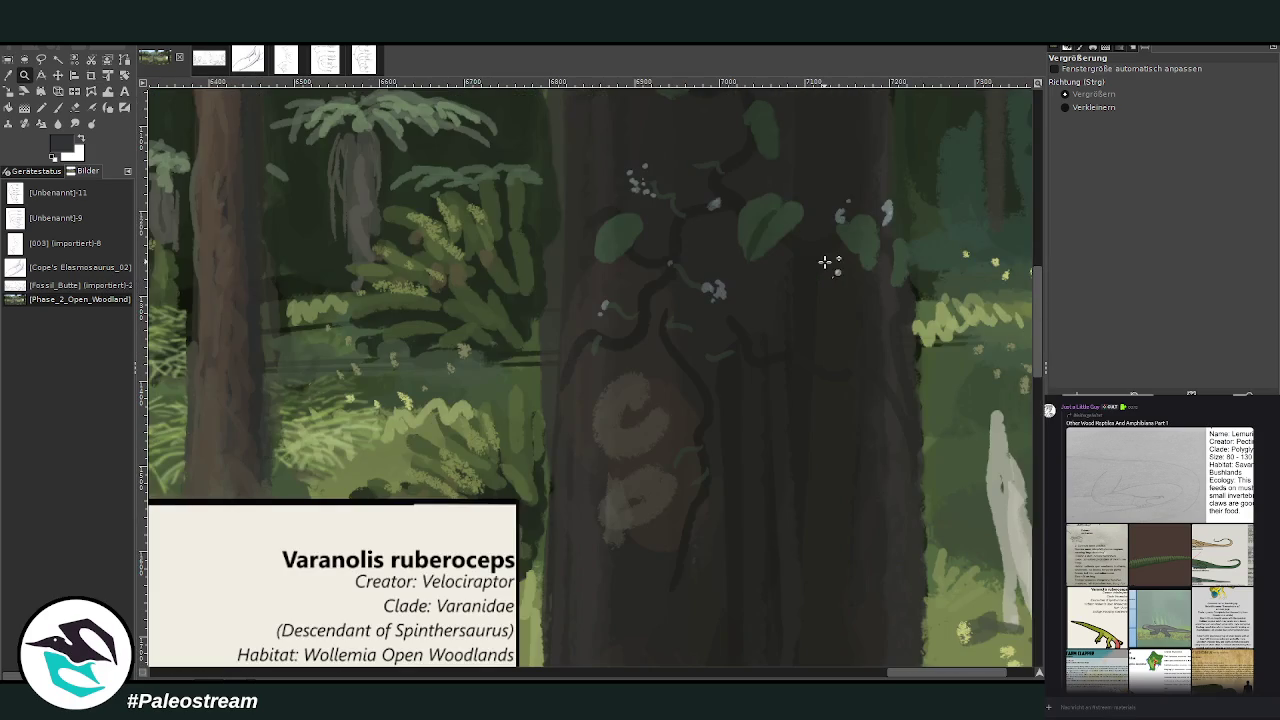
Step: Move the Varanolis species card up and slightly left beside the tree trunk
key(m)
drag(420, 529, 734, 188)
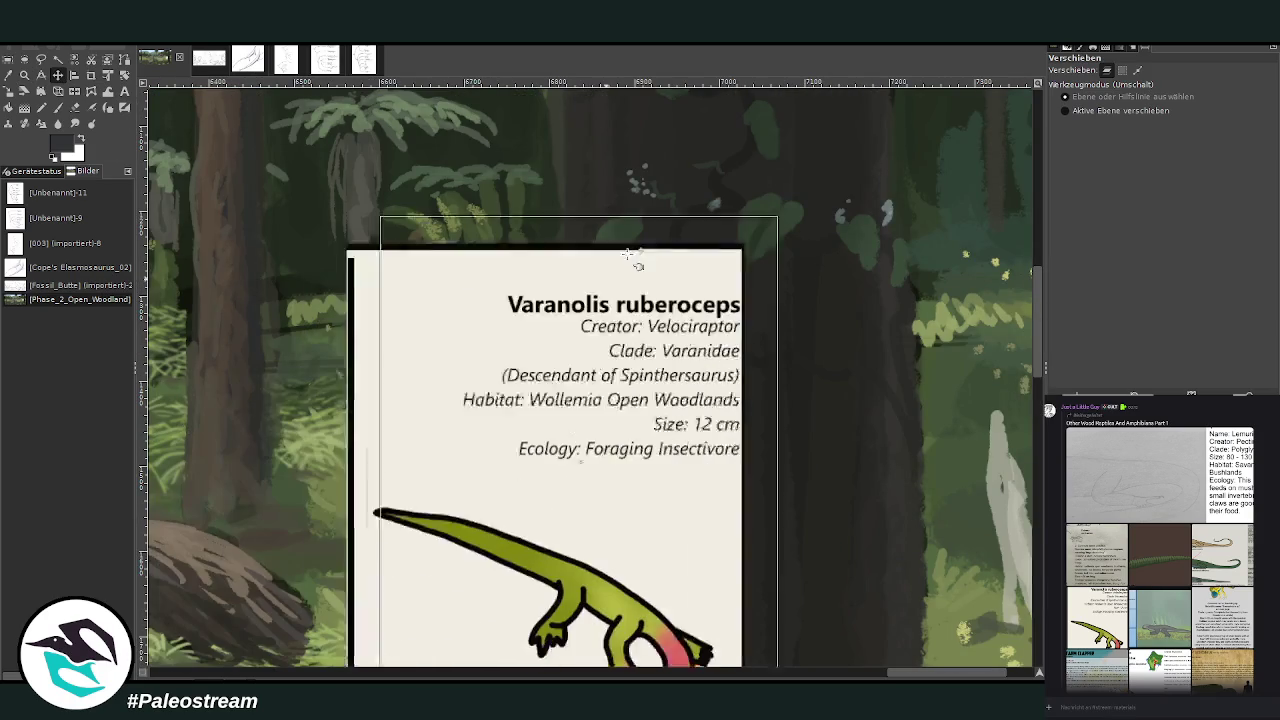
scroll(895, 266, up, 7)
scroll(895, 266, up, 1)
mouse_move(630, 577)
mouse_down()
mouse_move(500, 247)
mouse_move(919, 193)
mouse_up()
drag(810, 425, 347, 316)
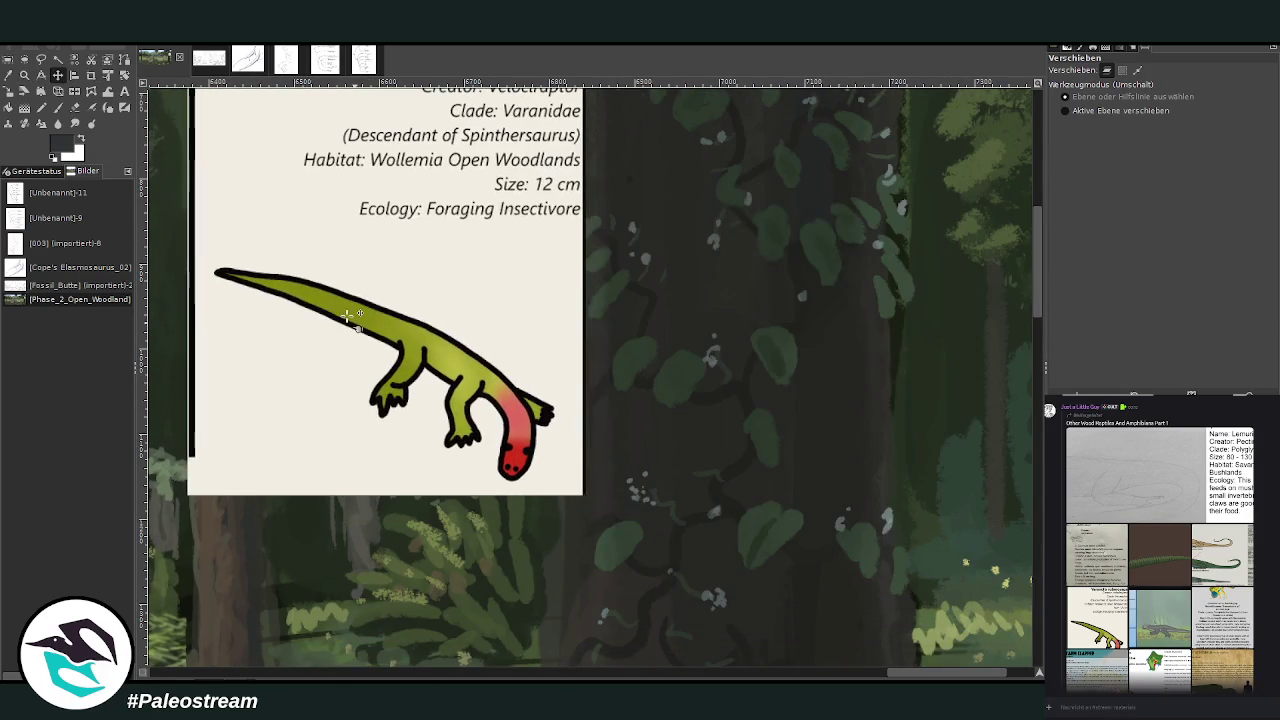
Step: Sample the lizard's green and a darker foliage green-grey, and shrink the brush with more opacity
key(o)
click(437, 322)
key(p)
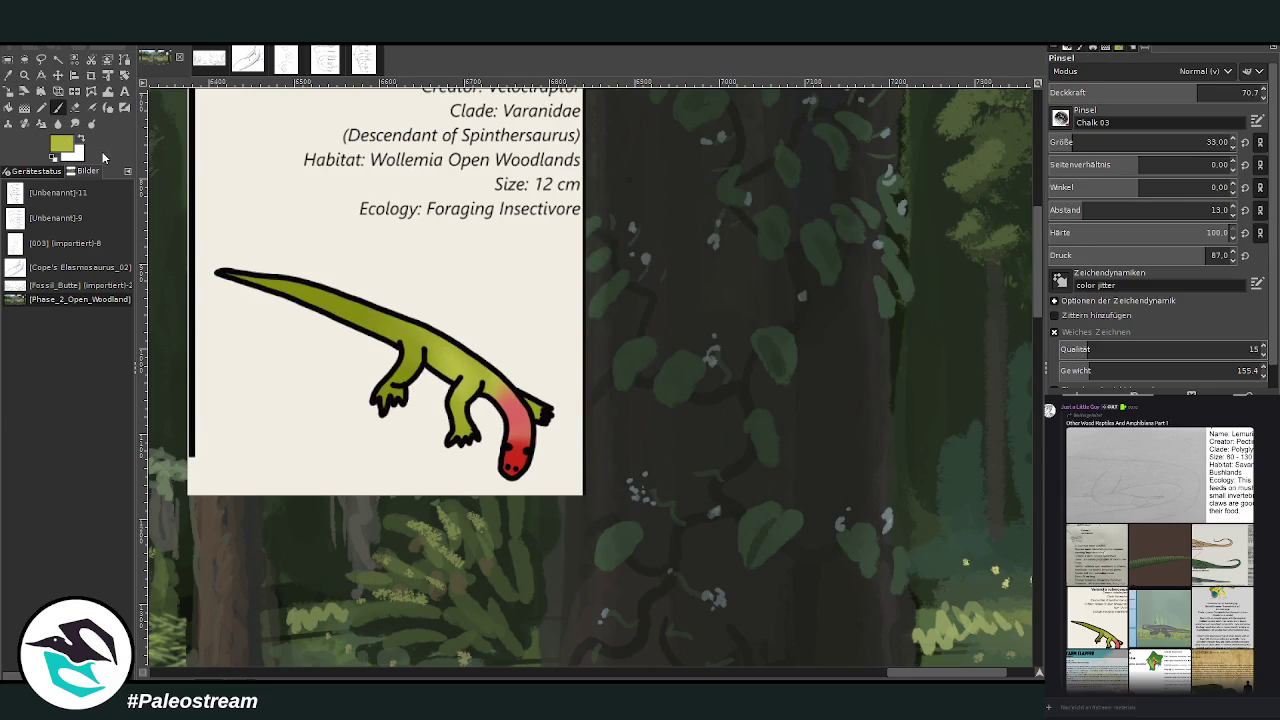
ctrl+click(1028, 376)
scroll(1150, 142, down, 6)
click(1206, 88)
scroll(1036, 256, up, 3)
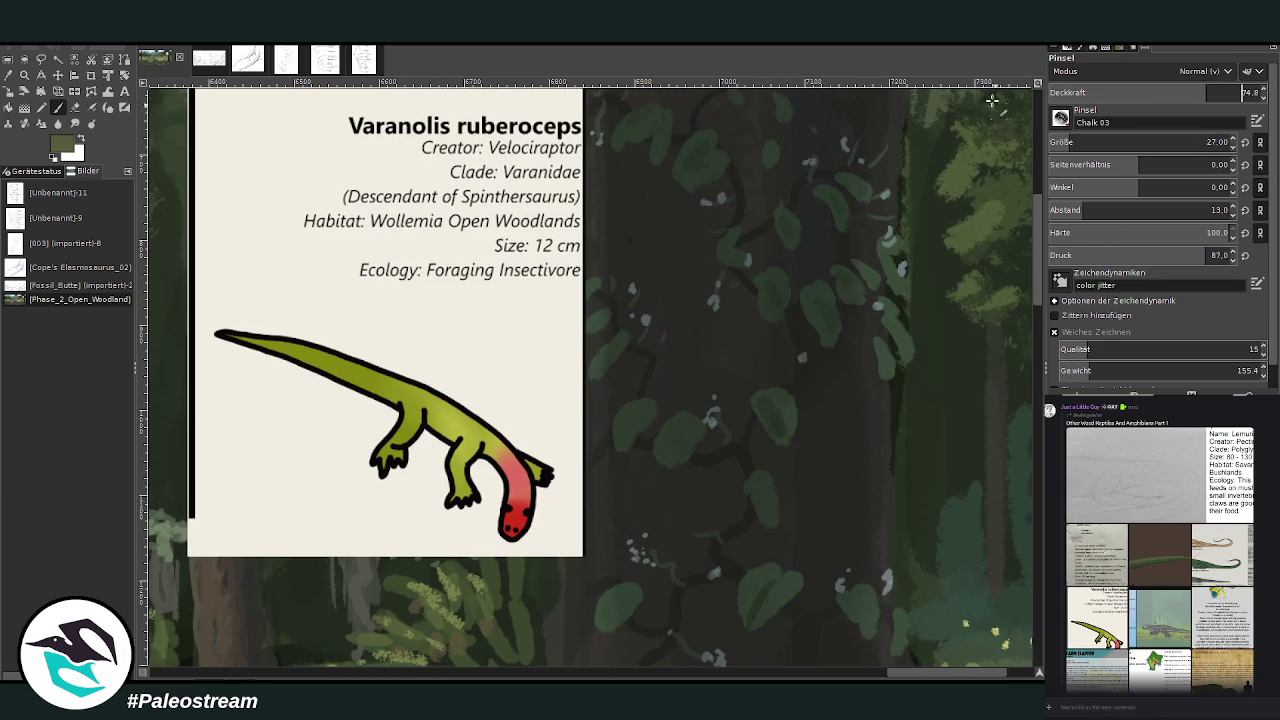
Step: Paint a slender olive lizard body on the trunk, extending and thickening it from the head down
mouse_move(680, 320)
mouse_down()
mouse_move(700, 360)
mouse_move(683, 320)
mouse_up()
scroll(1150, 142, up, 2)
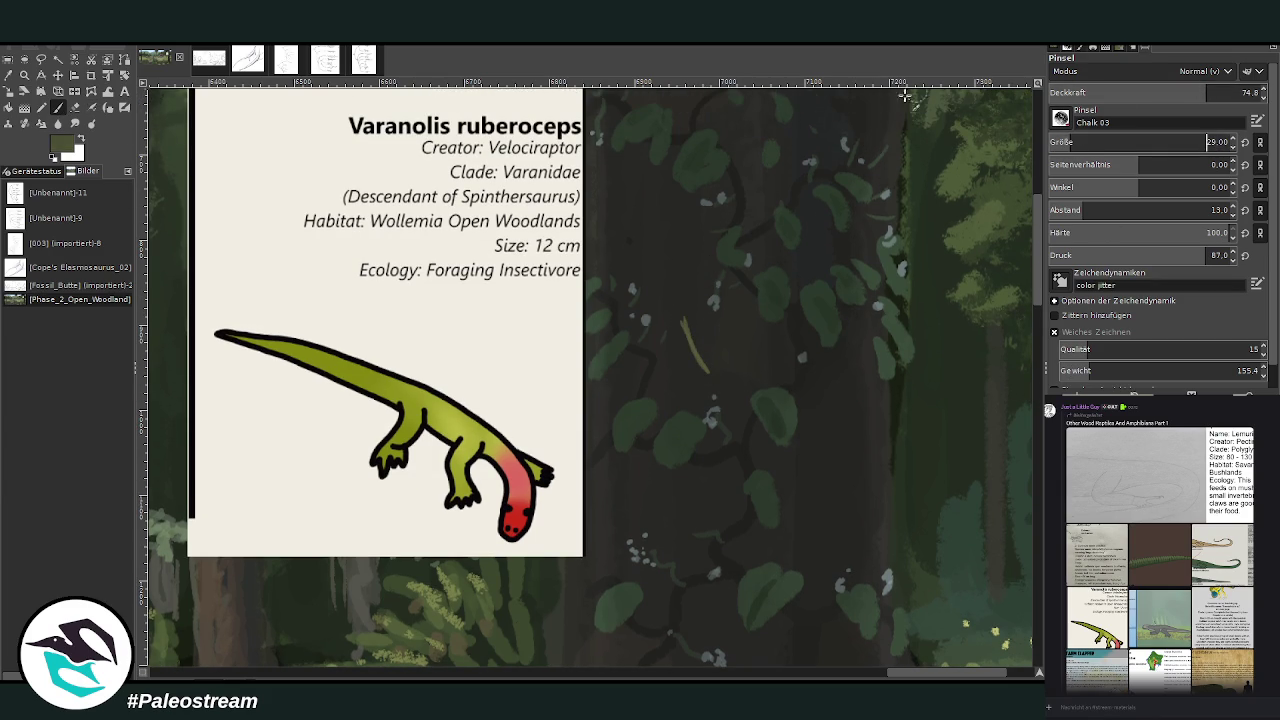
drag(708, 378, 682, 300)
drag(698, 363, 678, 266)
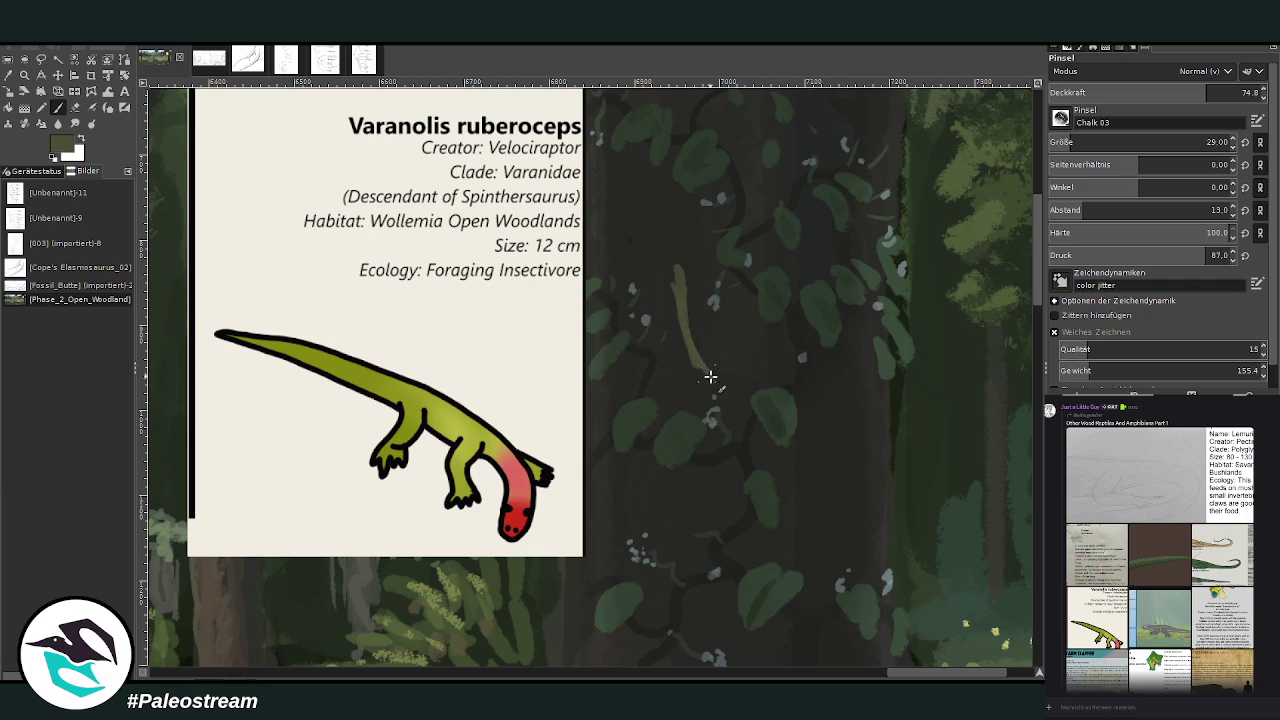
key(shift+e)
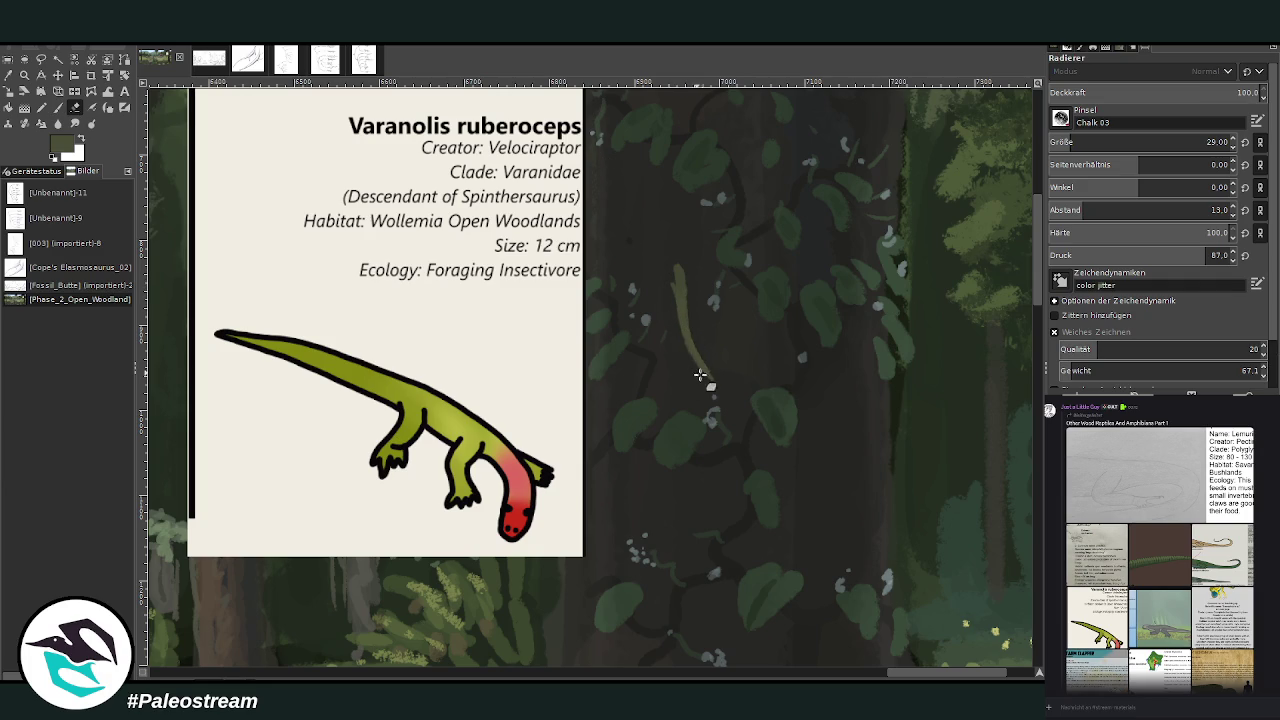
click(58, 107)
drag(658, 247, 625, 238)
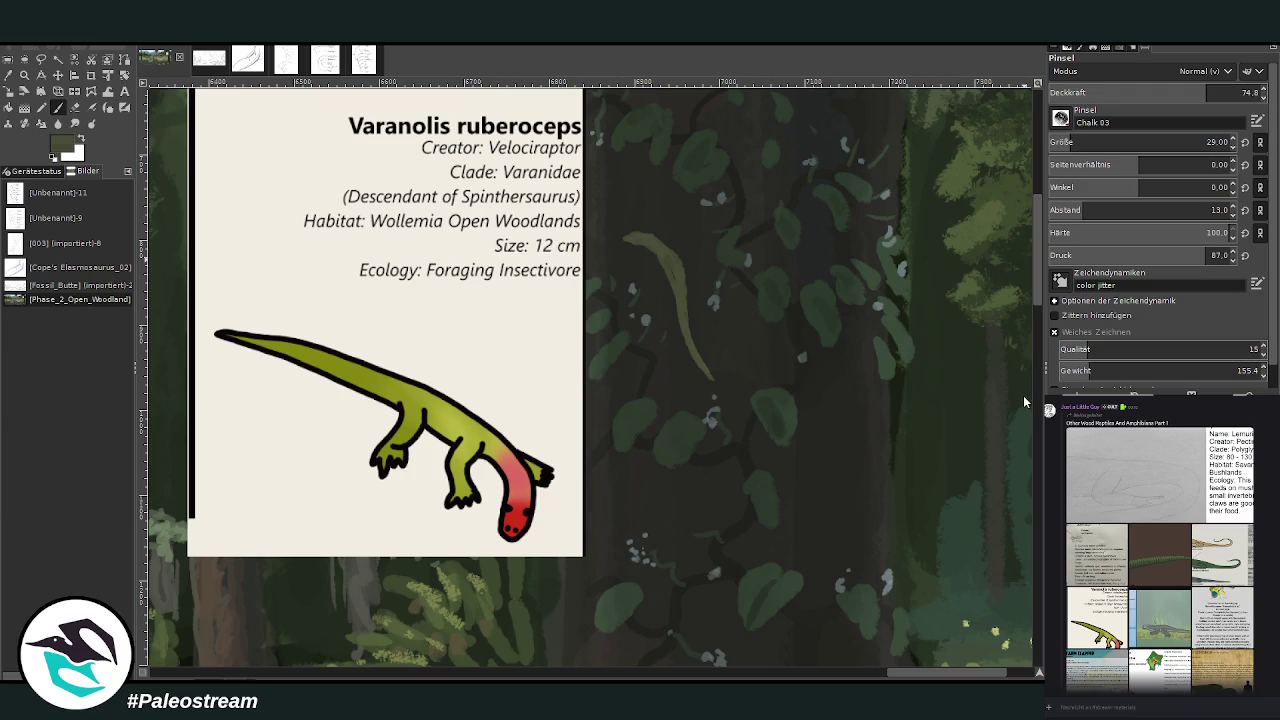
drag(629, 240, 689, 337)
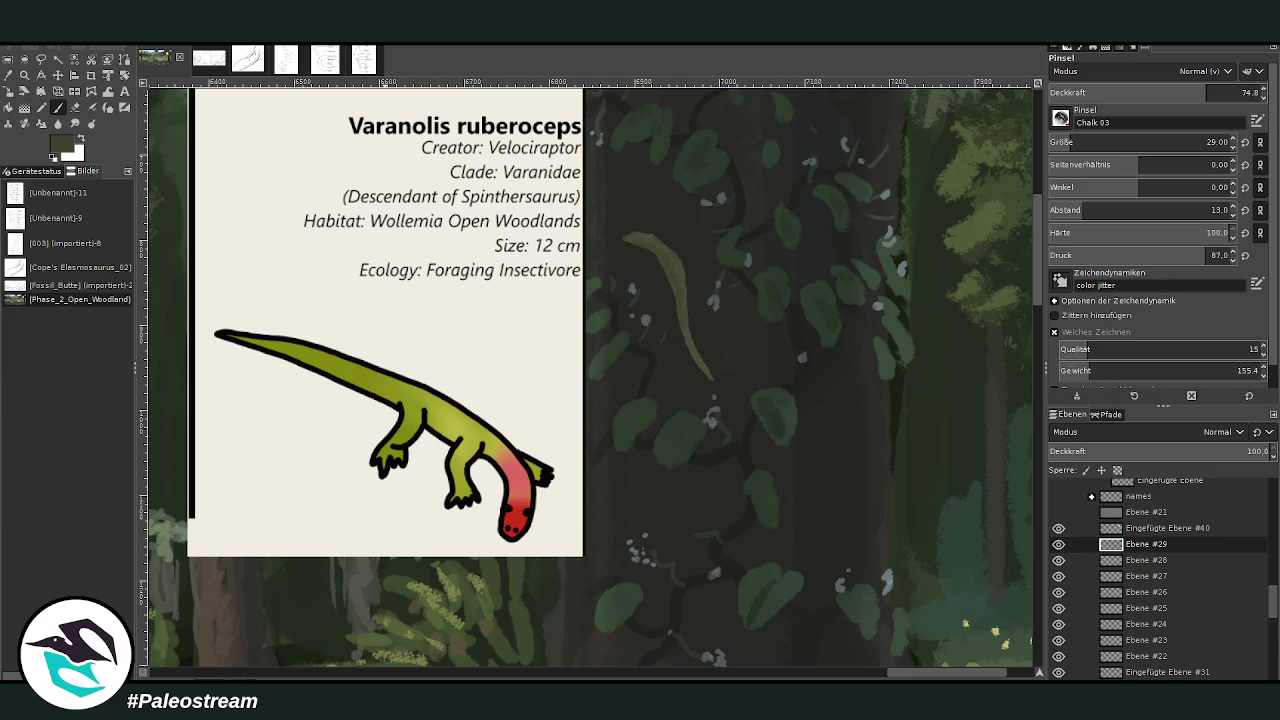
Step: Darken the yellowish leaf and paint the lizard's head pinkish-red with a size 21, ~50% opacity brush
drag(648, 238, 679, 265)
mouse_move(1205, 145)
mouse_down()
mouse_move(1186, 99)
mouse_move(1200, 99)
mouse_up()
drag(671, 230, 668, 243)
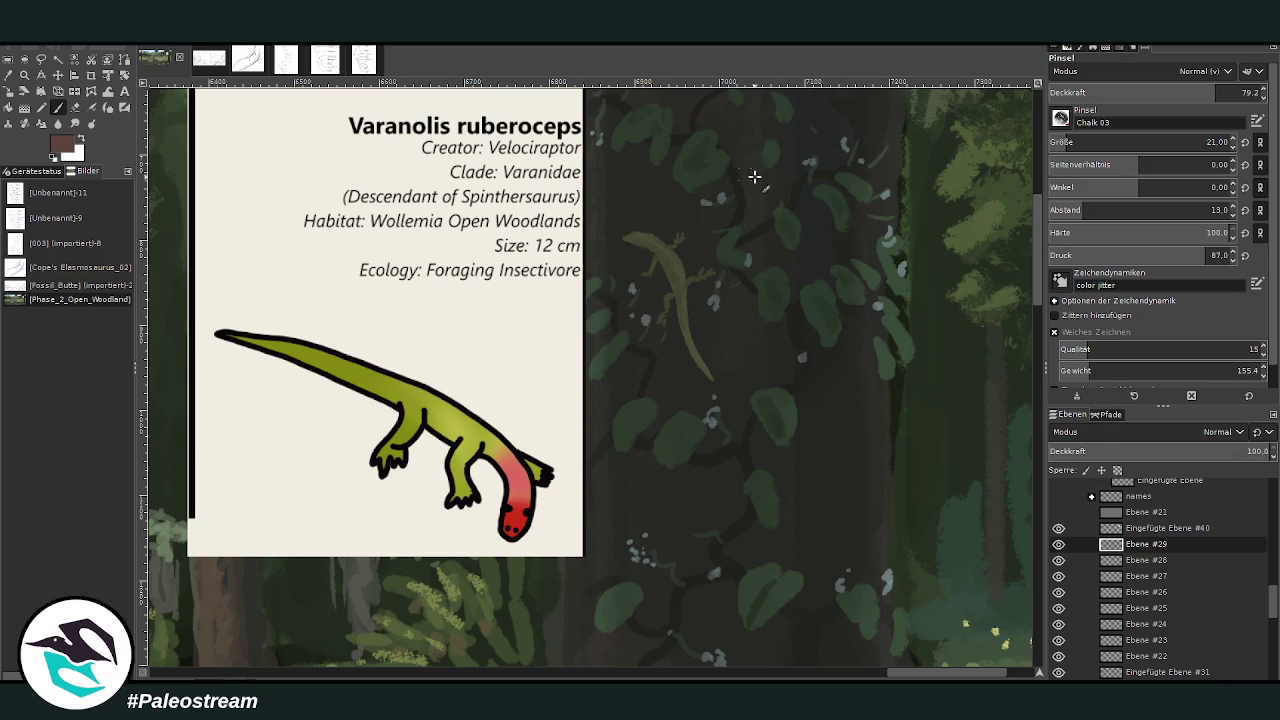
drag(642, 238, 650, 246)
click(1157, 92)
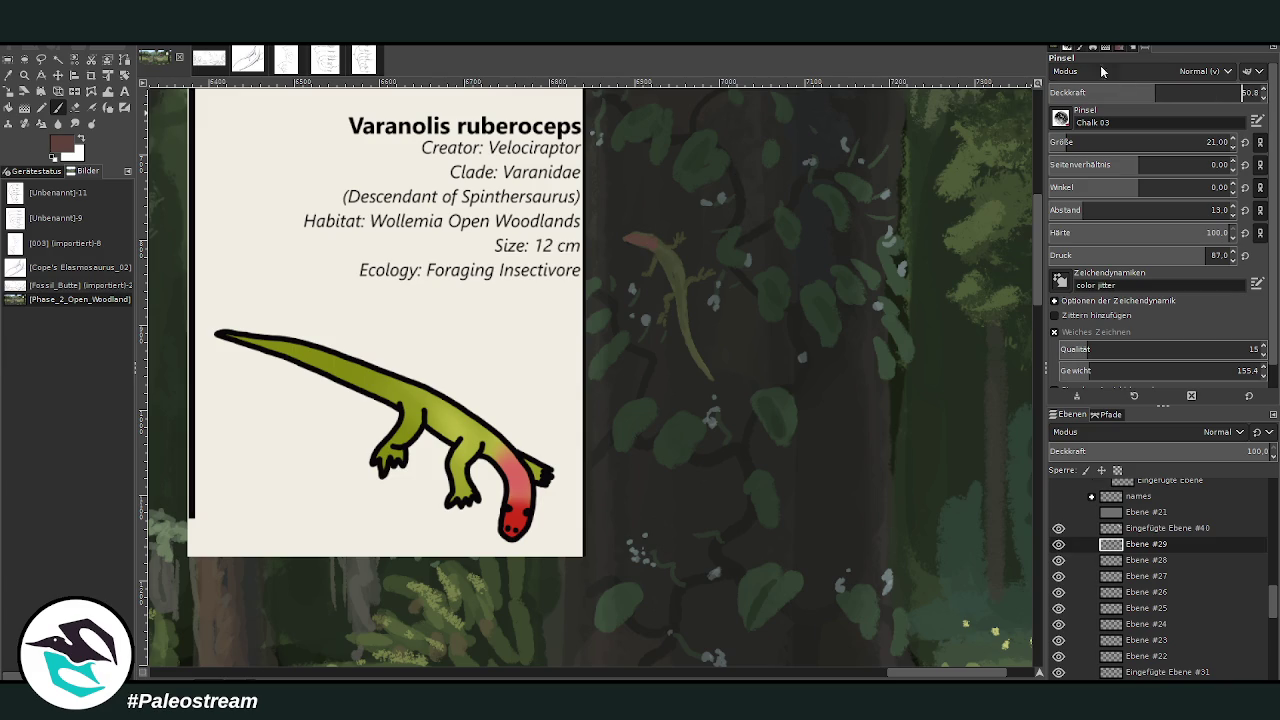
mouse_move(630, 238)
mouse_down()
mouse_move(668, 252)
mouse_move(630, 238)
mouse_up()
Step: Sample greens from the canvas and paint the lizard's body a lighter green
key(o)
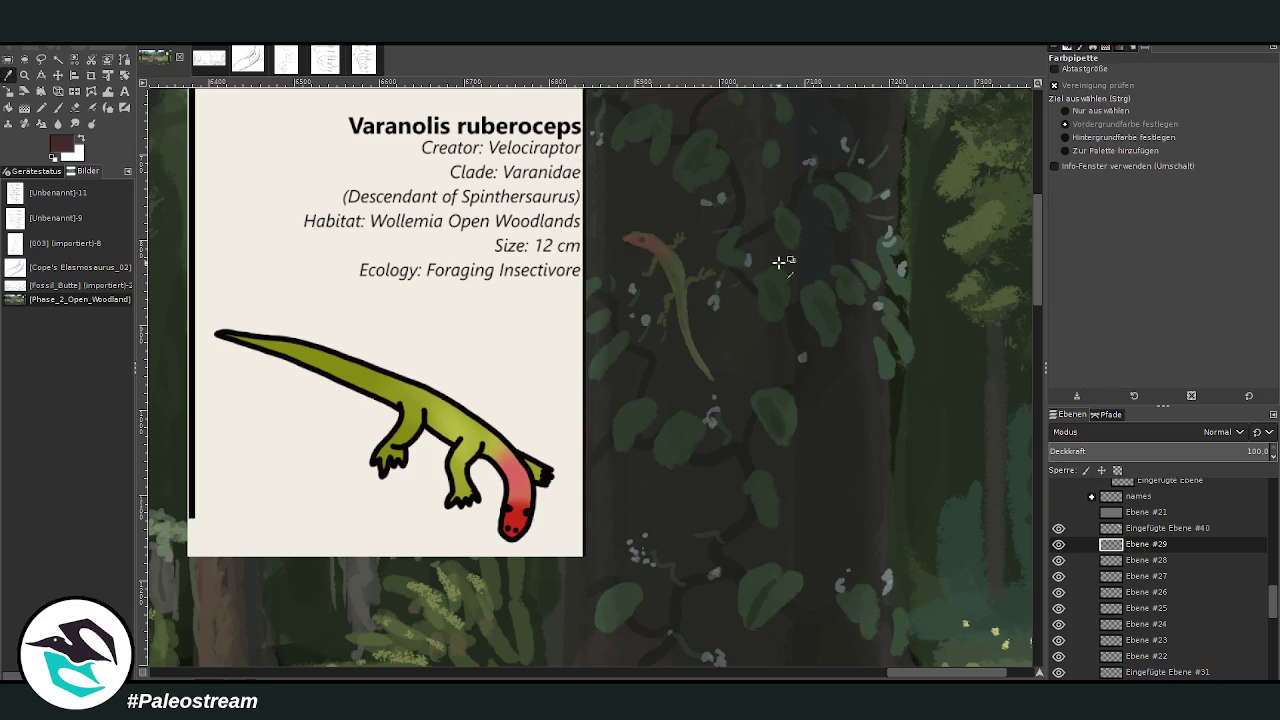
click(688, 257)
click(1026, 390)
key(p)
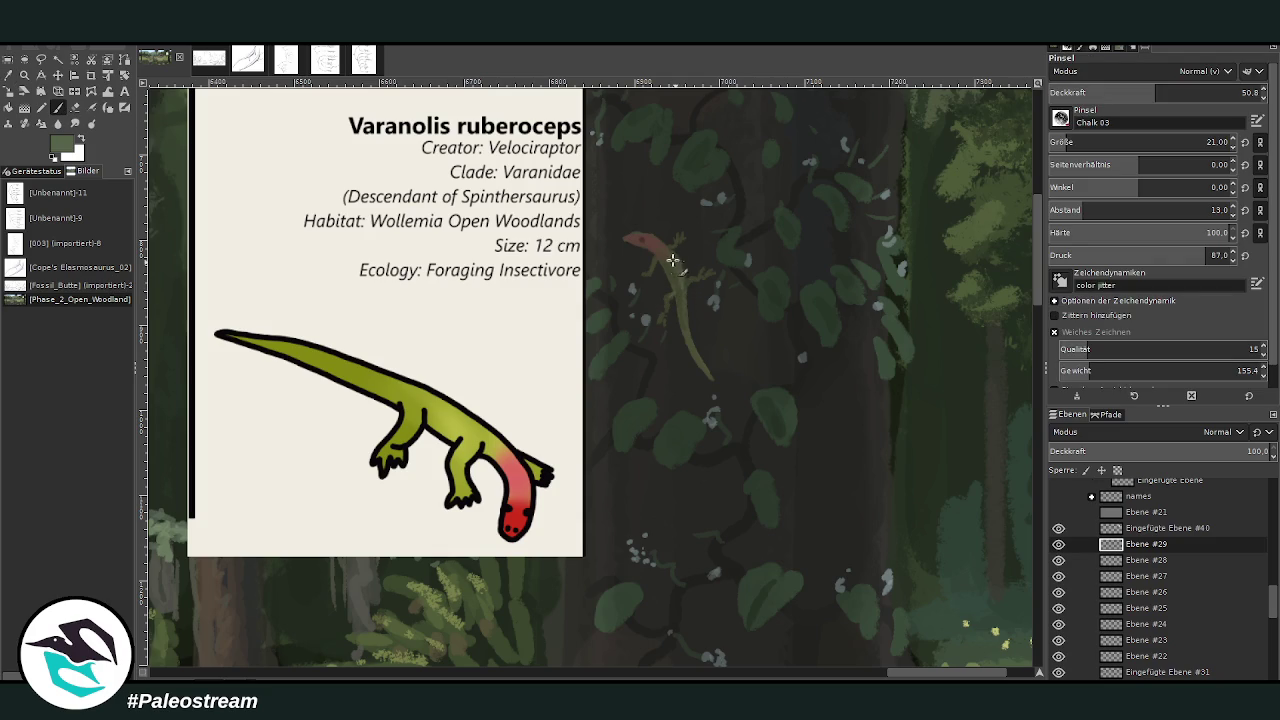
drag(674, 258, 684, 316)
Step: Undo a stray erase on the lizard's red head and zoom in on the lizard and card
click(75, 107)
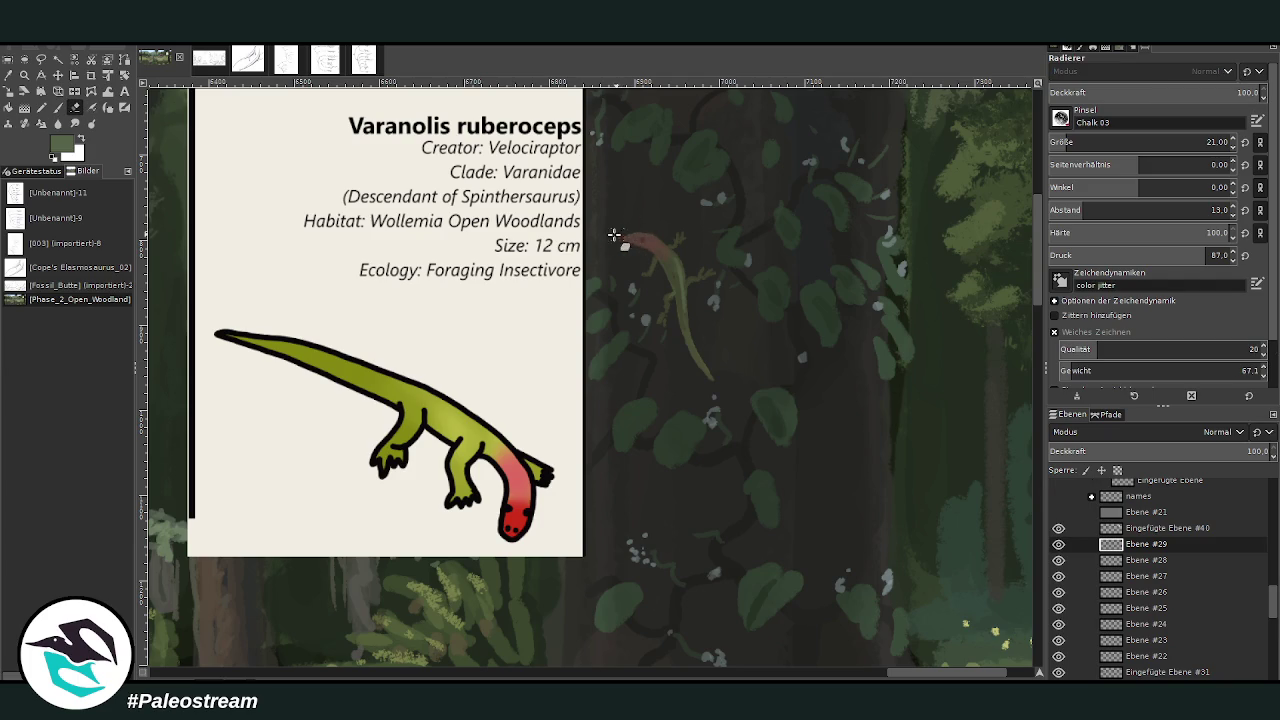
click(58, 107)
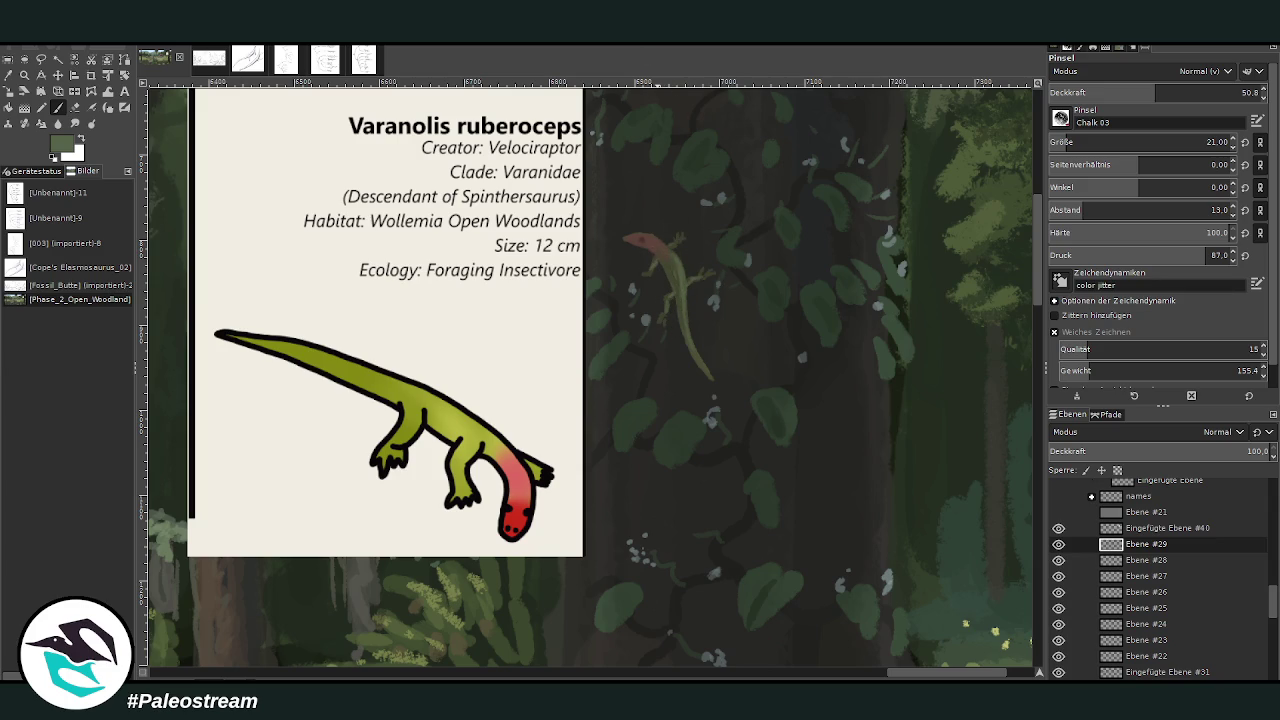
click(74, 108)
mouse_move(638, 250)
mouse_down()
mouse_move(650, 264)
mouse_move(622, 241)
mouse_move(657, 237)
mouse_move(635, 230)
mouse_move(629, 246)
mouse_move(635, 229)
mouse_up()
key(ctrl+z)
key(ctrl+z)
key(ctrl+z)
key(ctrl+z)
click(25, 75)
drag(375, 156, 806, 598)
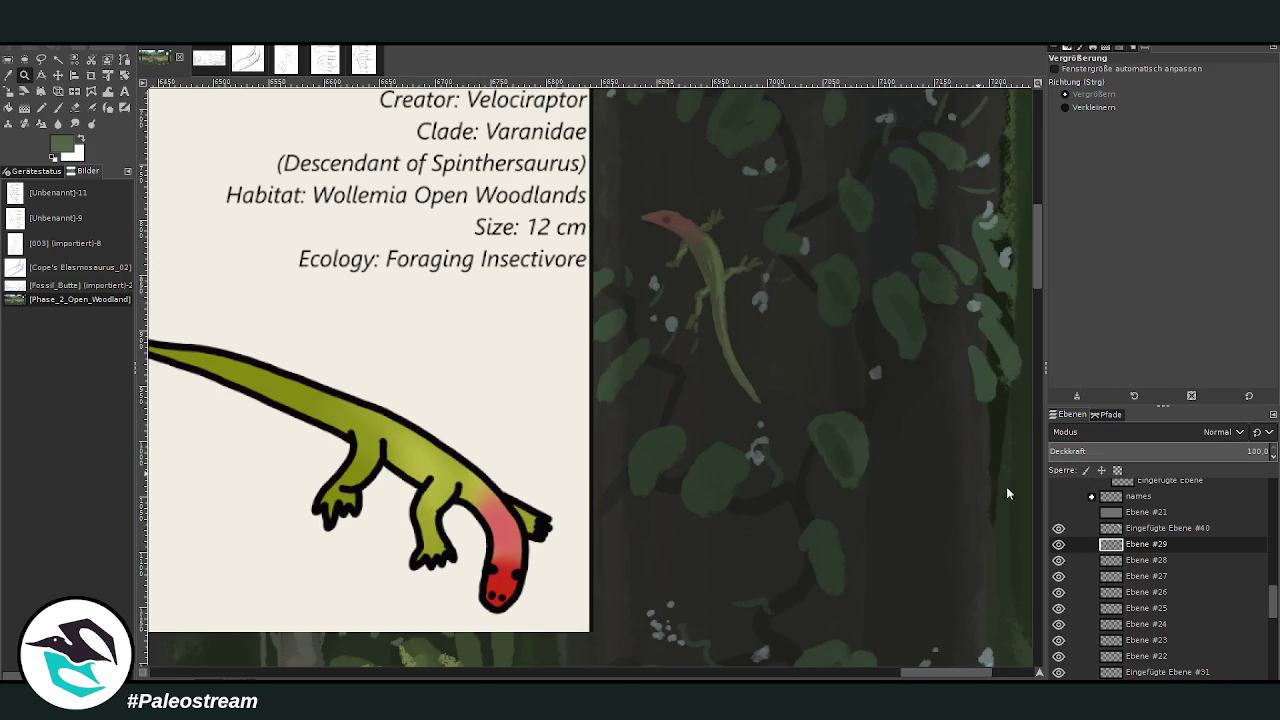
Step: Hide the info card layer and move it up into the layer group
click(1058, 528)
mouse_move(1137, 528)
mouse_down()
mouse_move(1145, 513)
mouse_move(1143, 527)
mouse_up()
scroll(1272, 589, up, 2)
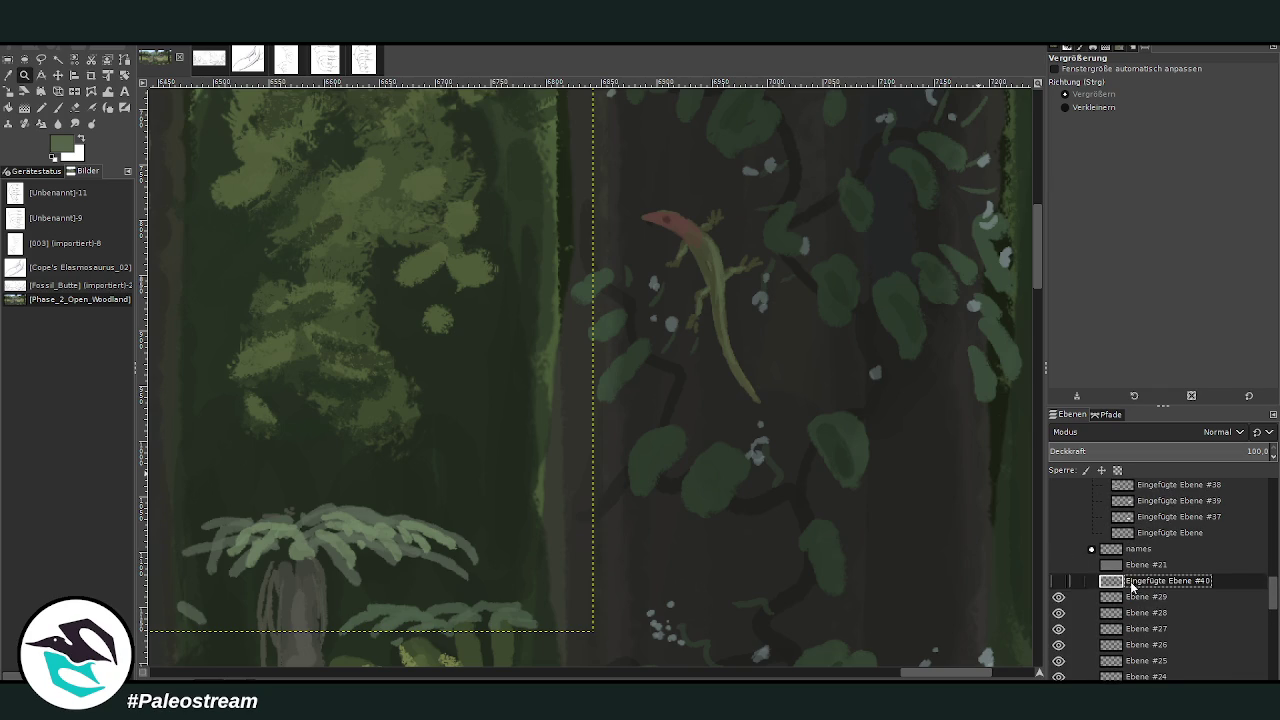
drag(1140, 580, 1137, 530)
Step: Repaint the lizard's tail extension down and to the right
click(9, 75)
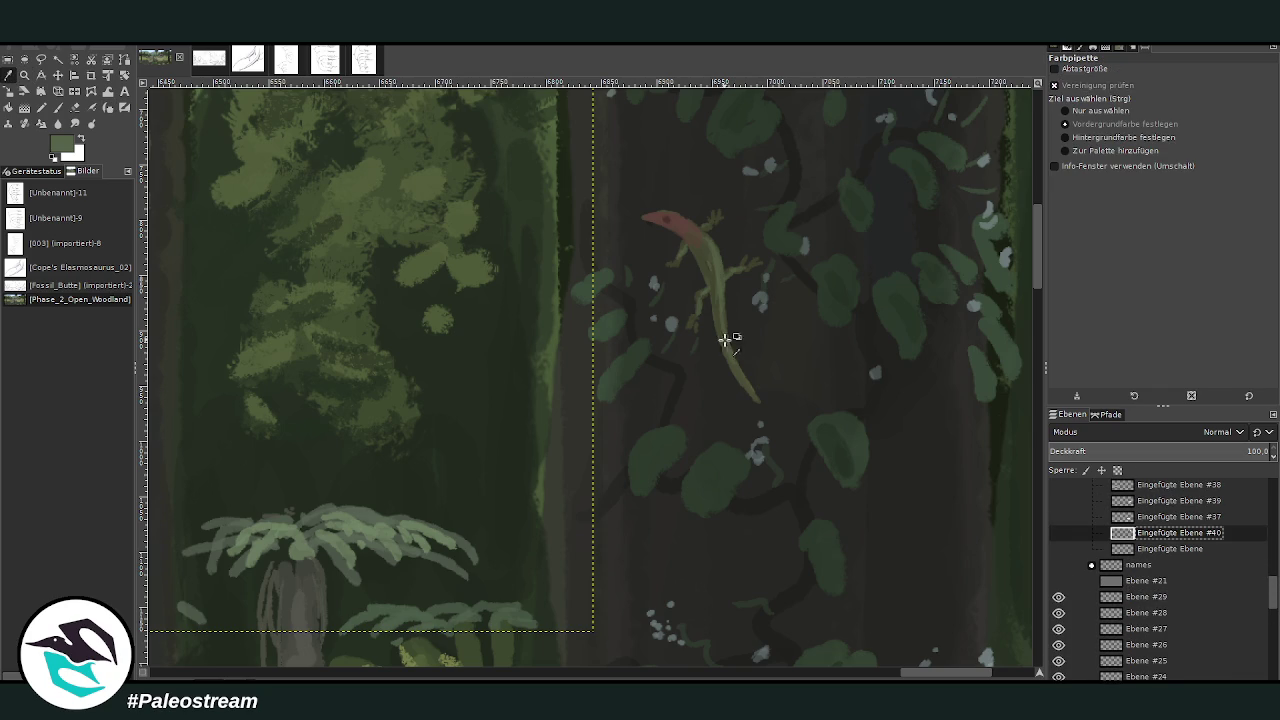
click(58, 107)
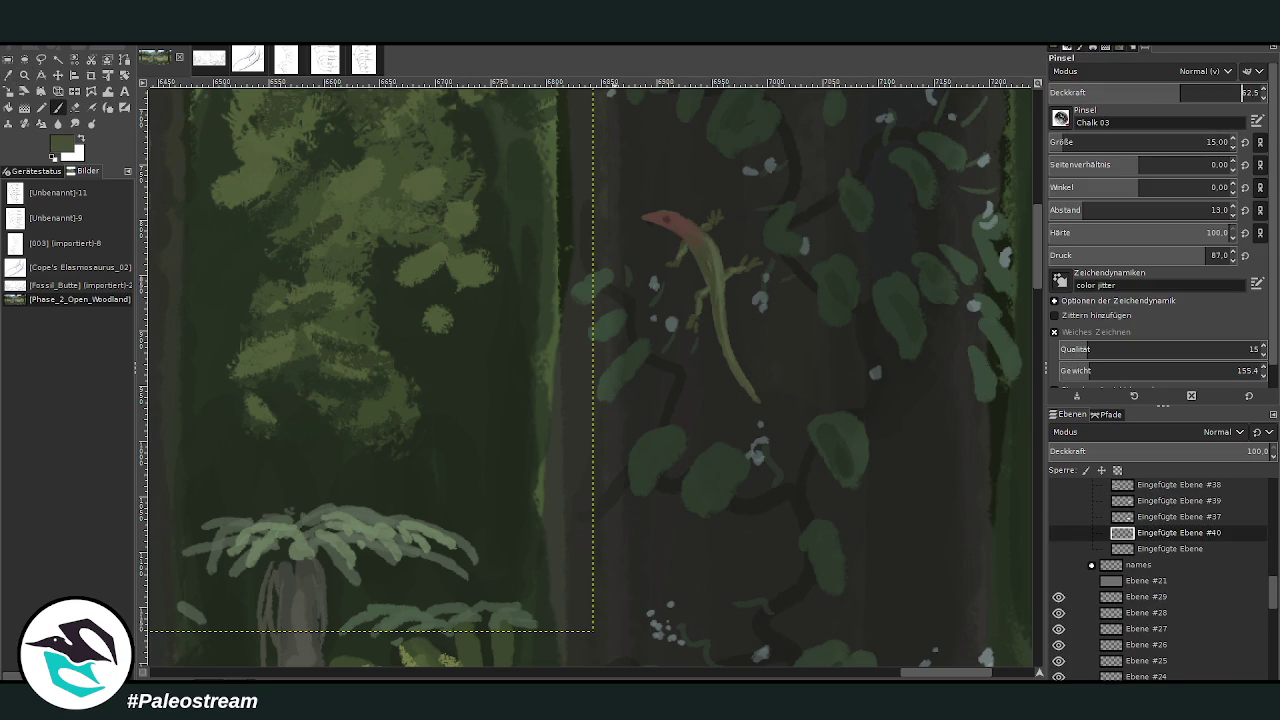
drag(757, 400, 780, 430)
key(ctrl+z)
key(ctrl+z)
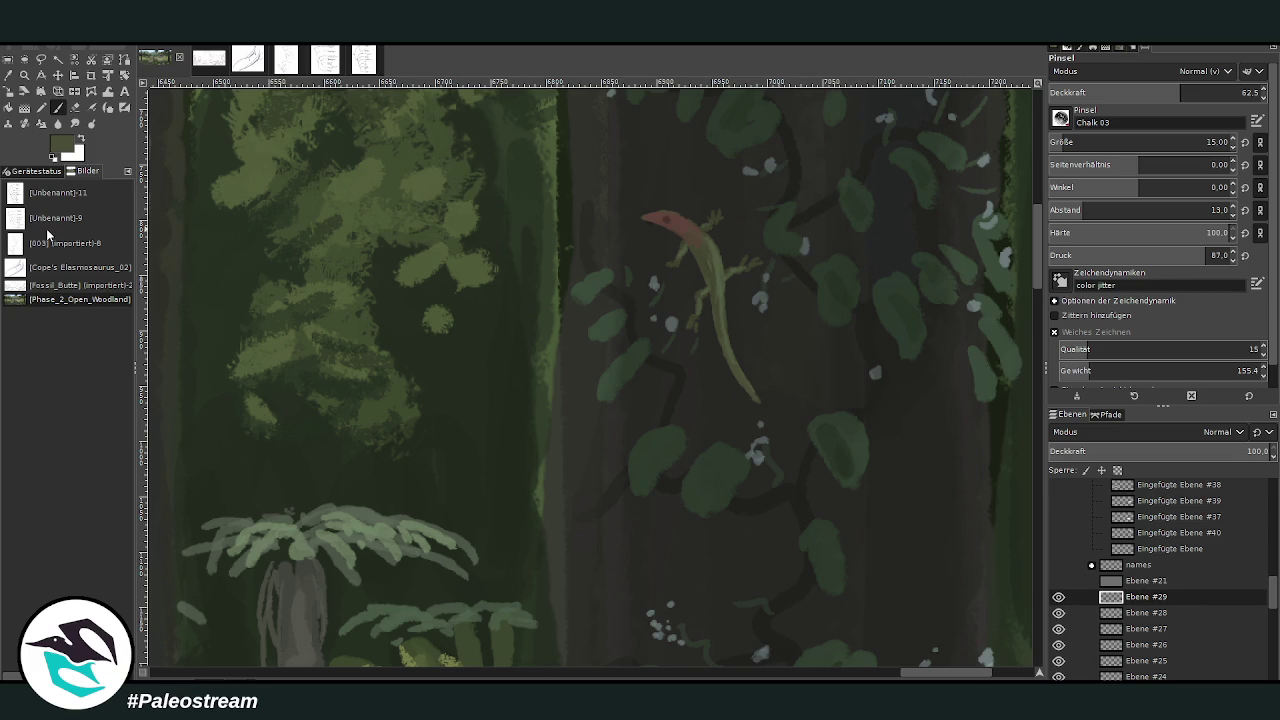
mouse_move(757, 400)
mouse_down()
mouse_move(790, 423)
mouse_move(798, 410)
mouse_up()
Step: Pick a dark colour, set brush size 26 and opacity 48.6, and restore the brighter red head
key(o)
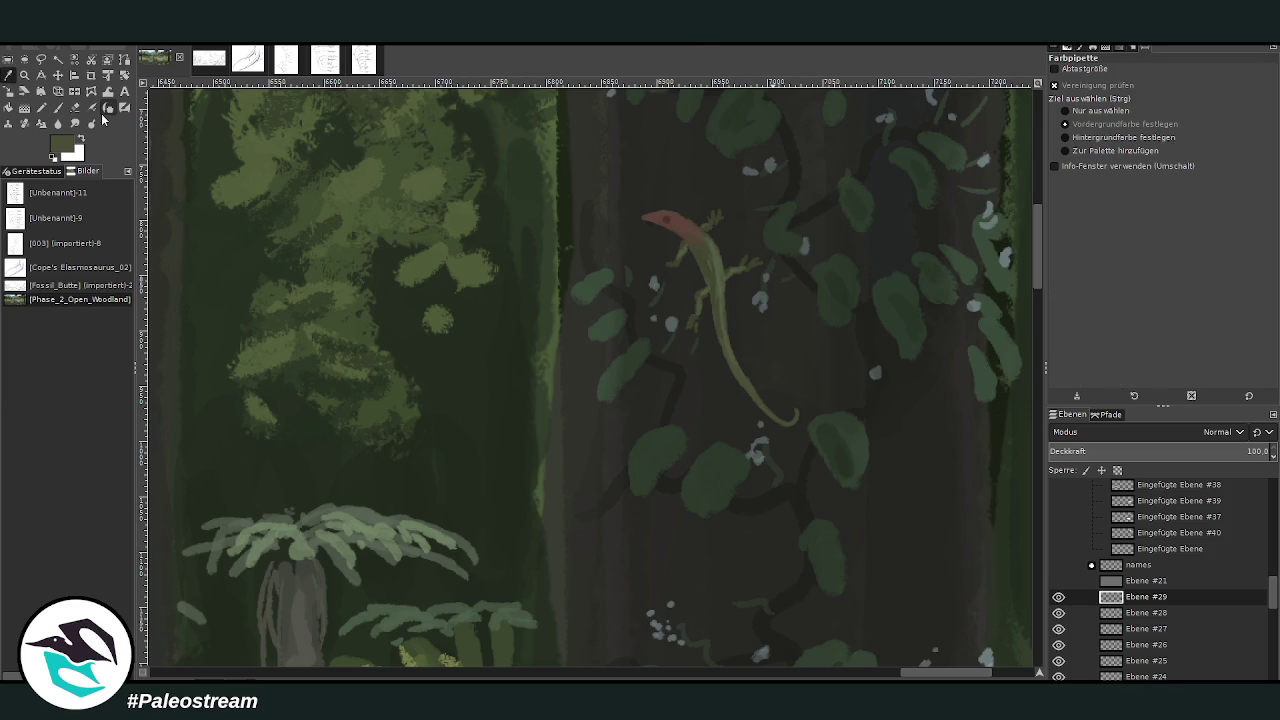
click(798, 484)
key(p)
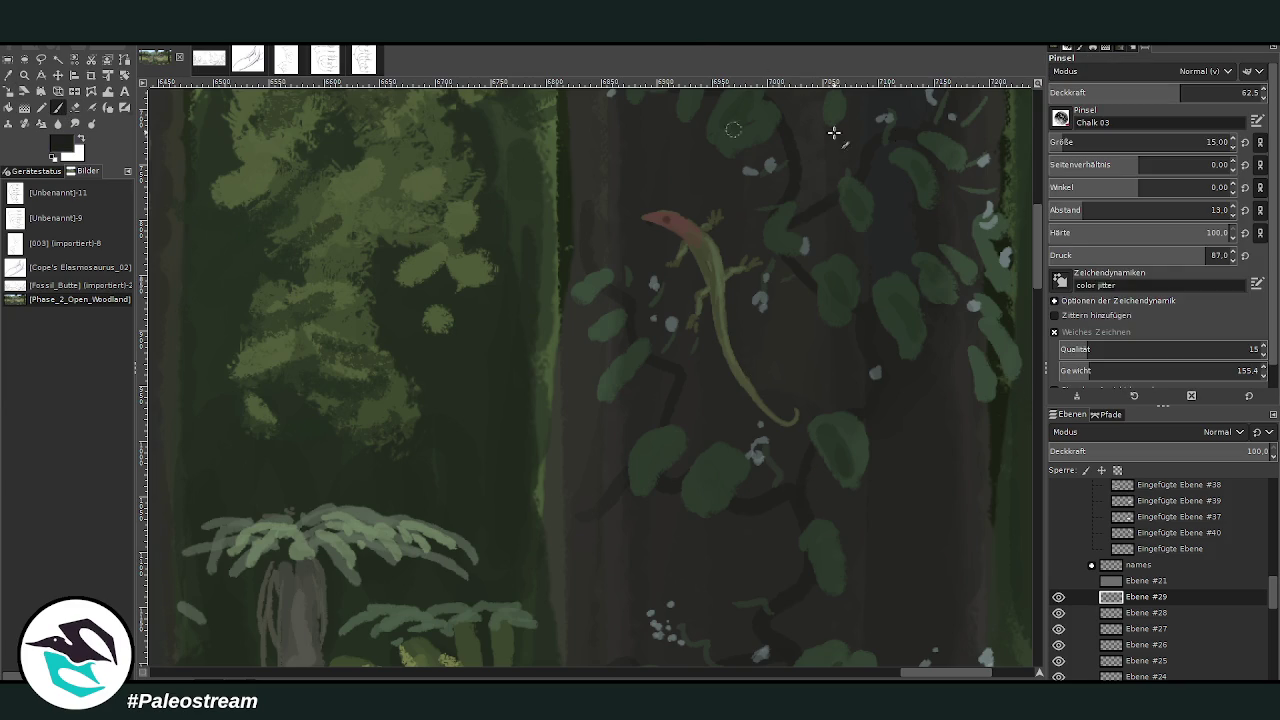
drag(1067, 142, 1110, 142)
drag(1180, 92, 1150, 92)
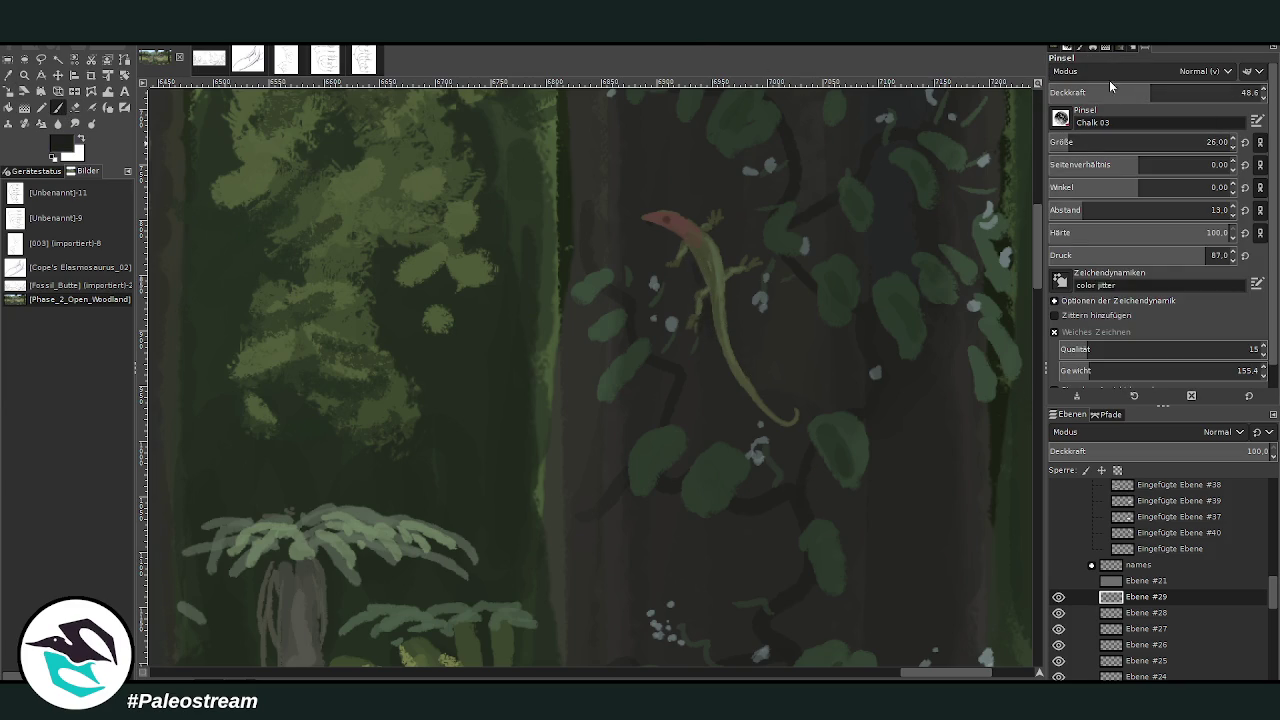
key(ctrl+z)
key(shift+ctrl+j)
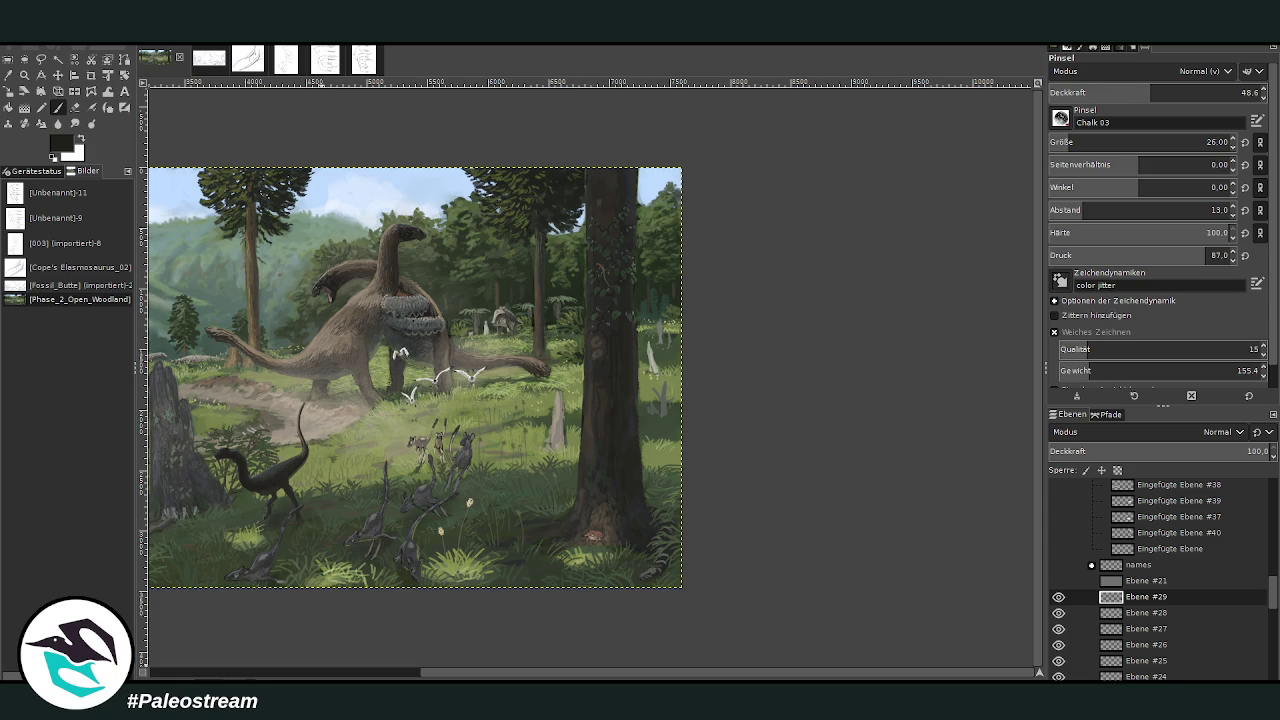
Step: Show the full panorama and scroll the canvas to its right end
key(ctrl+z)
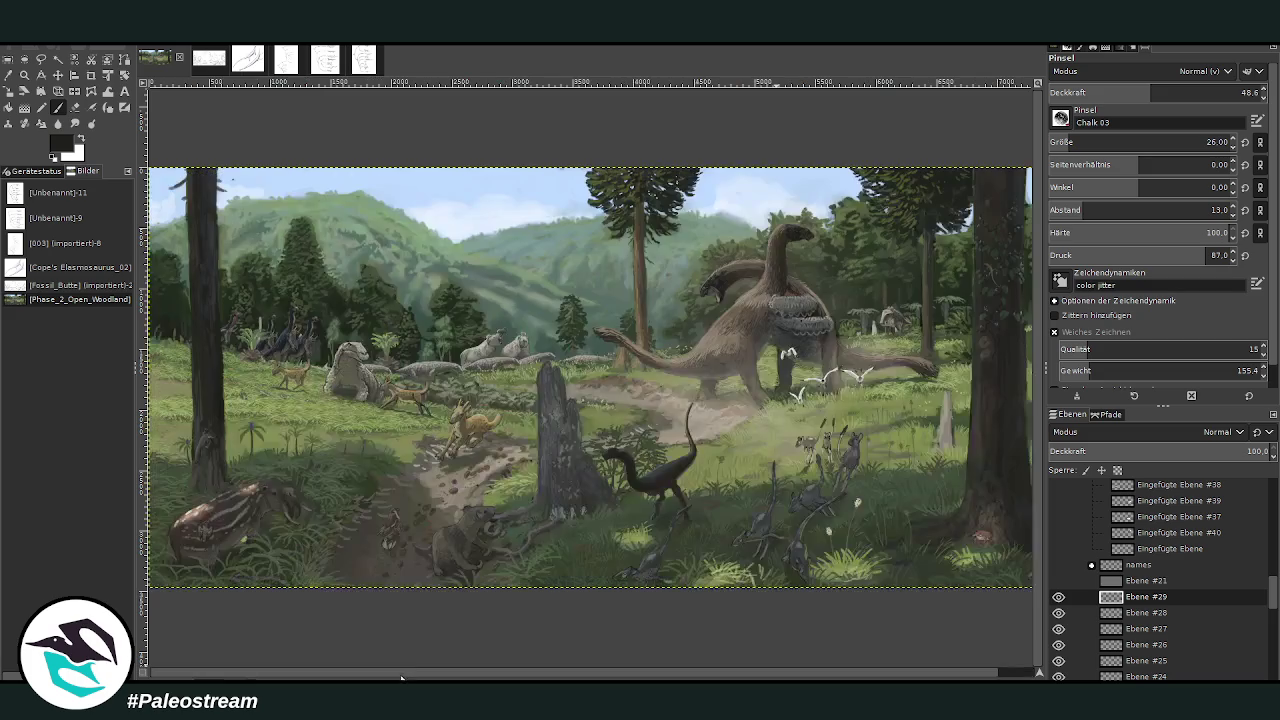
drag(406, 674, 480, 665)
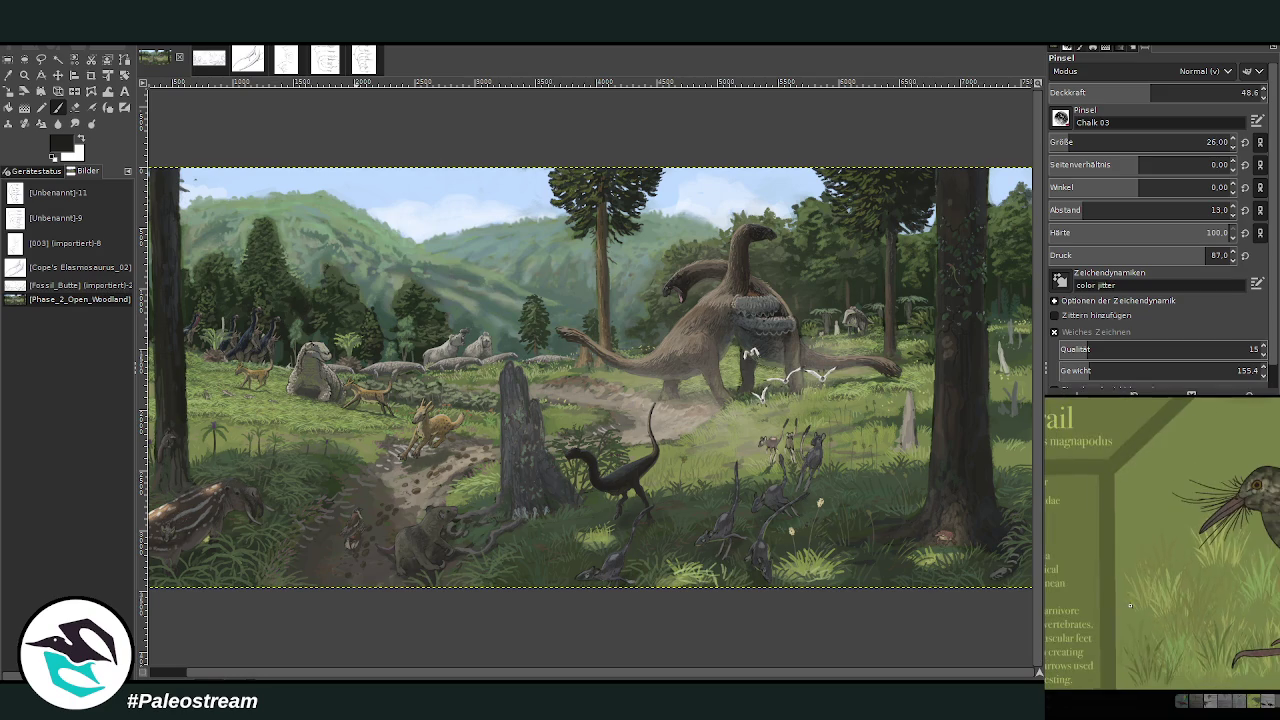
Step: Paste the Burrail reference card into the painting with the Move tool
key(m)
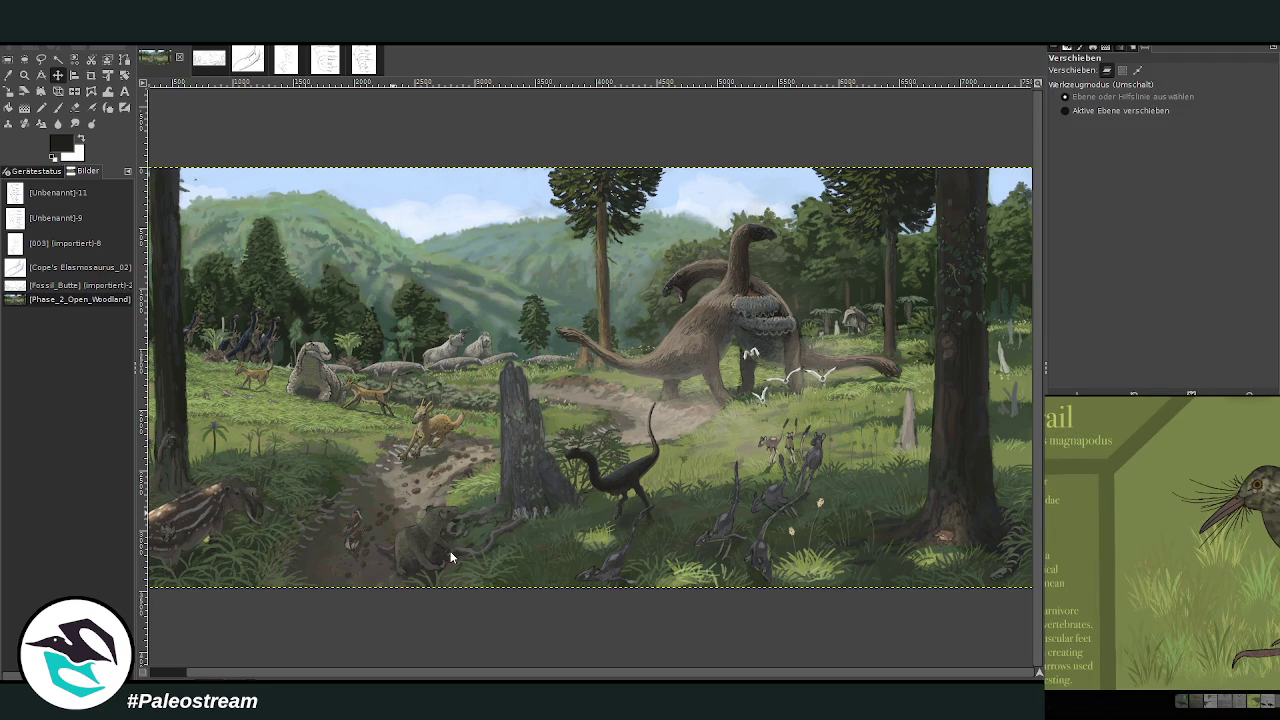
key(ctrl+v)
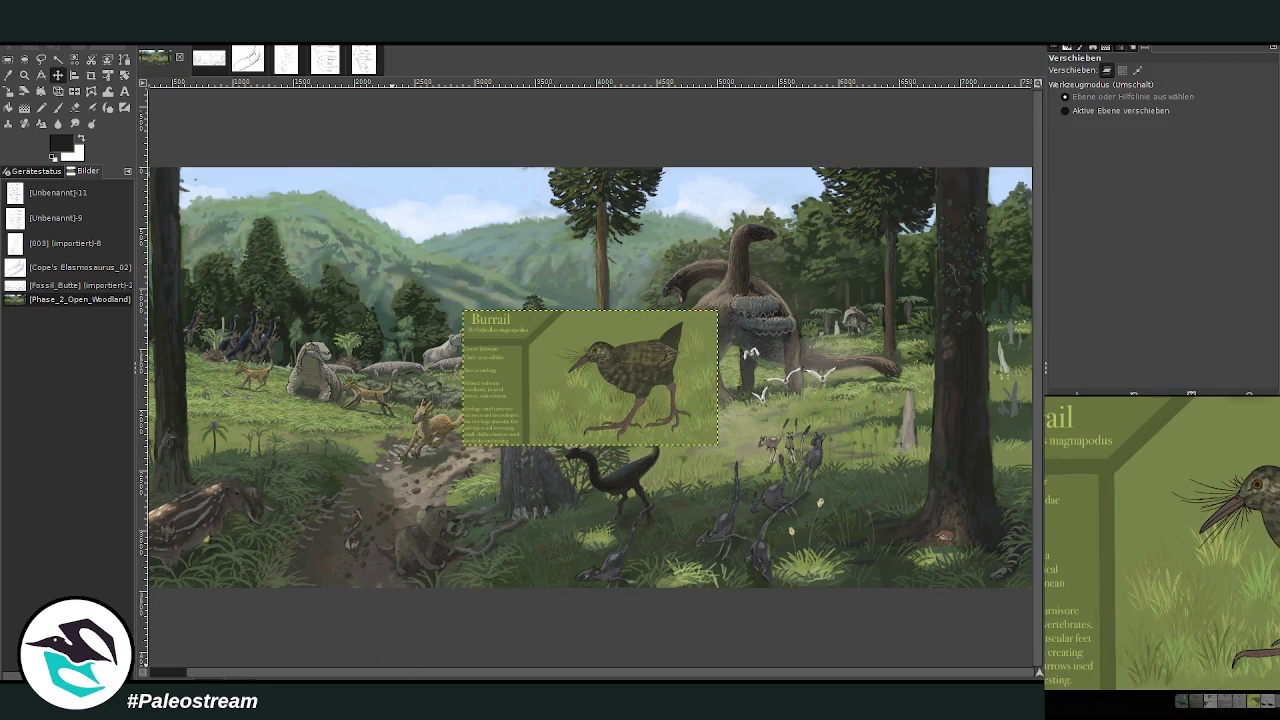
click(1139, 703)
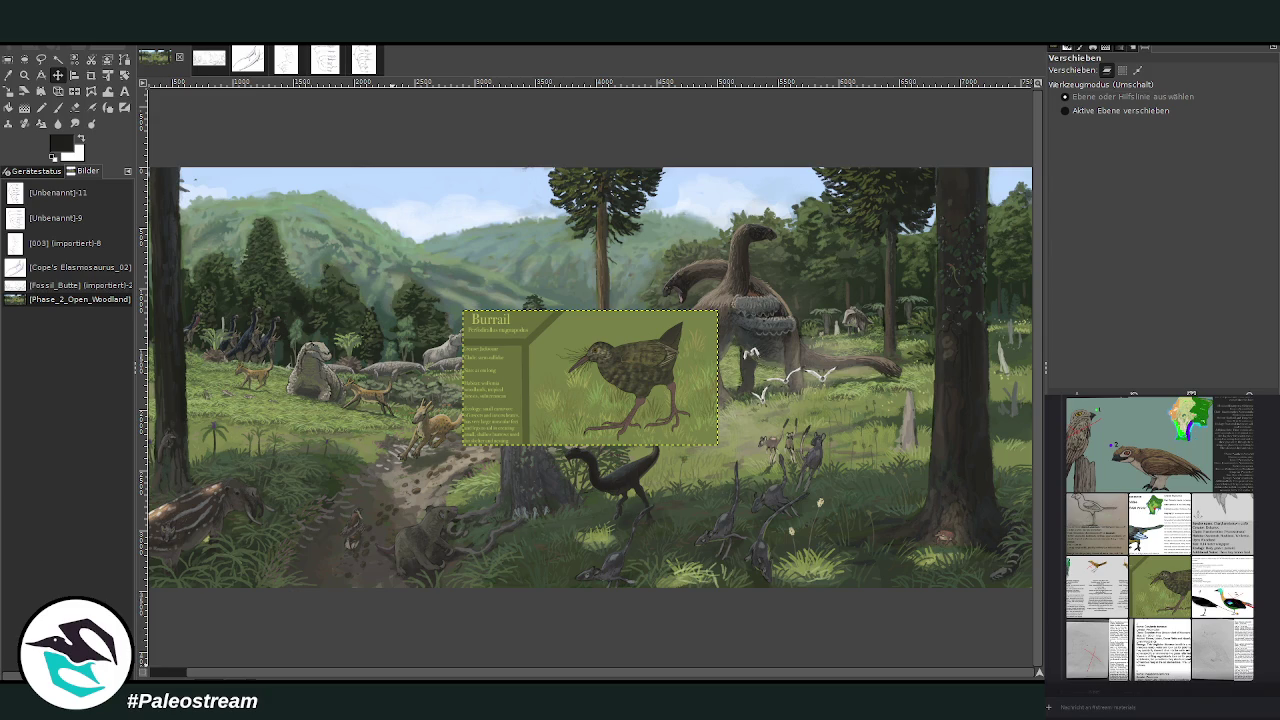
scroll(1160, 540, up, 1)
scroll(1160, 540, up, 3)
scroll(1160, 540, up, 2)
scroll(1160, 540, up, 2)
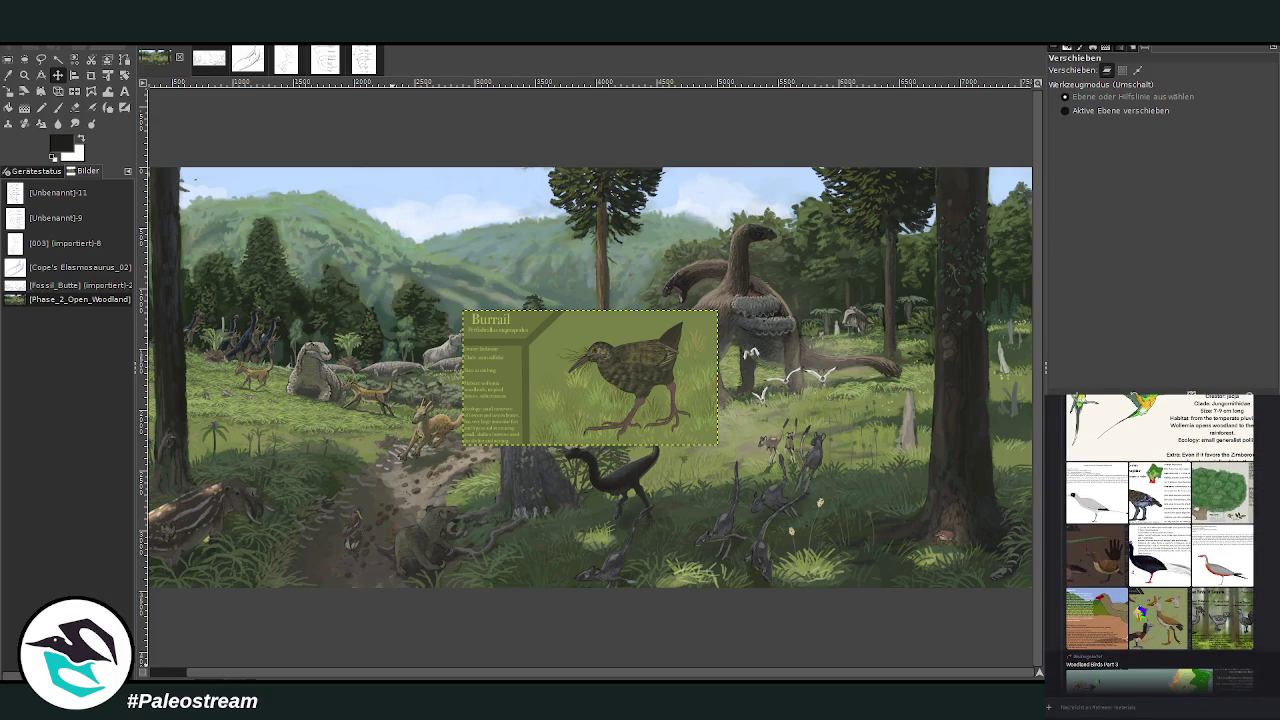
Step: Preview the shared numbered-animals, bushfowl, turkey and green-bird reference images in the chat
click(1102, 566)
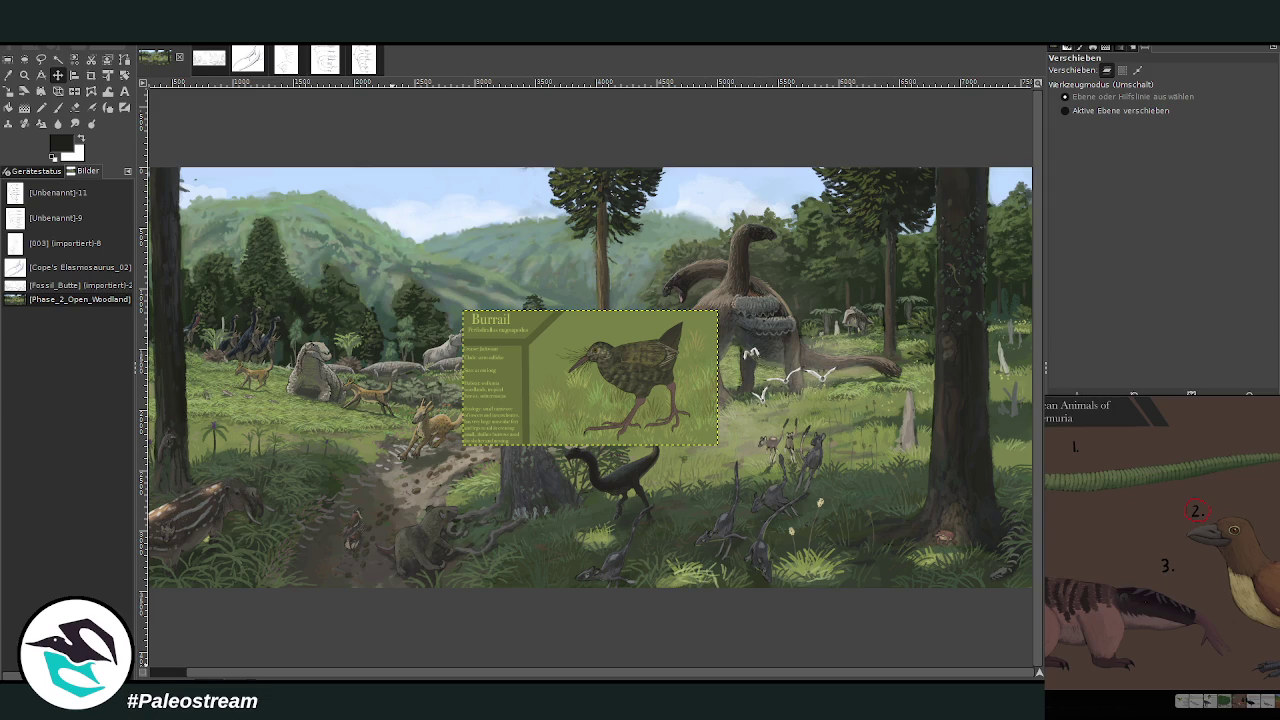
key(Escape)
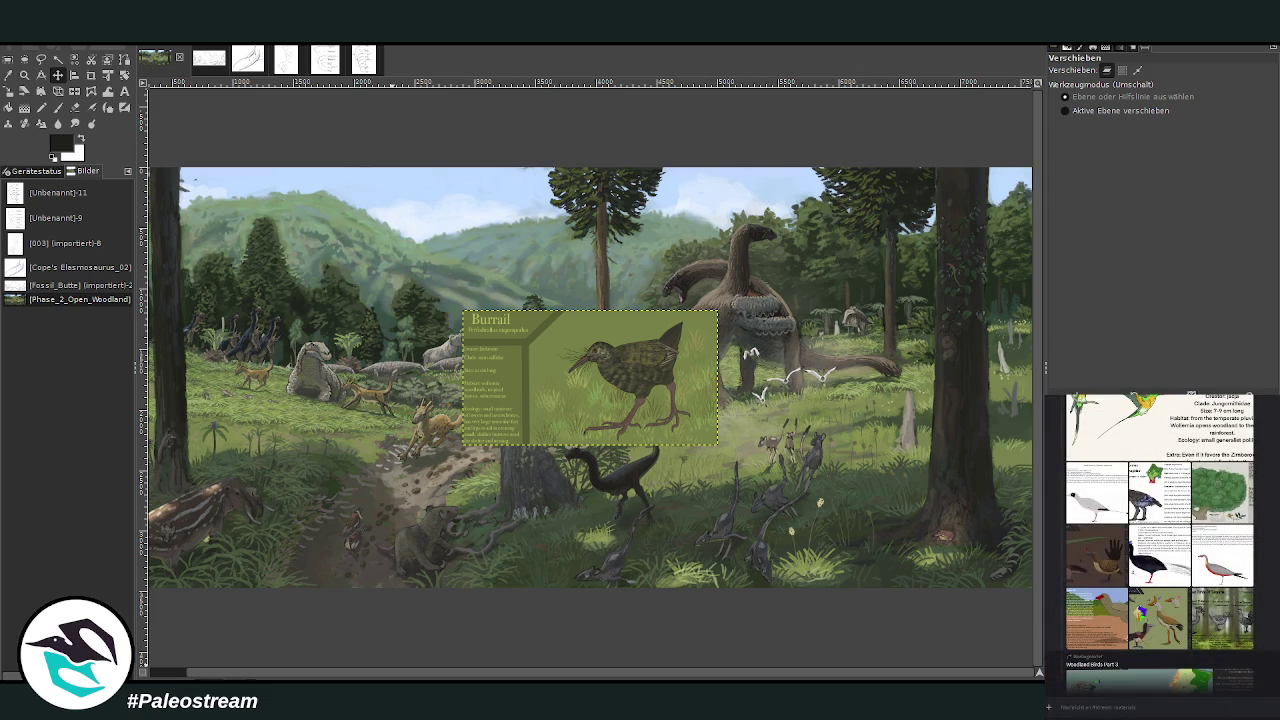
scroll(1160, 540, up, 5)
scroll(1160, 540, up, 3)
click(1158, 587)
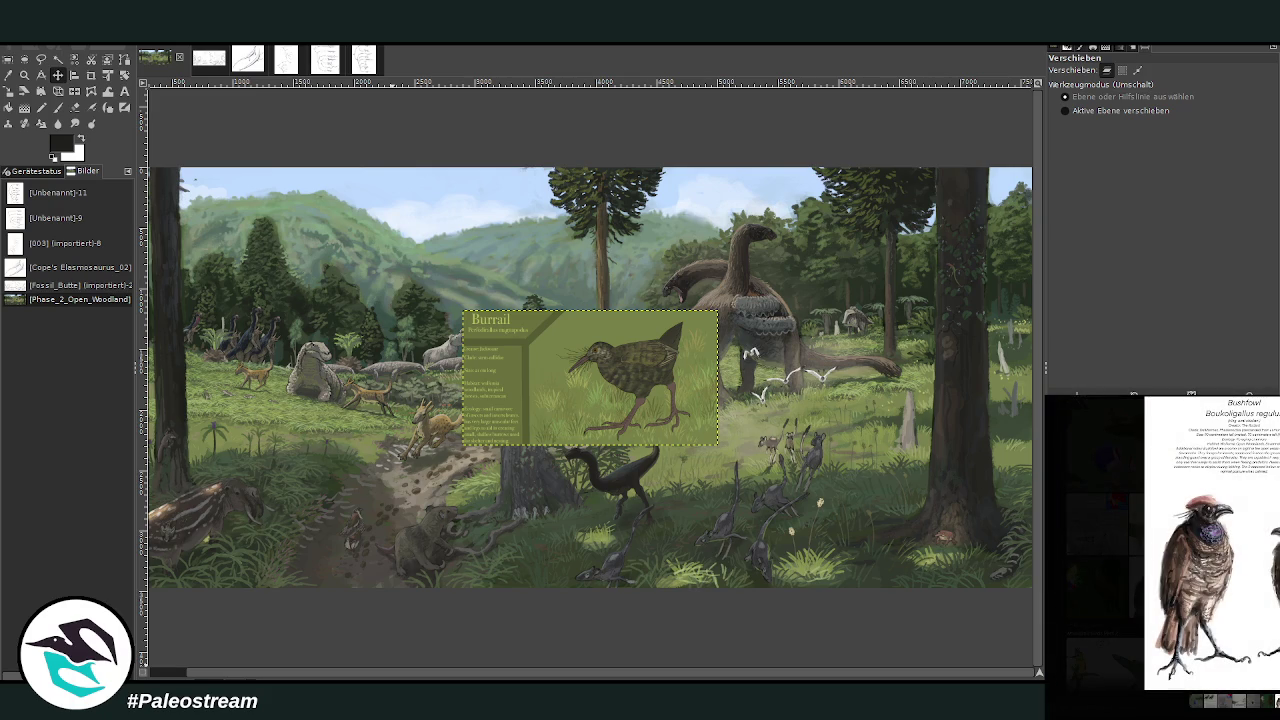
key(Escape)
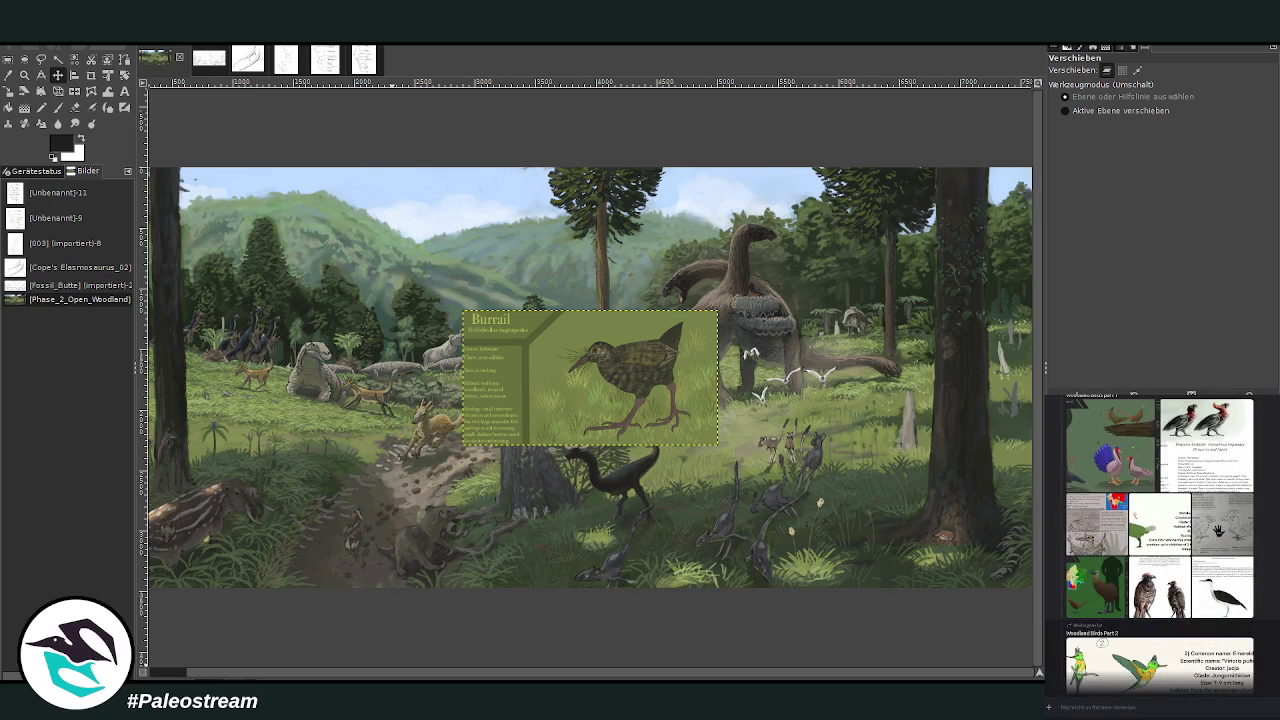
scroll(1160, 540, up, 2)
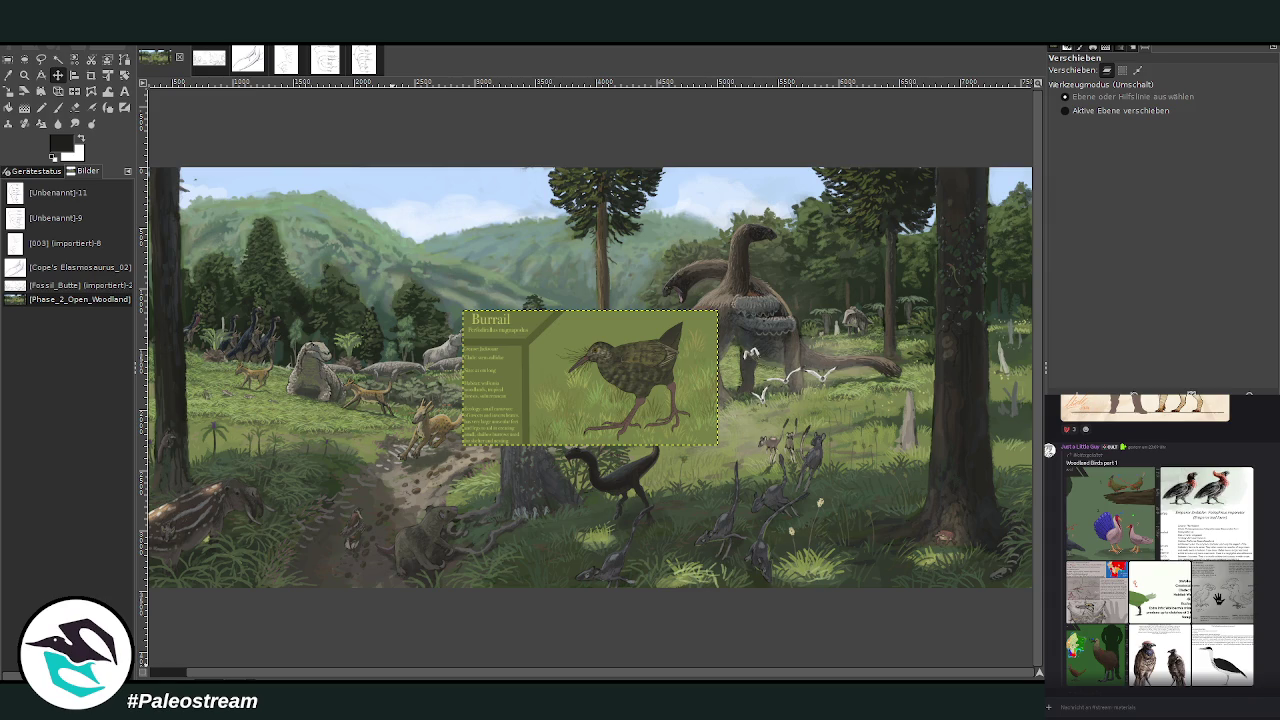
scroll(1218, 598, up, 1)
click(1145, 567)
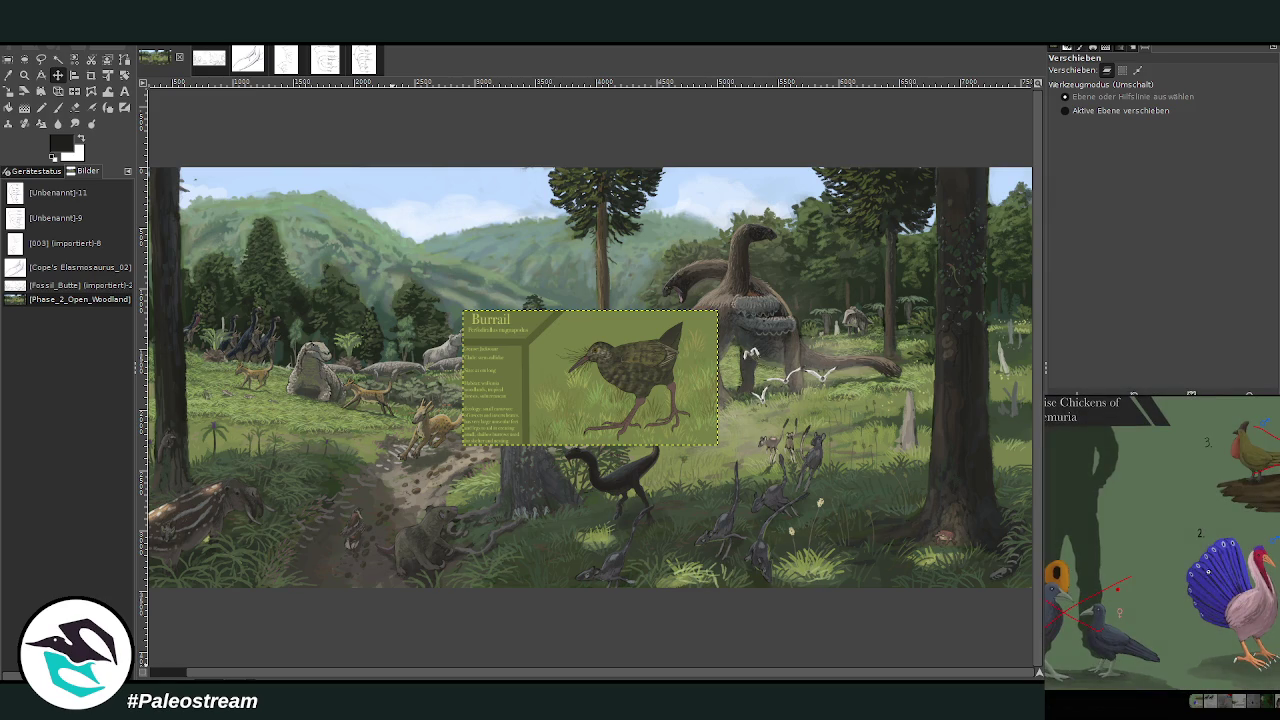
key(Escape)
scroll(1160, 560, down, 1)
scroll(1160, 560, down, 1)
click(1160, 574)
key(Escape)
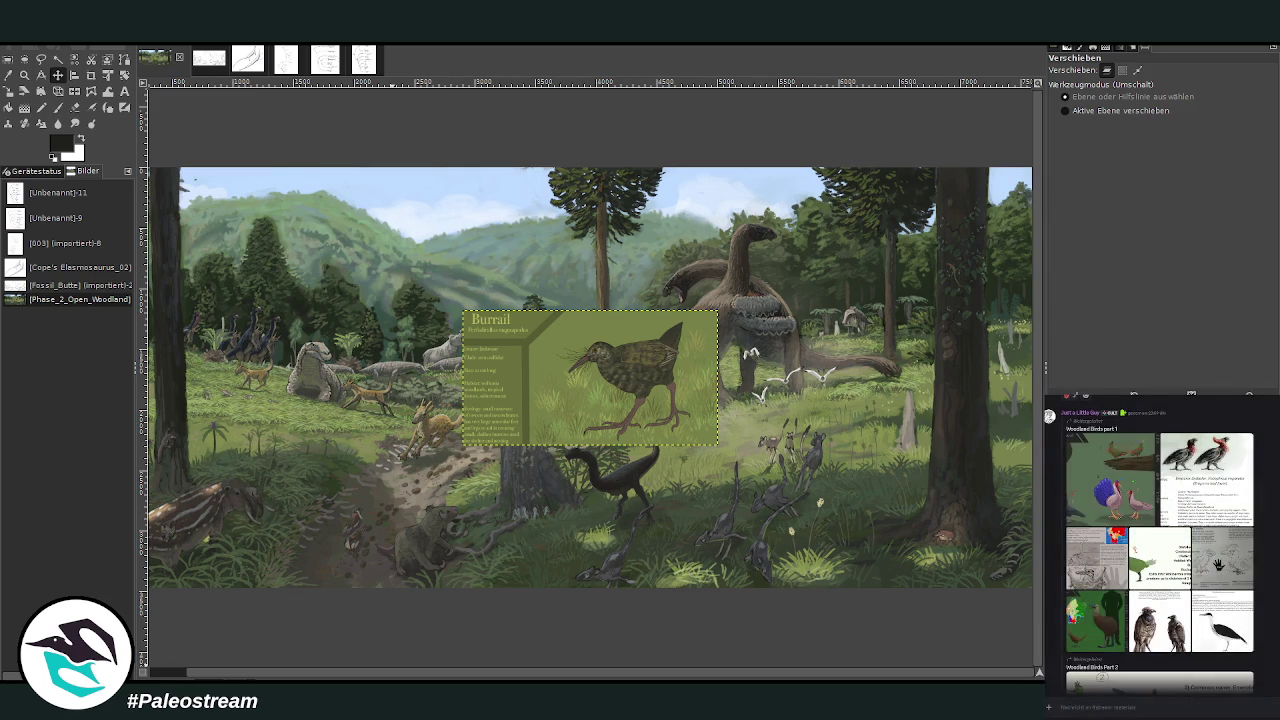
Step: Copy the Oligoaglaia tree-and-bird image from the chat and paste it onto the canvas
scroll(1160, 540, up, 1)
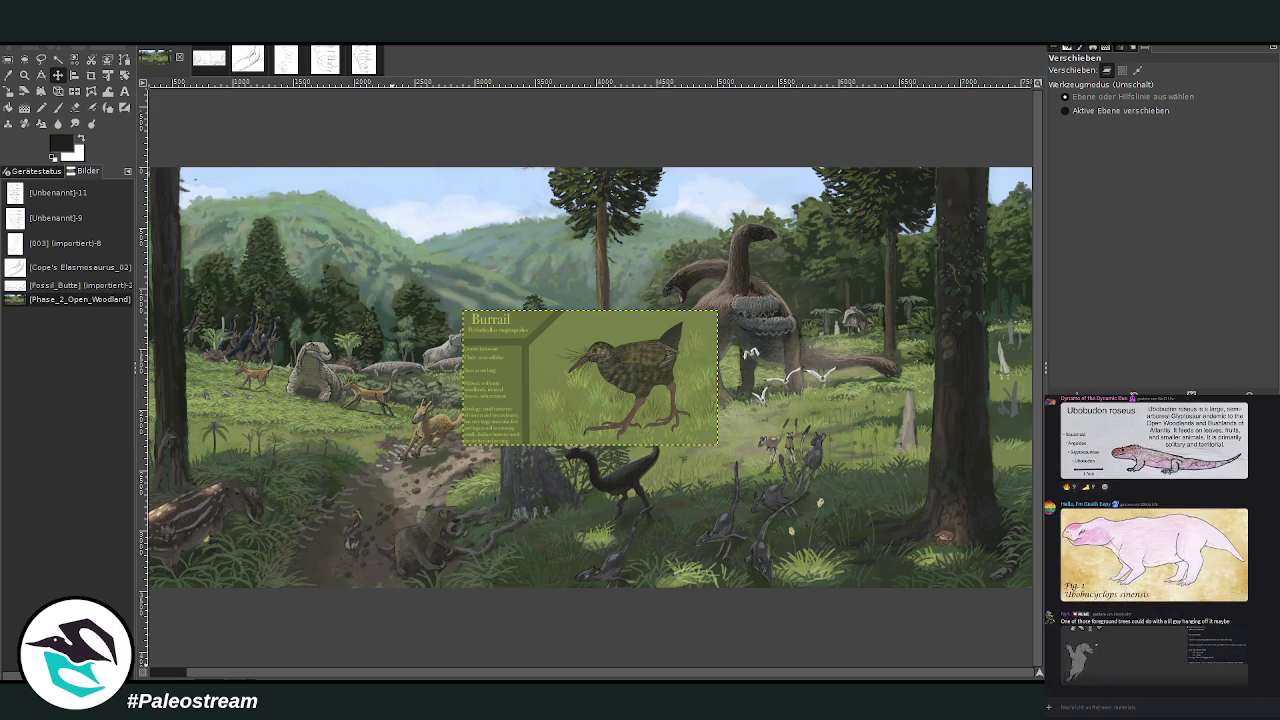
scroll(1160, 560, down, 1)
scroll(1160, 540, down, 2)
scroll(1160, 540, down, 1)
scroll(1160, 540, down, 1)
click(1203, 557)
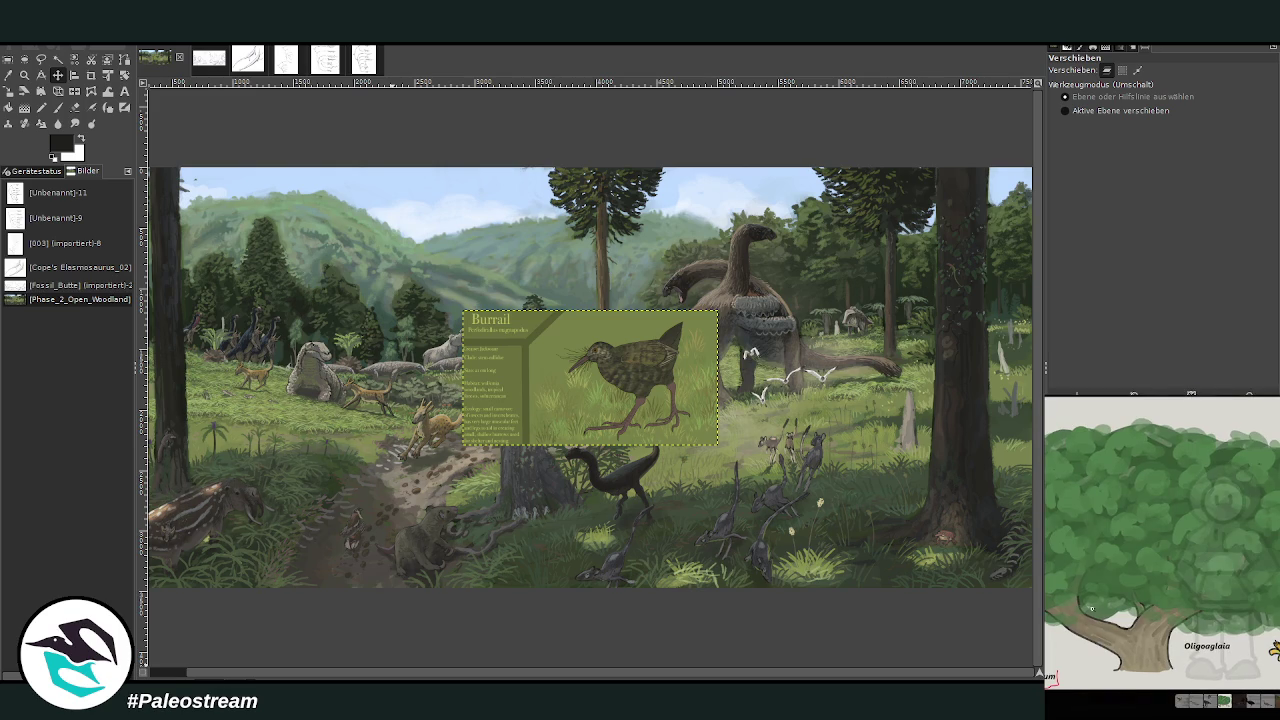
scroll(1150, 510, up, 2)
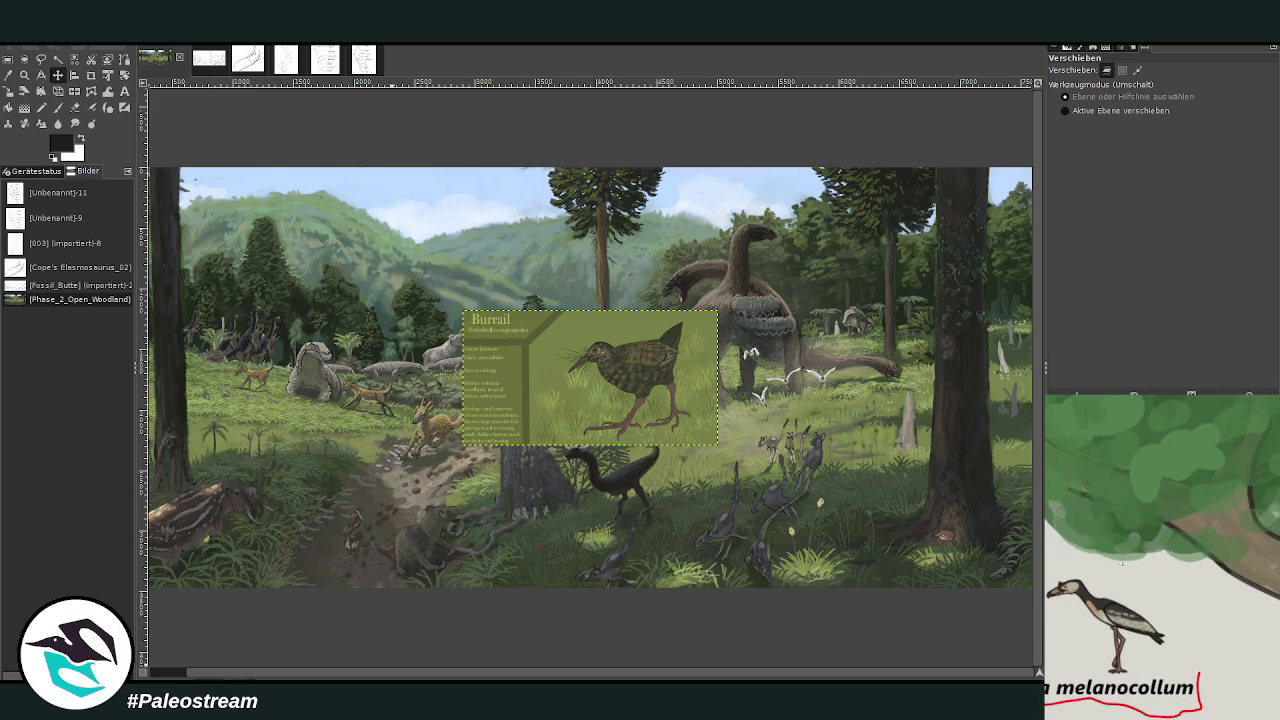
right_click(1086, 618)
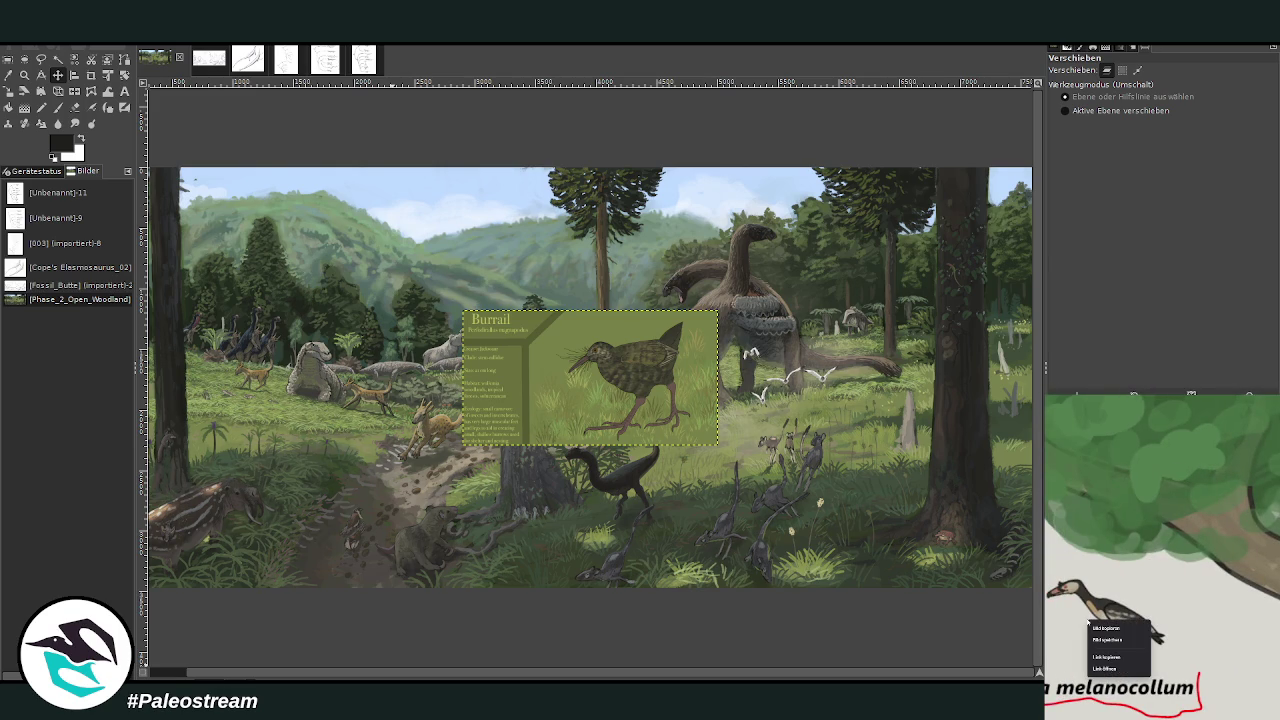
click(1113, 628)
scroll(1115, 630, down, 3)
click(1137, 698)
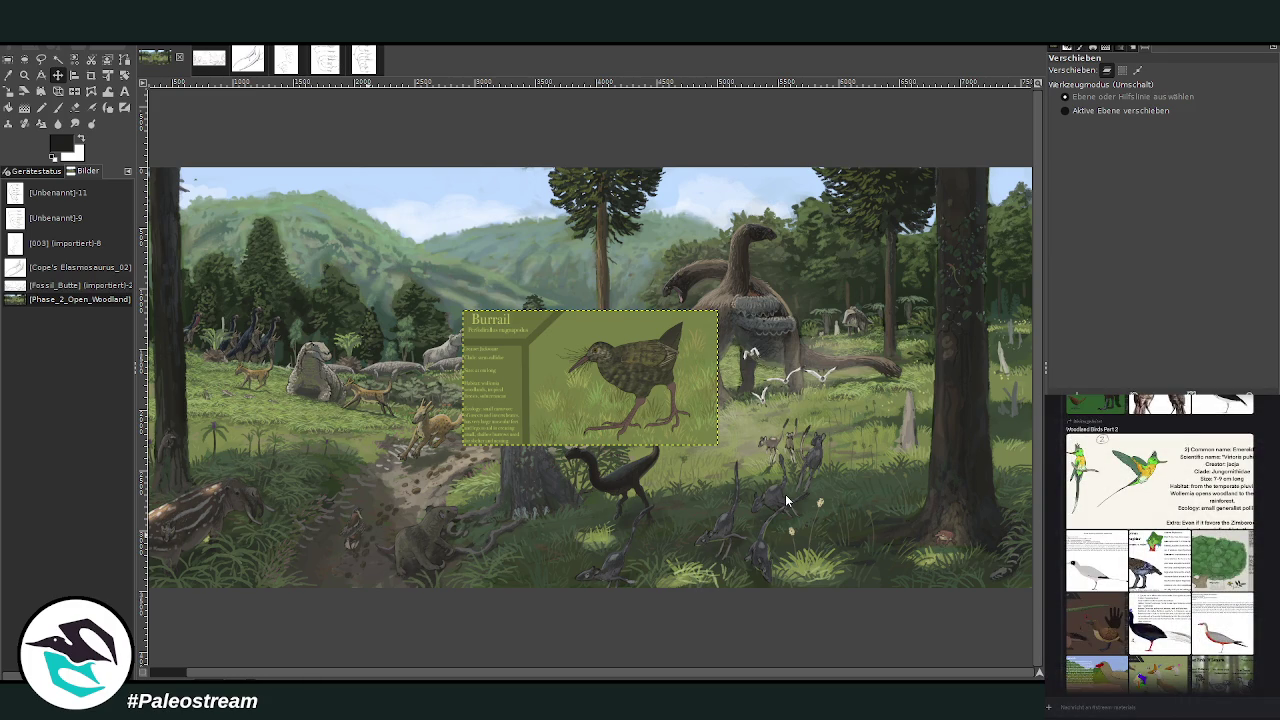
key(ctrl+v)
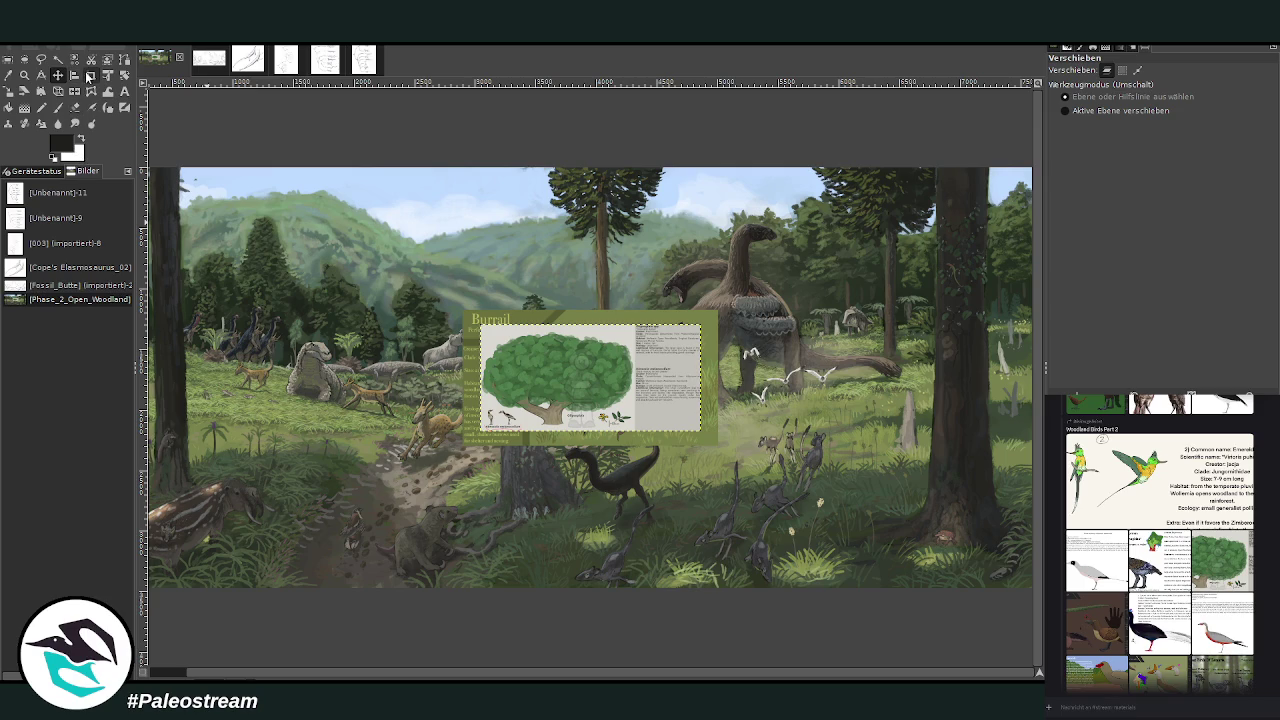
Step: Crop the pasted tree reference down to the bird in its lower-left corner
click(91, 75)
mouse_move(481, 386)
mouse_down()
mouse_move(521, 445)
mouse_move(514, 419)
mouse_up()
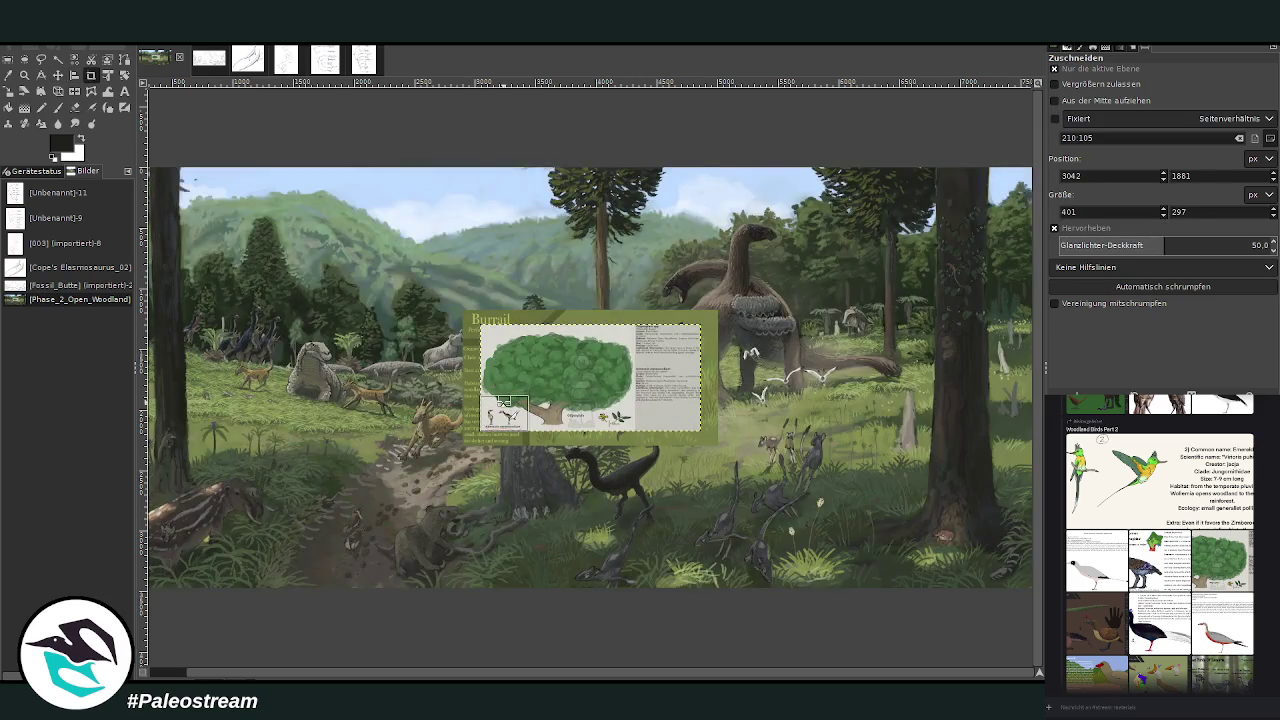
key(Return)
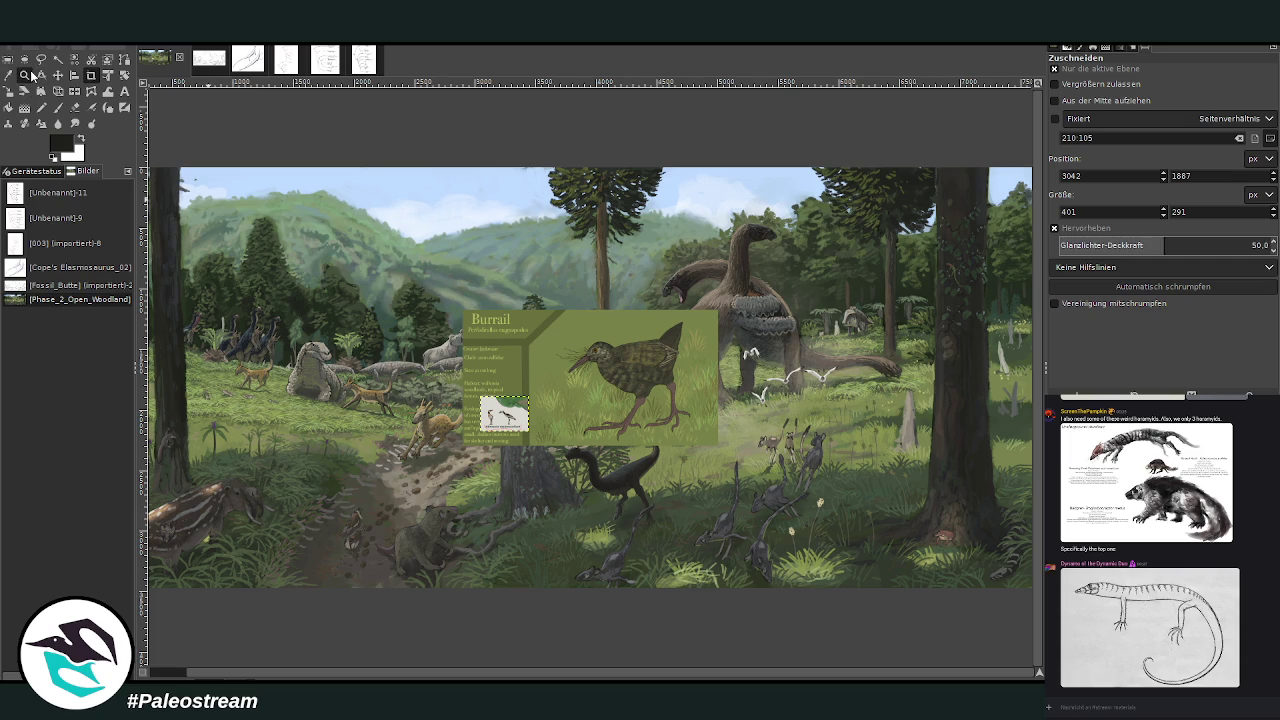
click(24, 75)
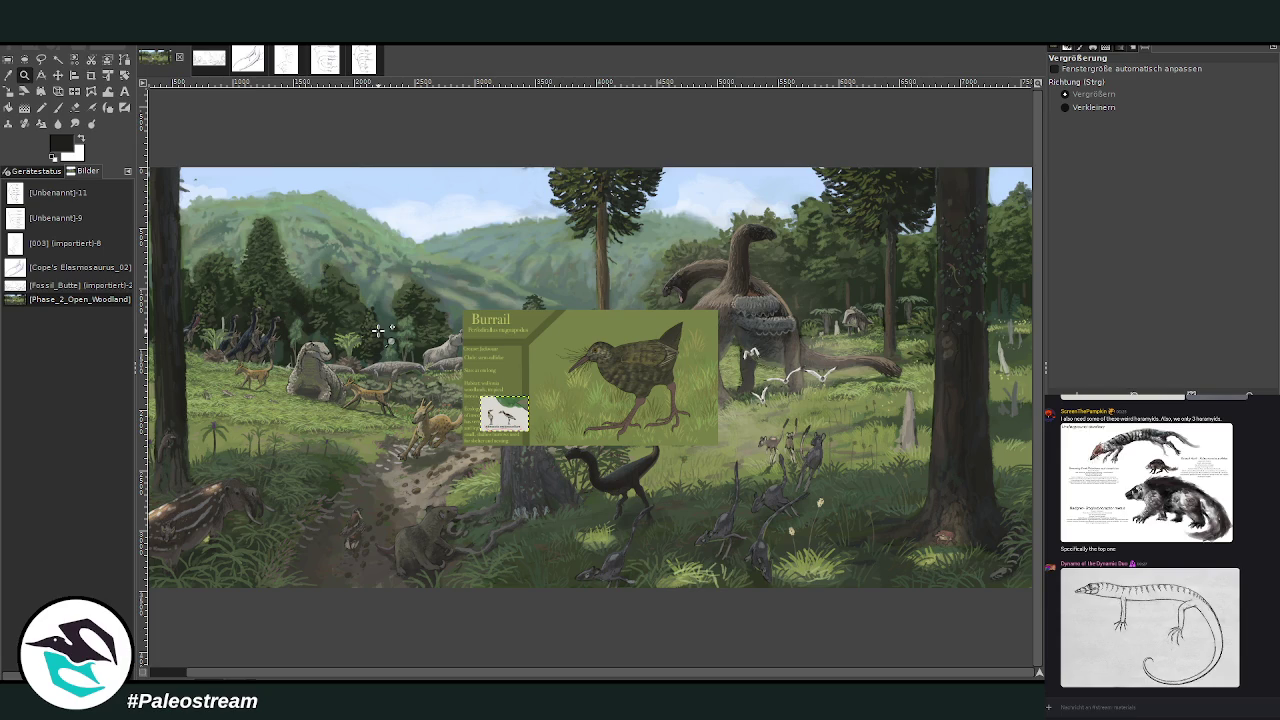
scroll(1152, 650, up, 5)
scroll(1180, 630, up, 5)
scroll(1220, 620, up, 5)
scroll(1253, 610, up, 5)
scroll(1253, 610, up, 5)
scroll(1253, 608, up, 5)
scroll(1253, 610, down, 5)
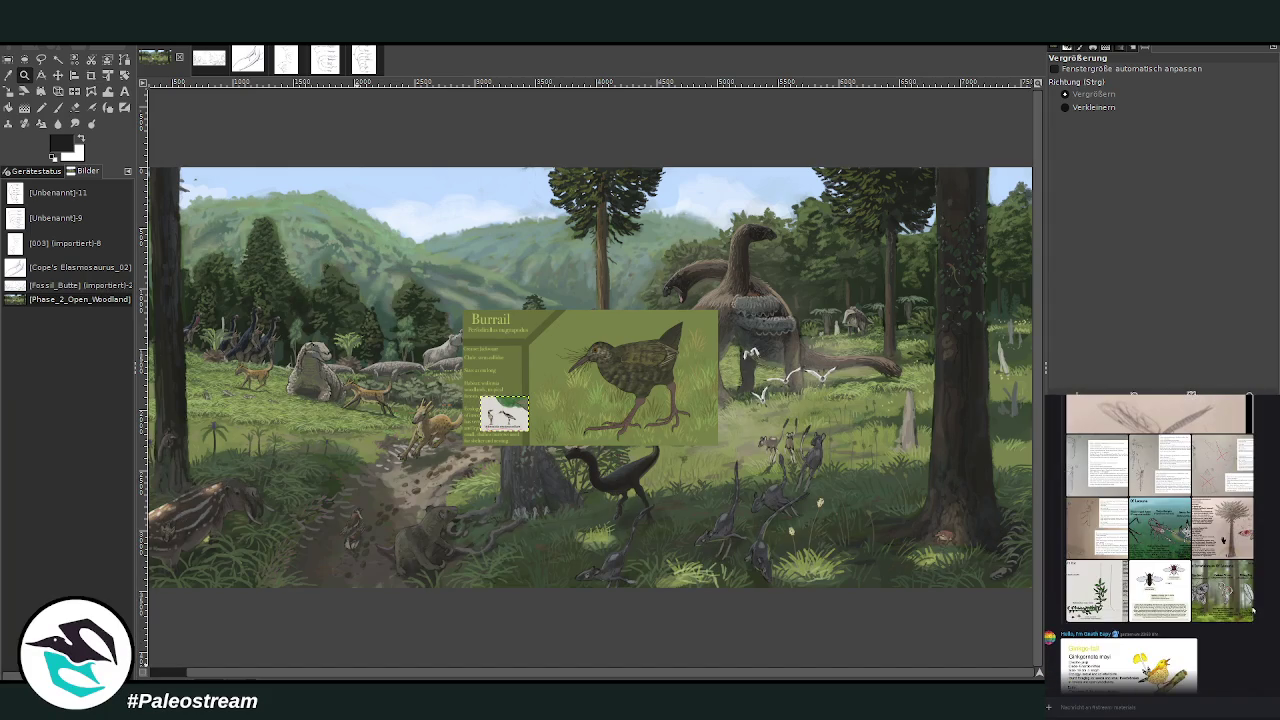
scroll(1253, 608, up, 5)
scroll(1253, 610, up, 5)
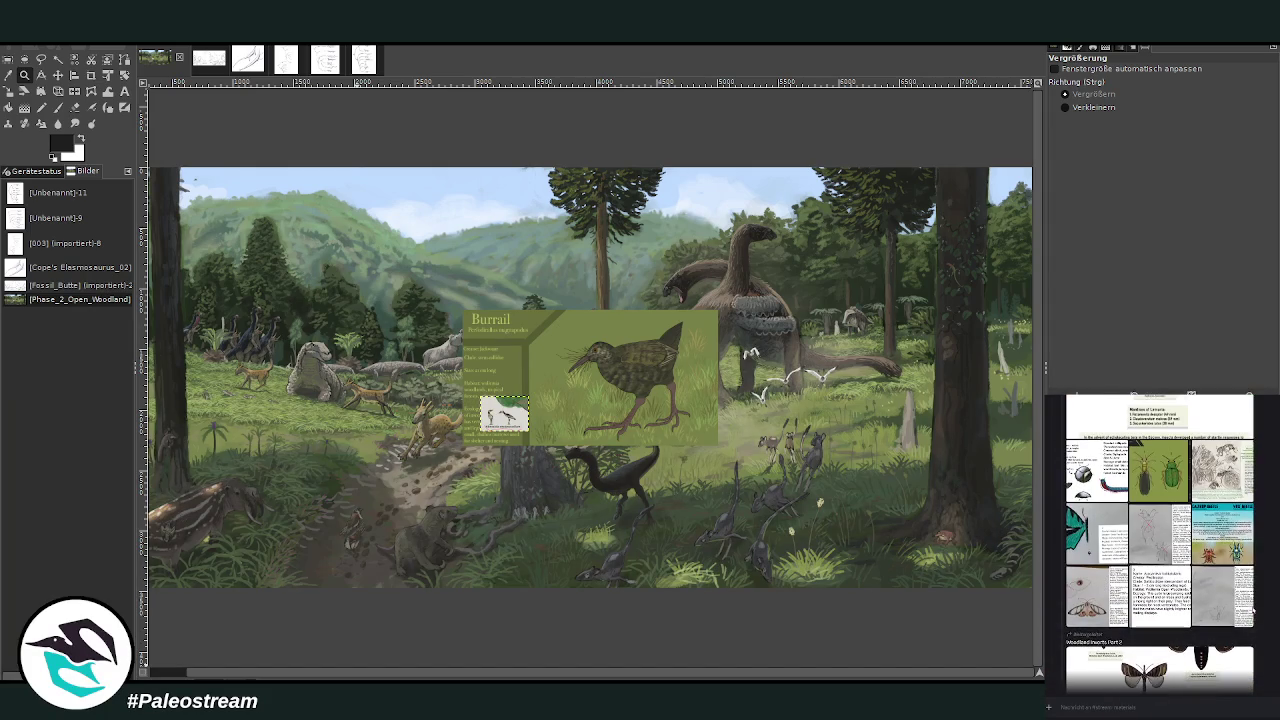
scroll(1253, 610, up, 5)
scroll(1253, 608, up, 3)
scroll(1253, 608, up, 5)
scroll(1253, 608, up, 5)
scroll(1253, 609, up, 5)
scroll(1253, 608, up, 5)
scroll(1253, 608, up, 5)
scroll(1253, 609, up, 5)
scroll(1253, 610, up, 5)
scroll(1253, 608, up, 5)
scroll(1253, 608, up, 5)
scroll(1253, 608, up, 5)
scroll(1253, 608, up, 5)
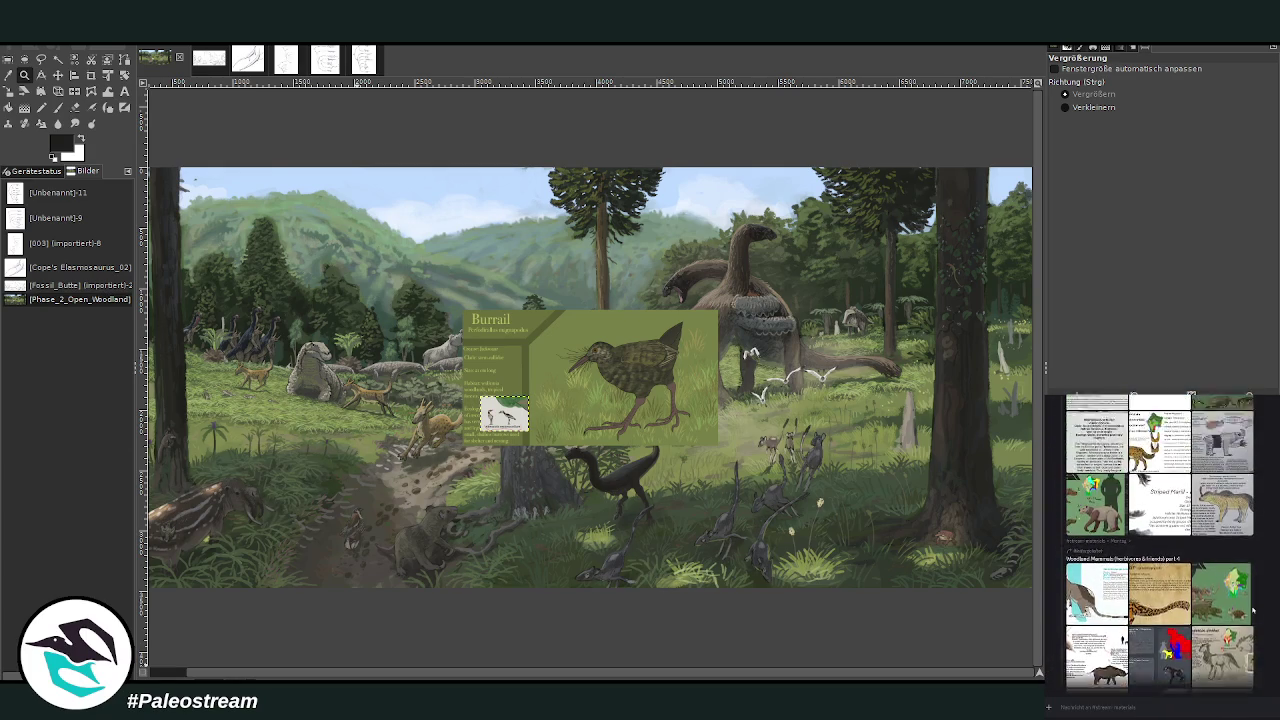
scroll(1253, 608, up, 5)
scroll(1253, 608, up, 5)
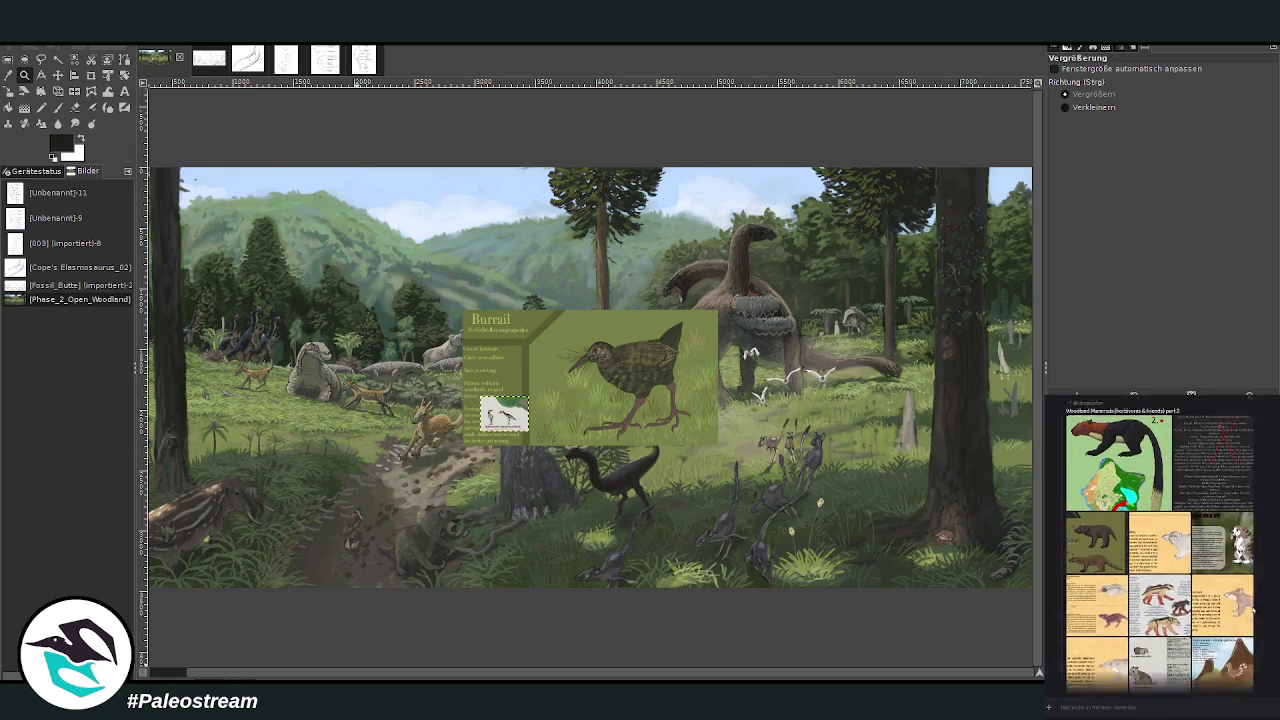
scroll(1253, 611, up, 5)
scroll(1253, 611, up, 5)
scroll(1253, 611, up, 5)
scroll(1253, 611, up, 5)
scroll(1253, 610, up, 5)
scroll(1253, 610, up, 5)
scroll(1253, 610, up, 5)
scroll(1253, 610, up, 5)
scroll(1253, 610, up, 5)
scroll(1253, 610, up, 5)
scroll(1253, 610, up, 5)
scroll(1253, 610, up, 5)
scroll(1253, 610, up, 5)
scroll(1253, 608, up, 5)
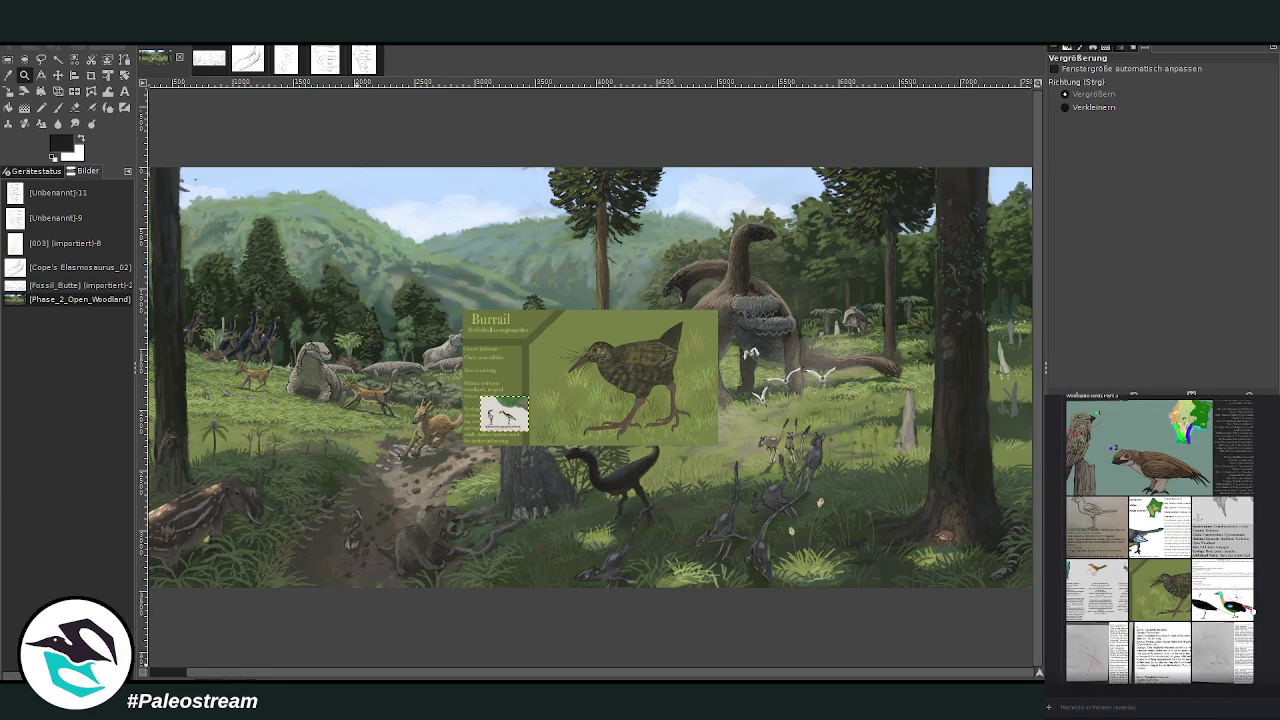
scroll(1253, 610, up, 5)
scroll(1253, 610, up, 5)
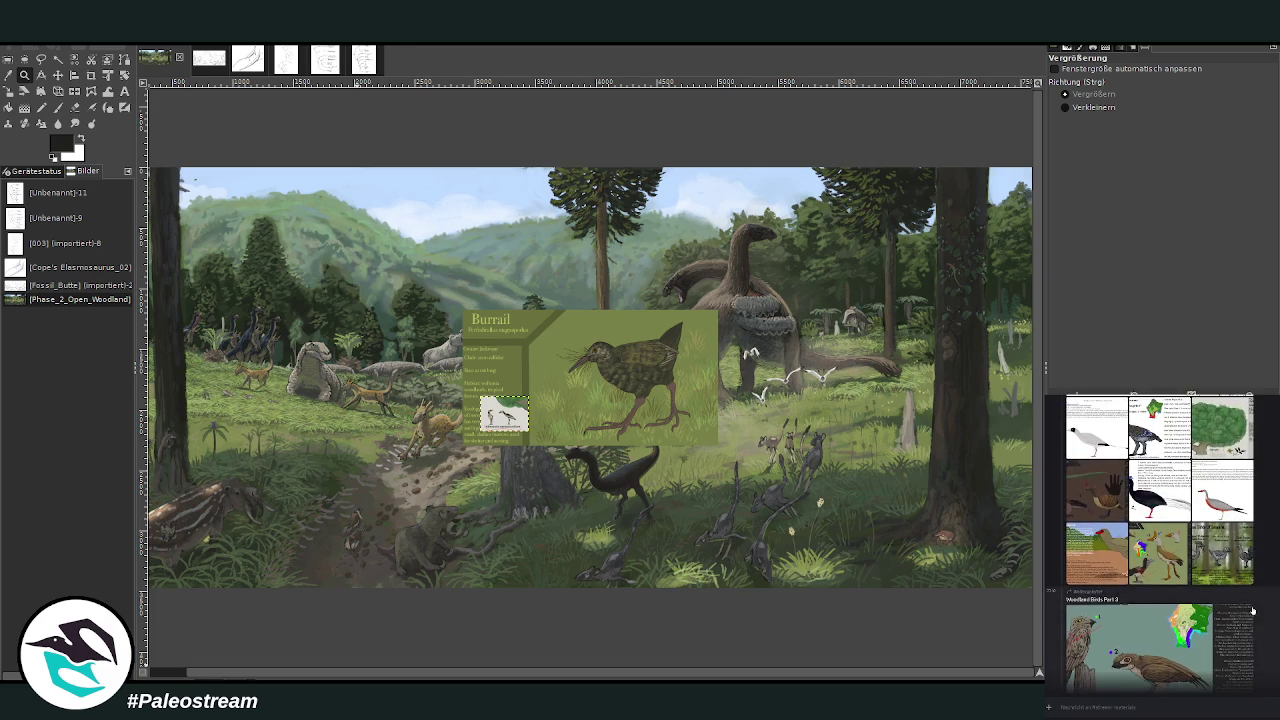
scroll(1253, 610, up, 5)
scroll(1253, 610, up, 1)
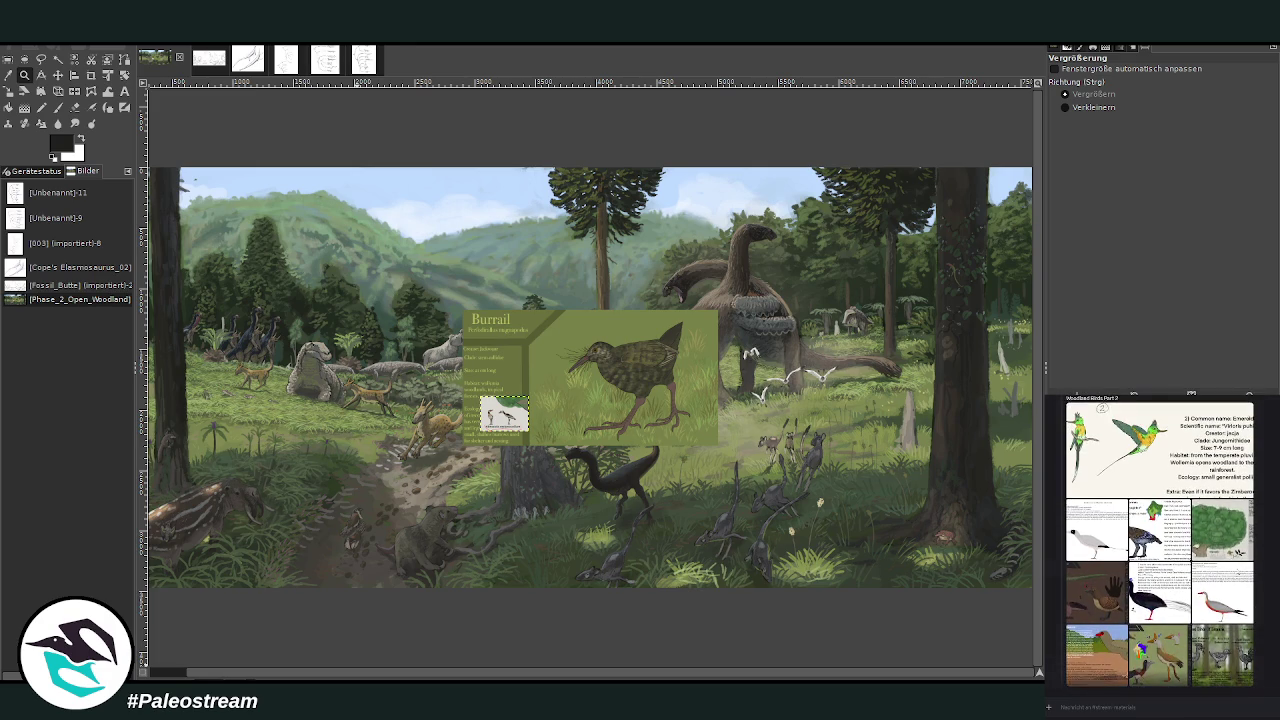
click(1227, 553)
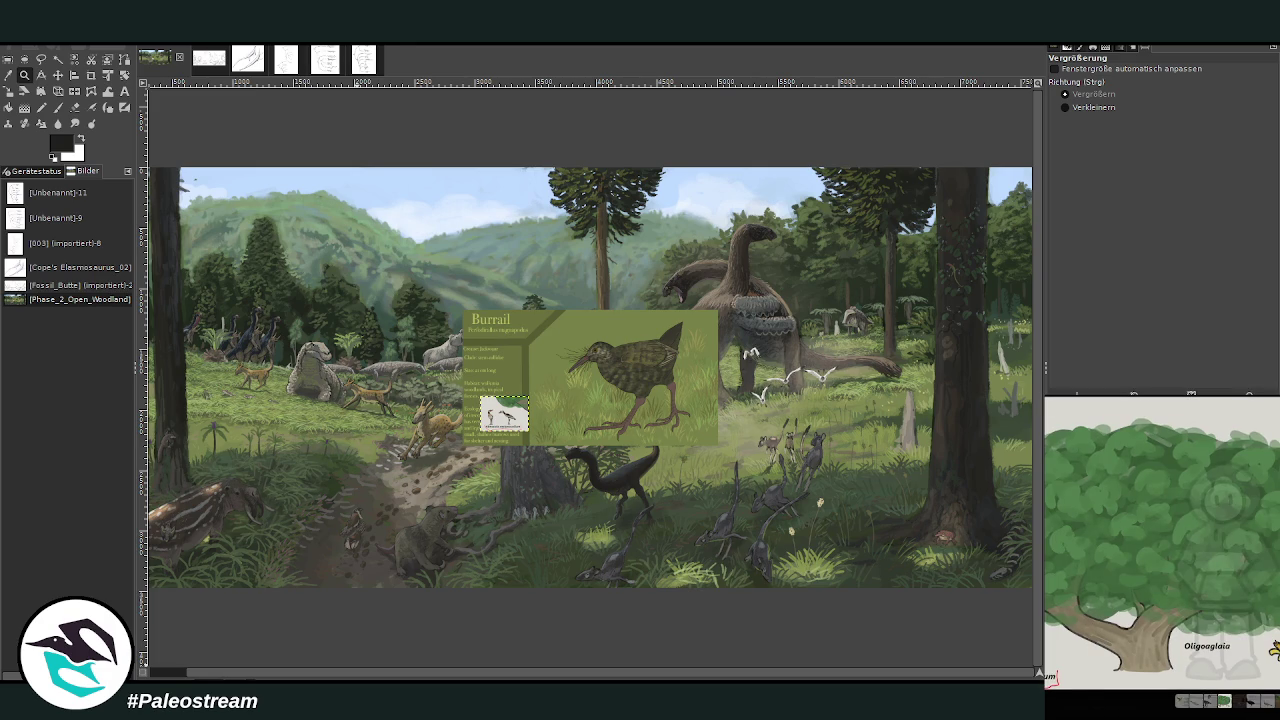
click(1082, 704)
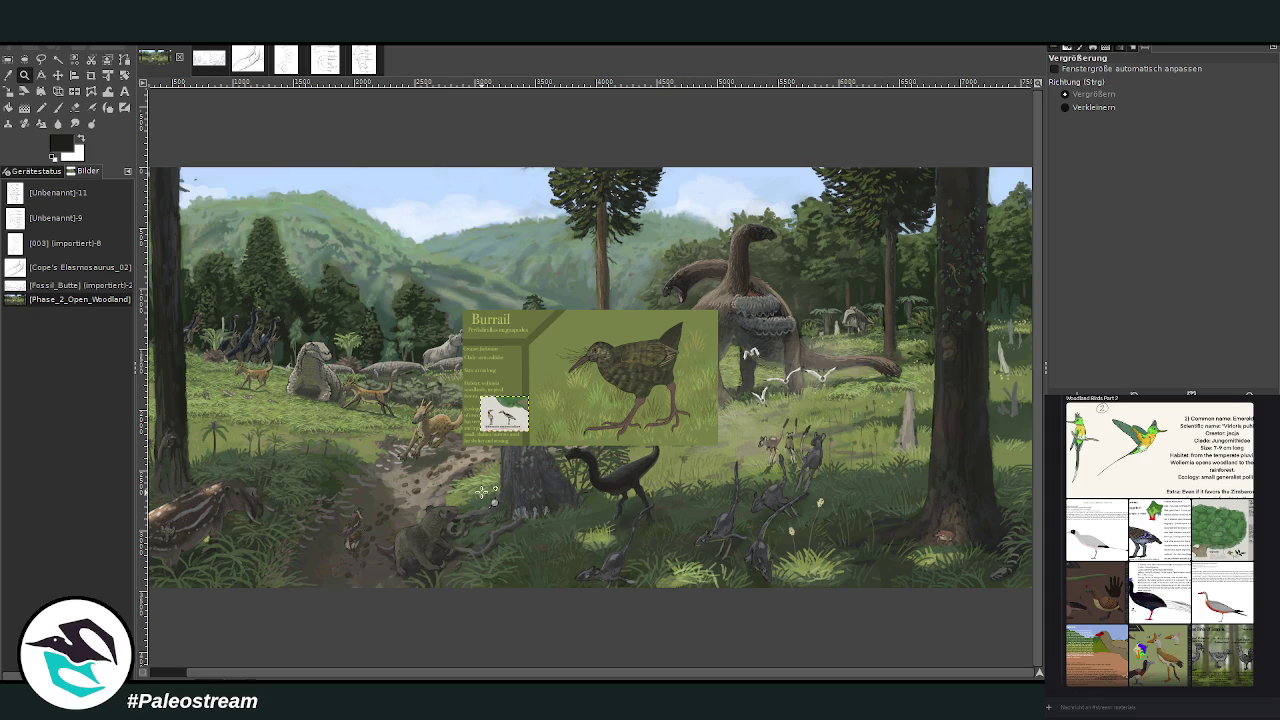
key(ctrl+z)
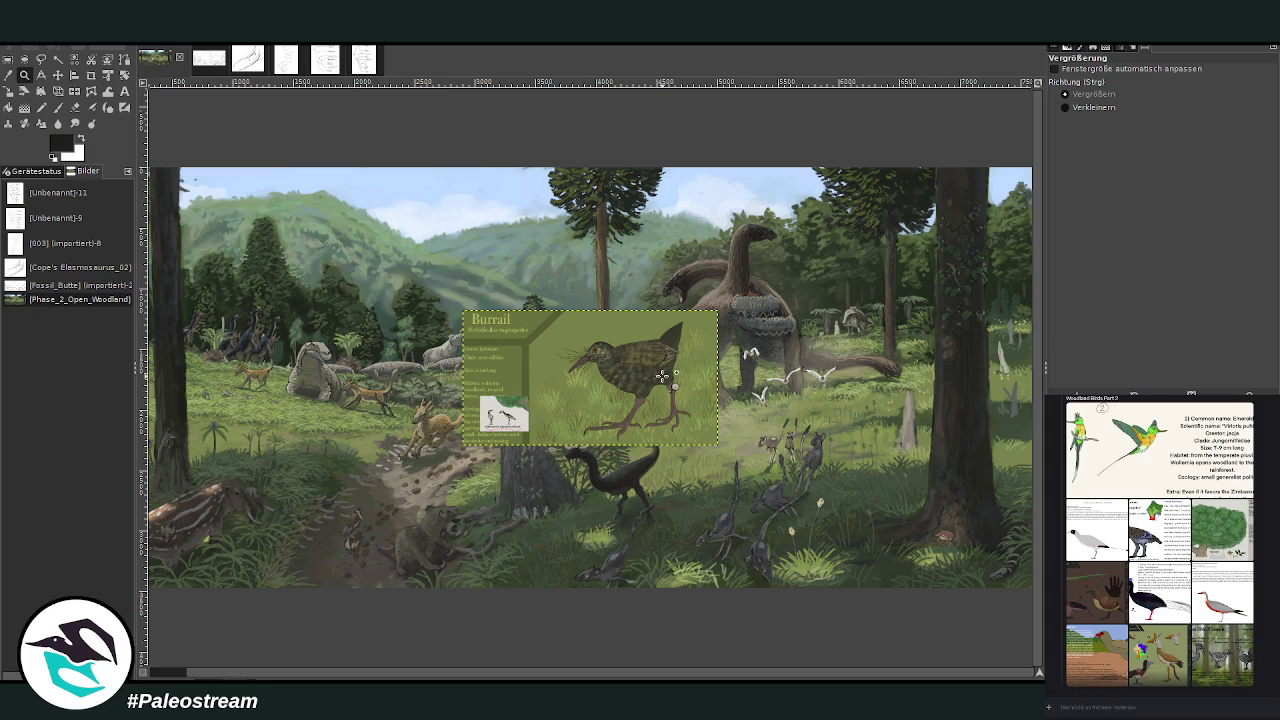
Step: Scale the Burrail card down to about 694×369 px beside the central stump
key(shift+s)
click(662, 375)
drag(717, 311, 590, 379)
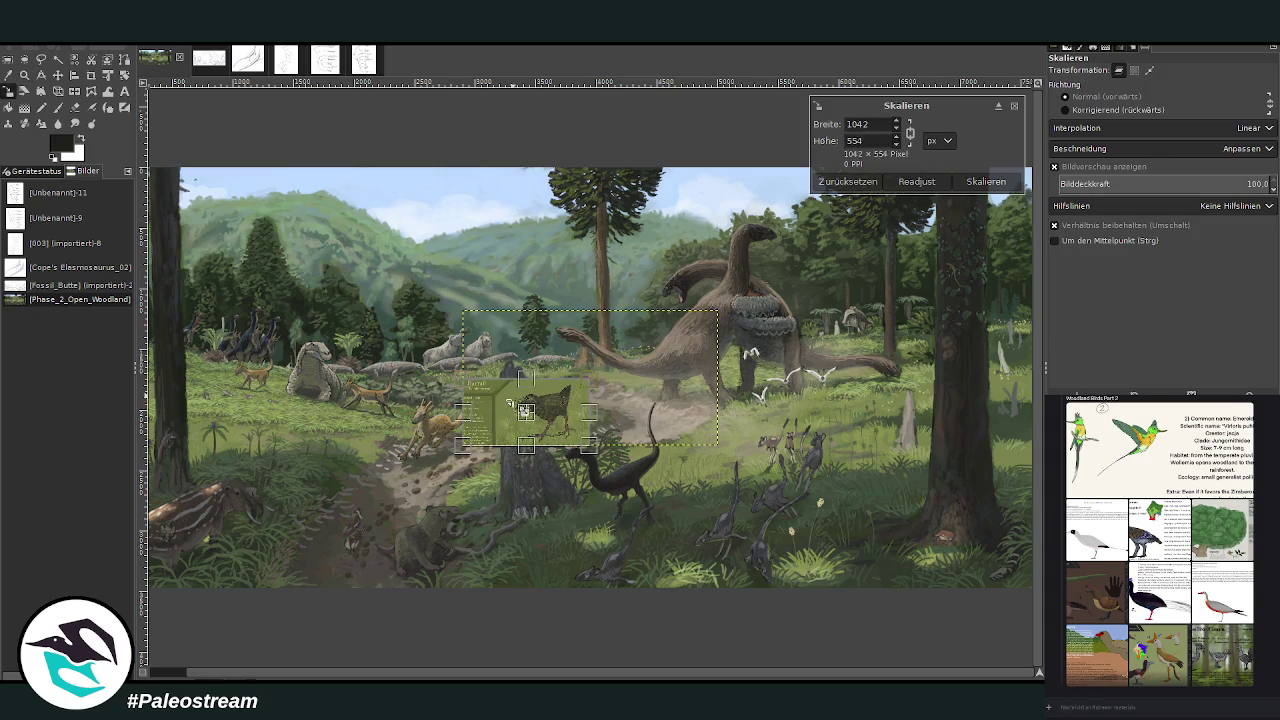
drag(526, 409, 590, 441)
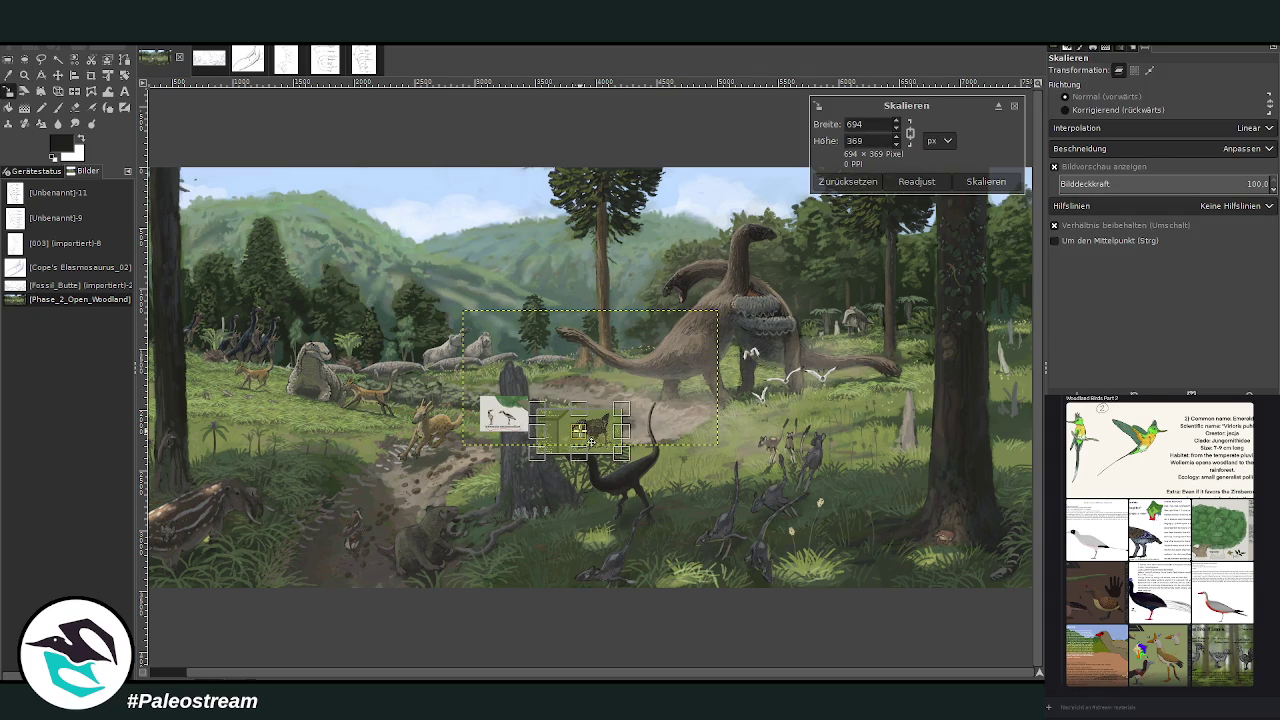
click(986, 182)
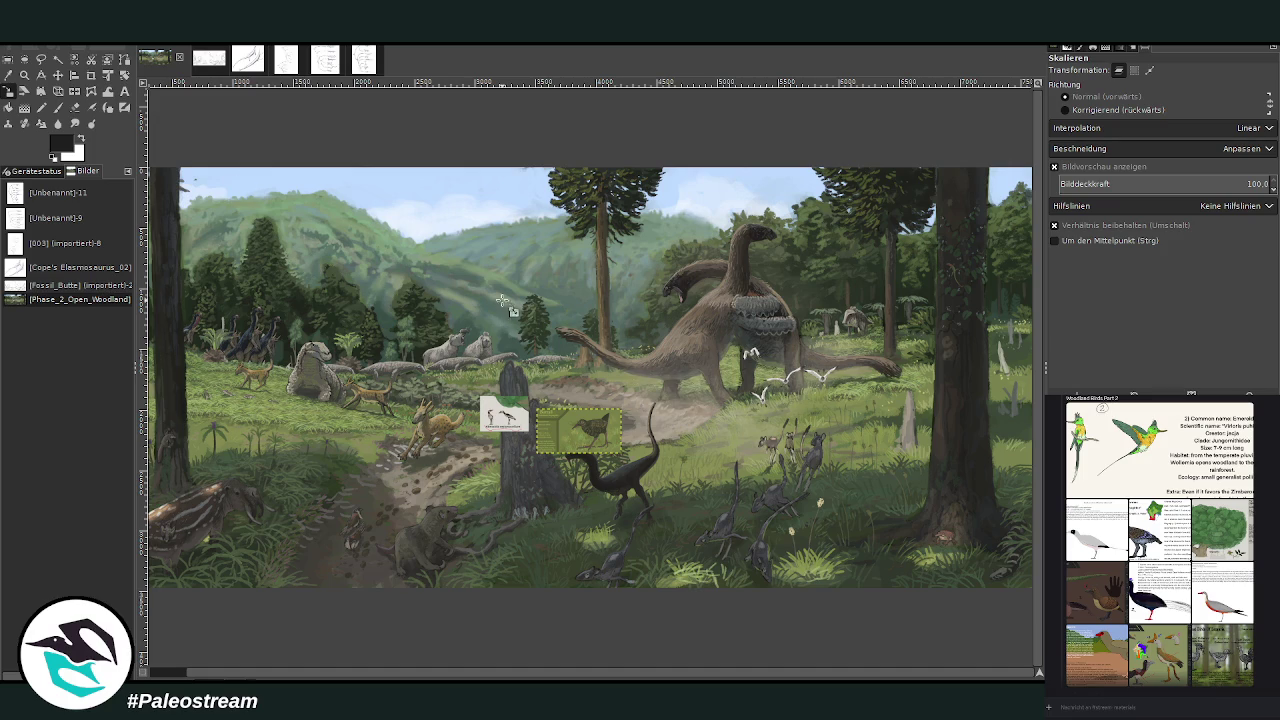
click(41, 76)
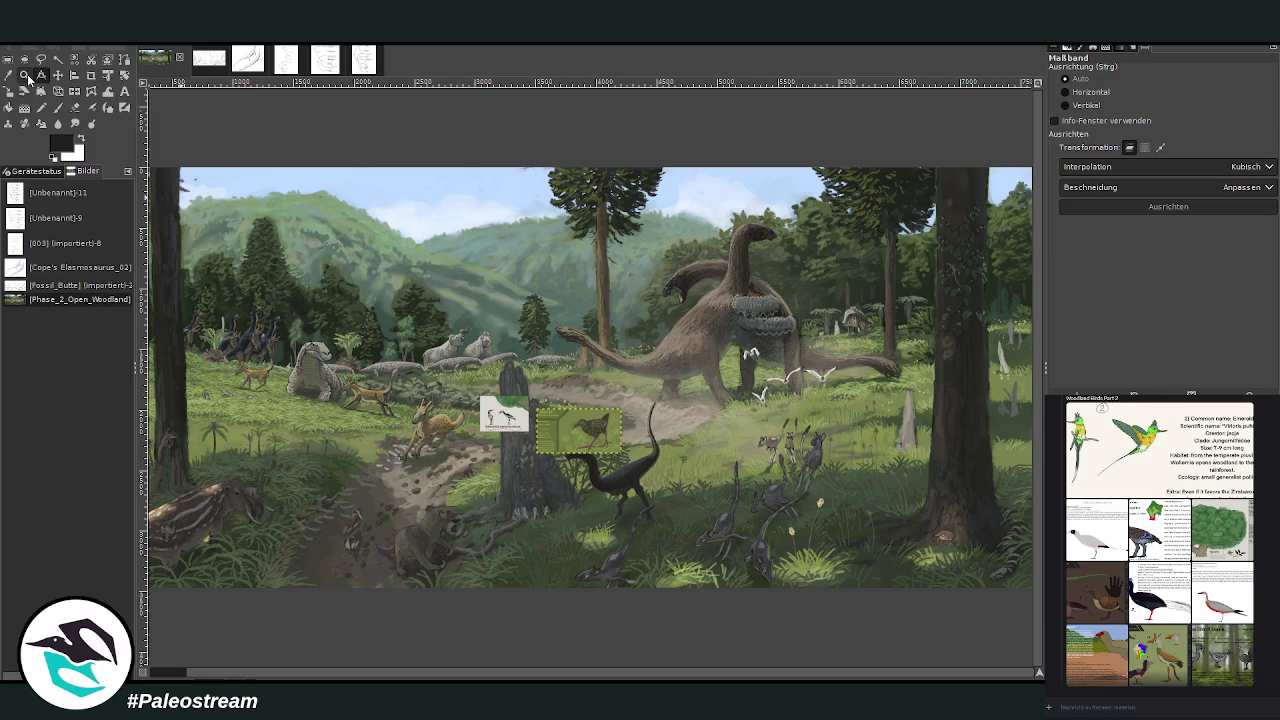
click(25, 76)
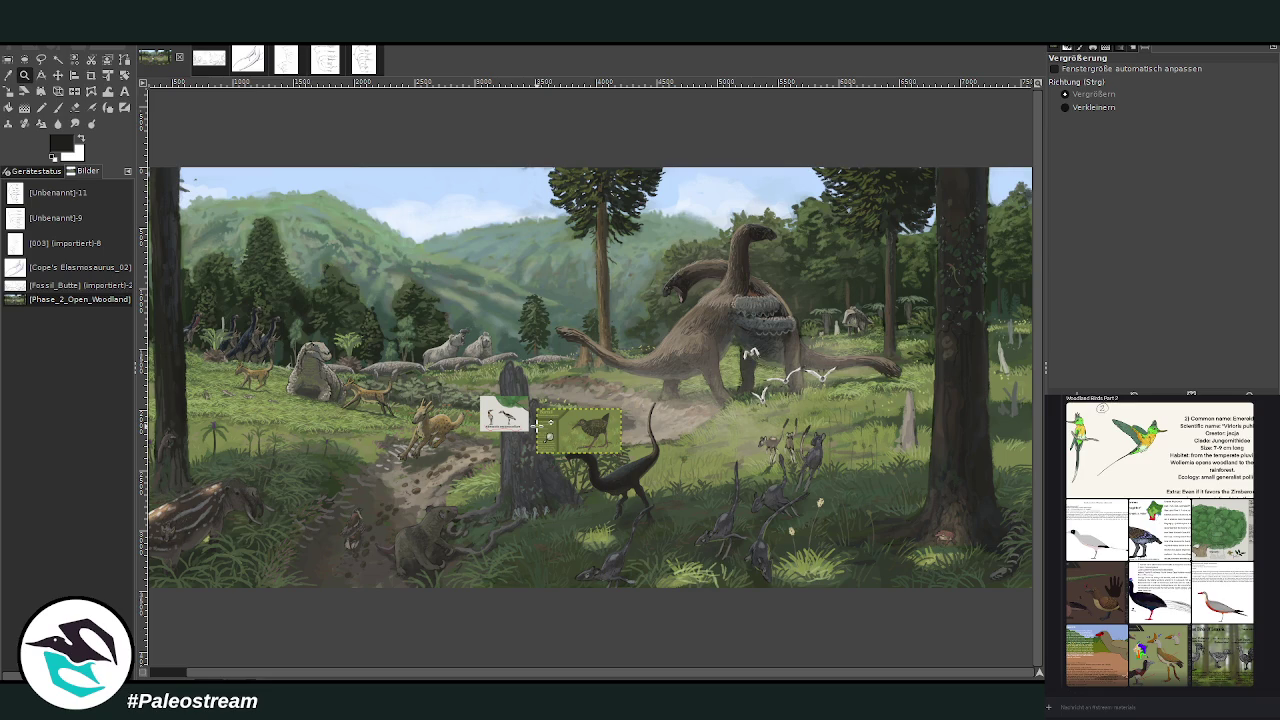
click(57, 107)
Step: Pick a lighter dark colour, set brush size 103 and opacity 77, then undo the trial hillside strokes
ctrl+click(1008, 435)
click(1088, 142)
click(1198, 92)
click(1203, 142)
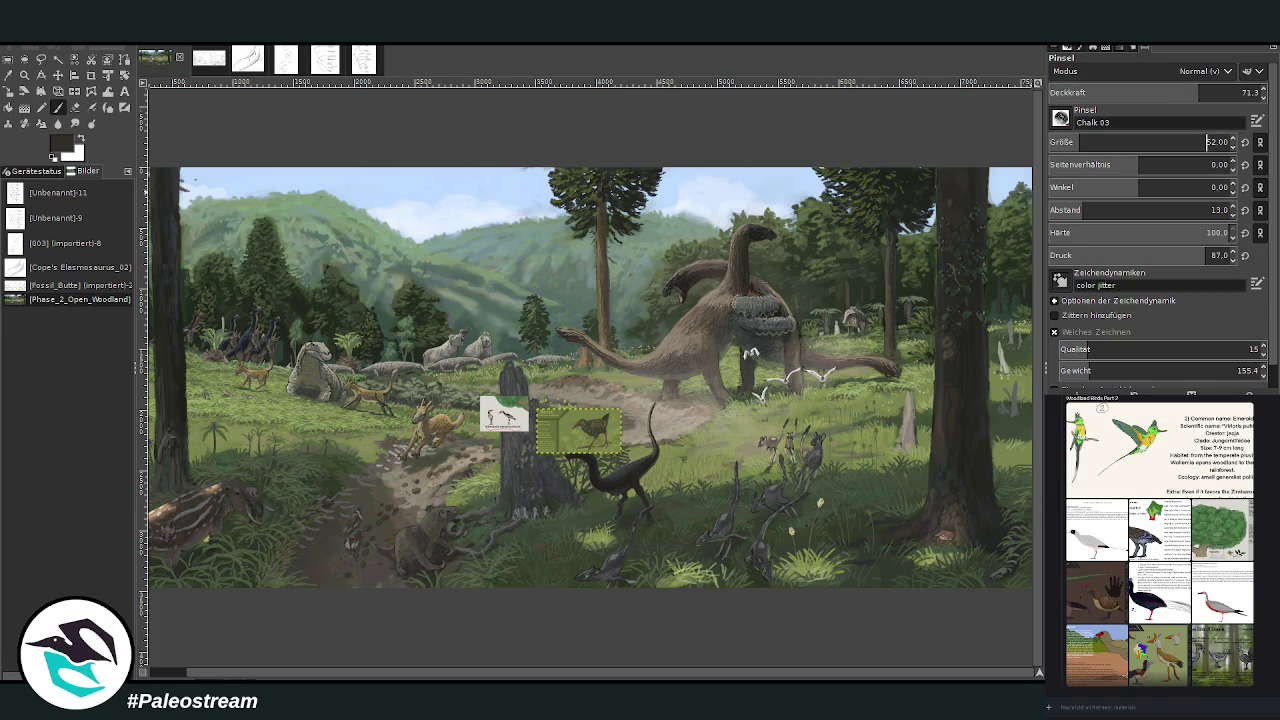
drag(1186, 99, 1213, 99)
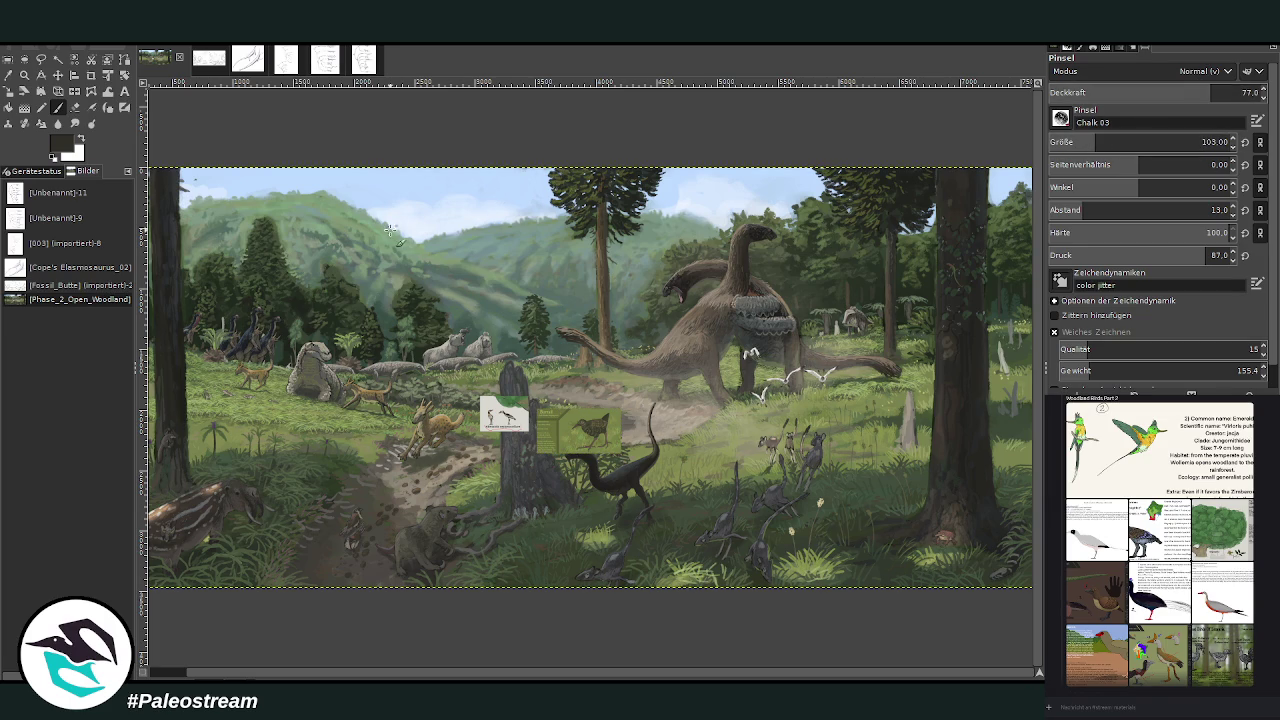
mouse_move(352, 218)
mouse_down()
mouse_move(390, 228)
mouse_move(416, 208)
mouse_move(380, 206)
mouse_move(386, 244)
mouse_move(406, 240)
mouse_move(346, 222)
mouse_up()
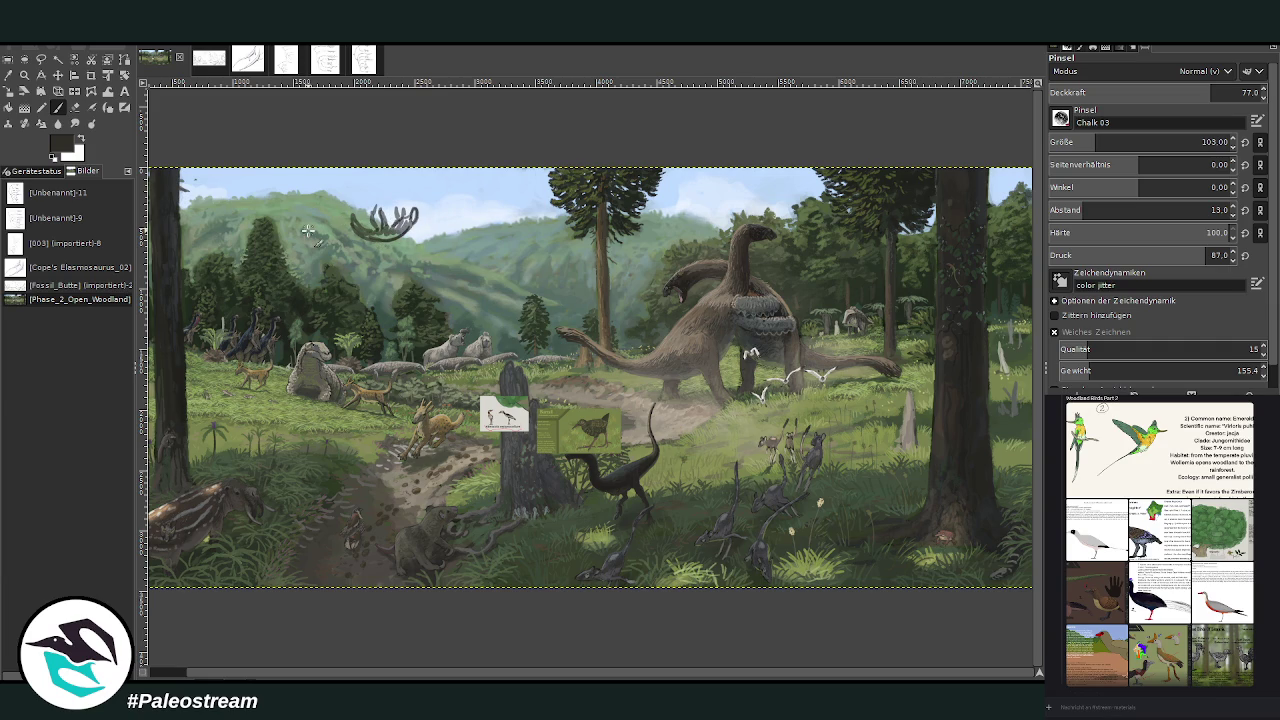
key(ctrl+z)
key(ctrl+z)
key(ctrl+z)
key(ctrl+z)
key(ctrl+z)
key(ctrl+z)
key(ctrl+z)
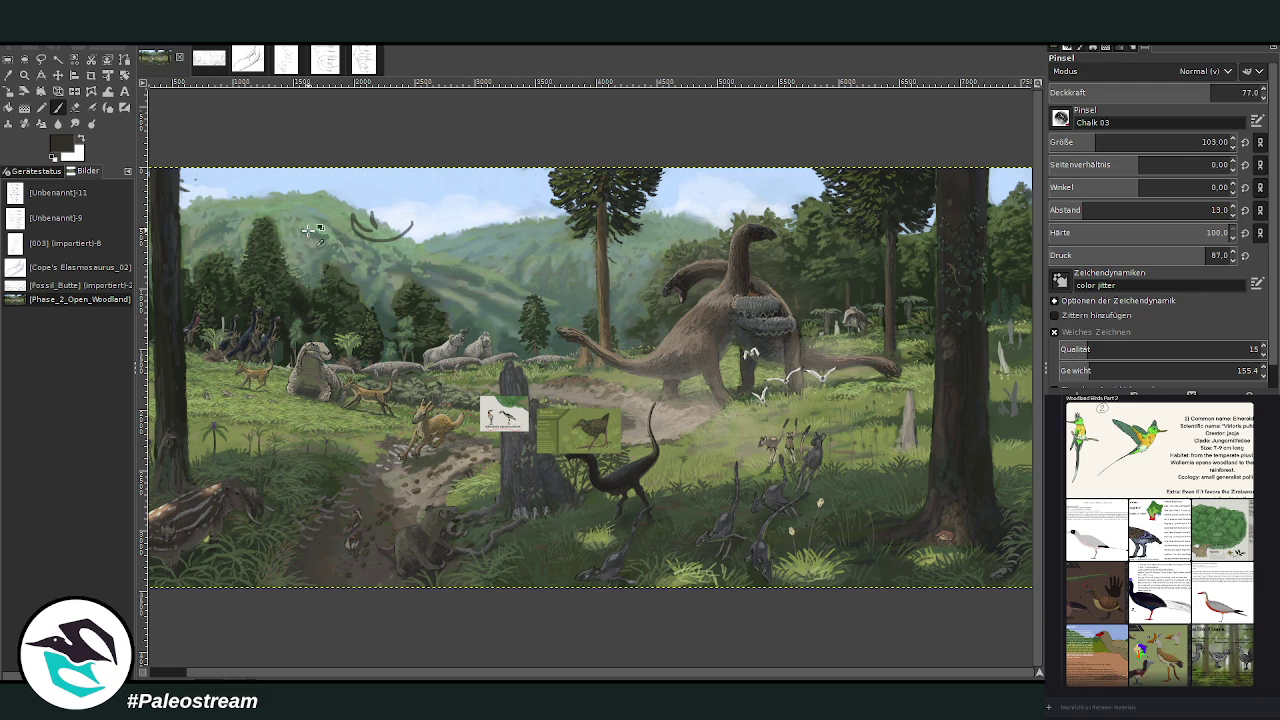
key(ctrl+z)
key(ctrl+z)
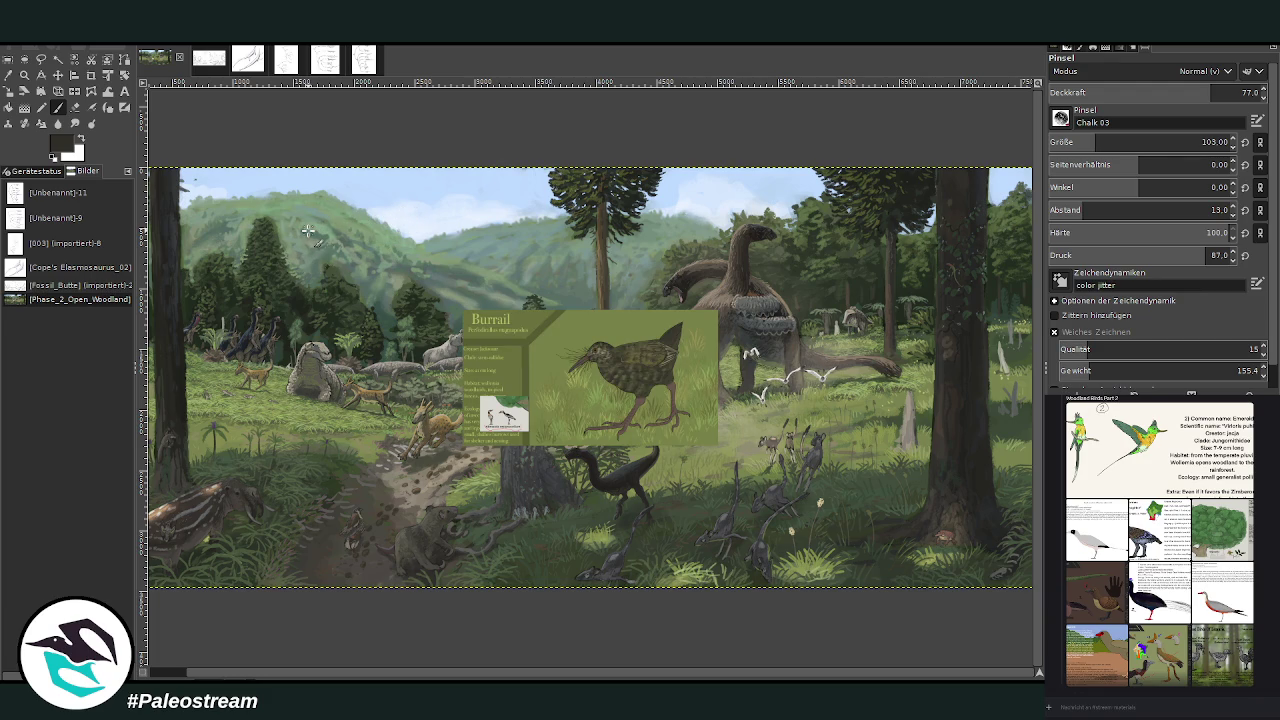
key(ctrl+y)
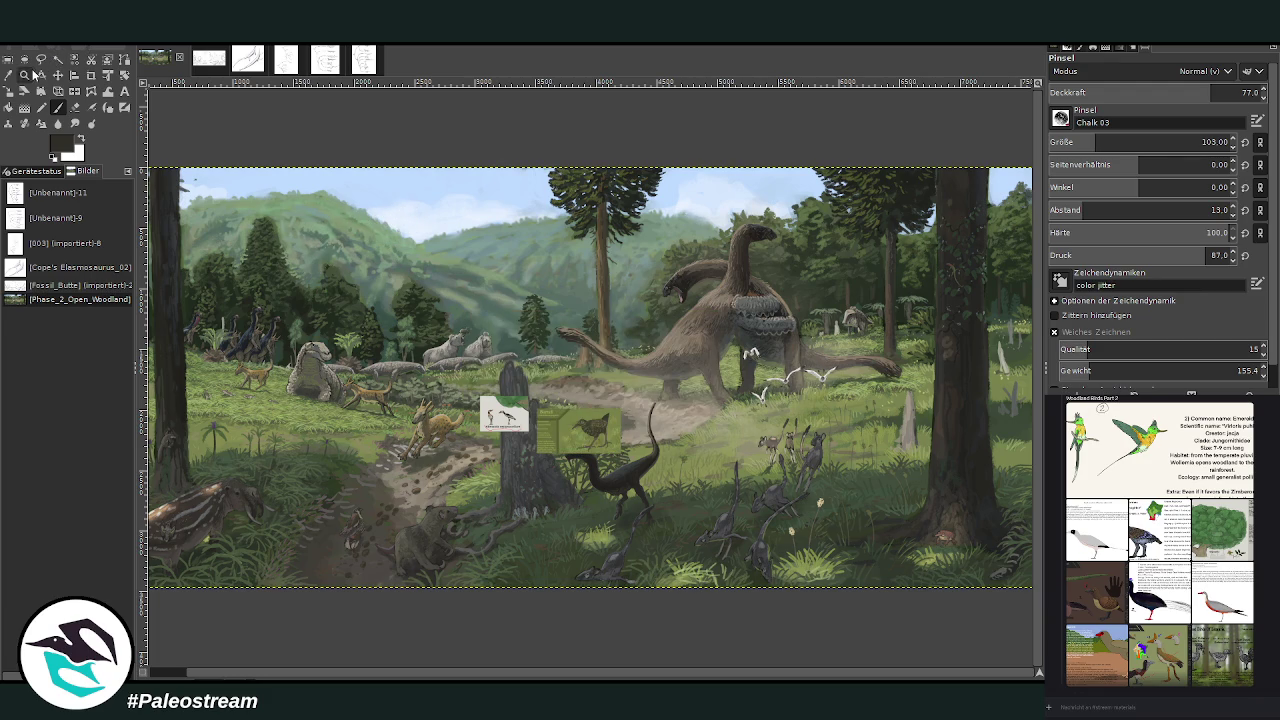
Step: Zoom in on the stump and move the Burrail card onto the middle of the path
click(25, 75)
drag(460, 313, 677, 600)
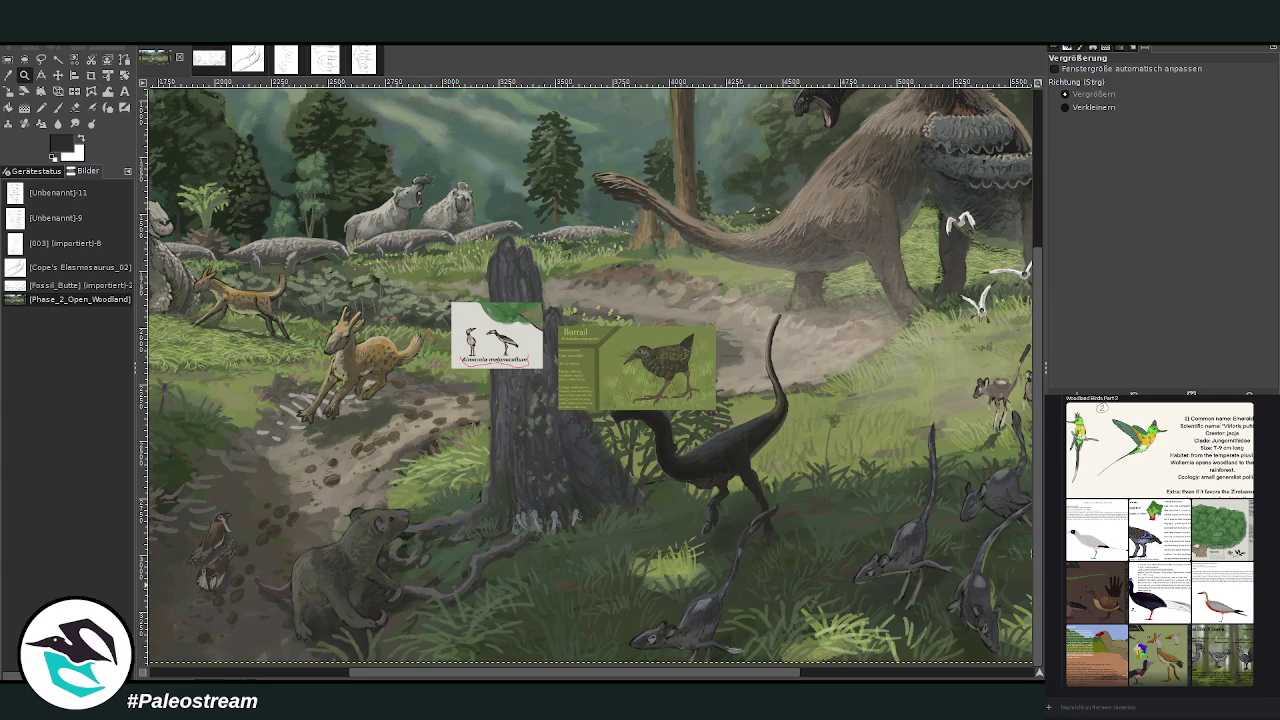
click(58, 75)
drag(590, 380, 390, 458)
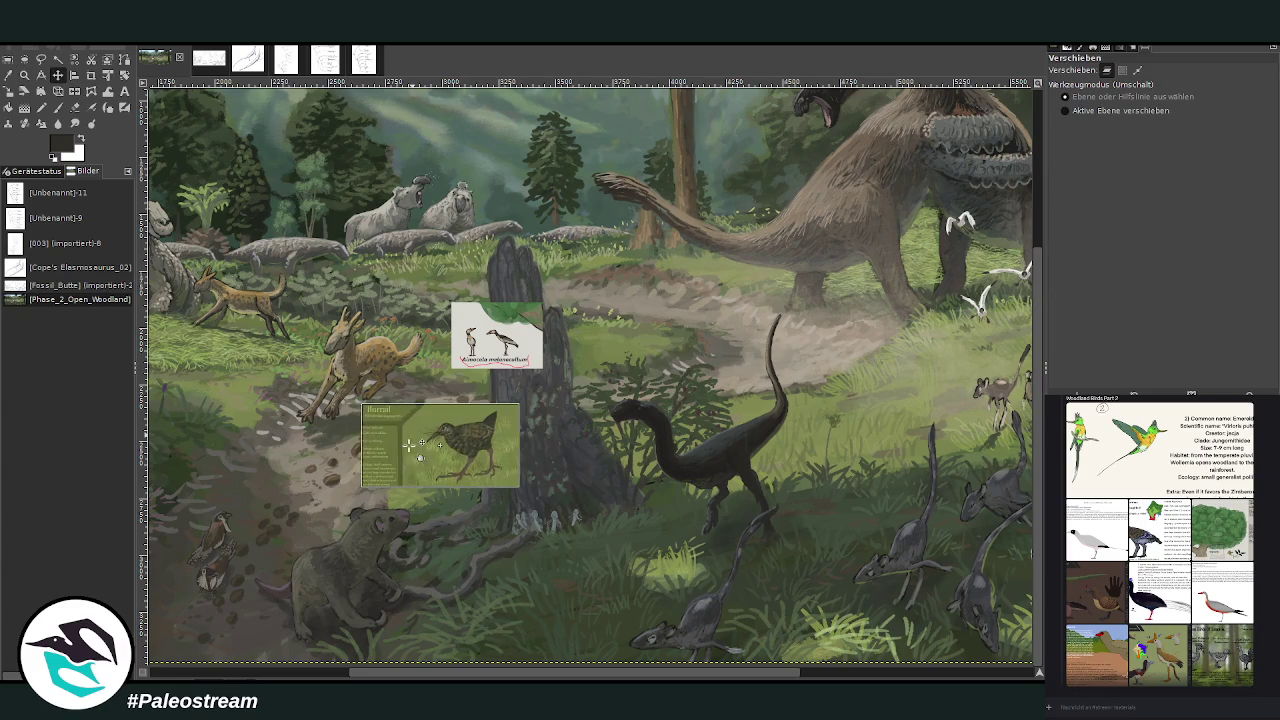
scroll(590, 370, left, 4)
scroll(590, 370, left, 2)
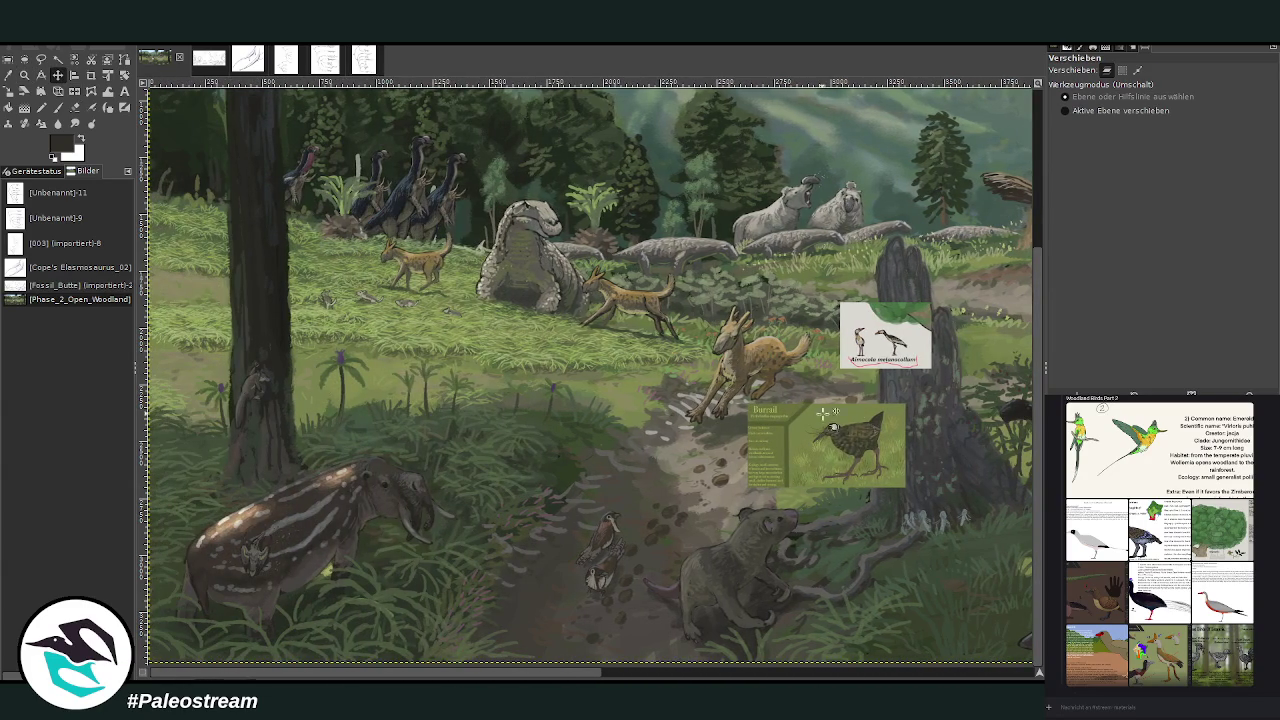
drag(817, 420, 524, 436)
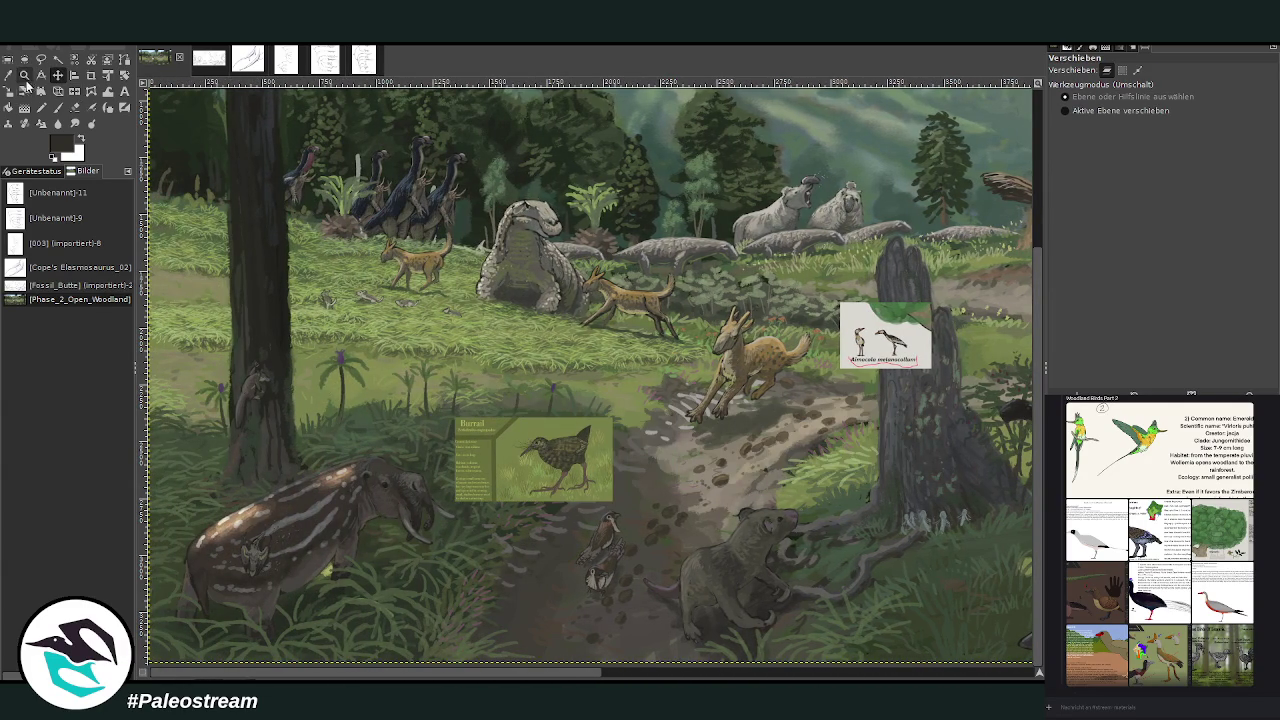
click(25, 75)
drag(371, 400, 530, 522)
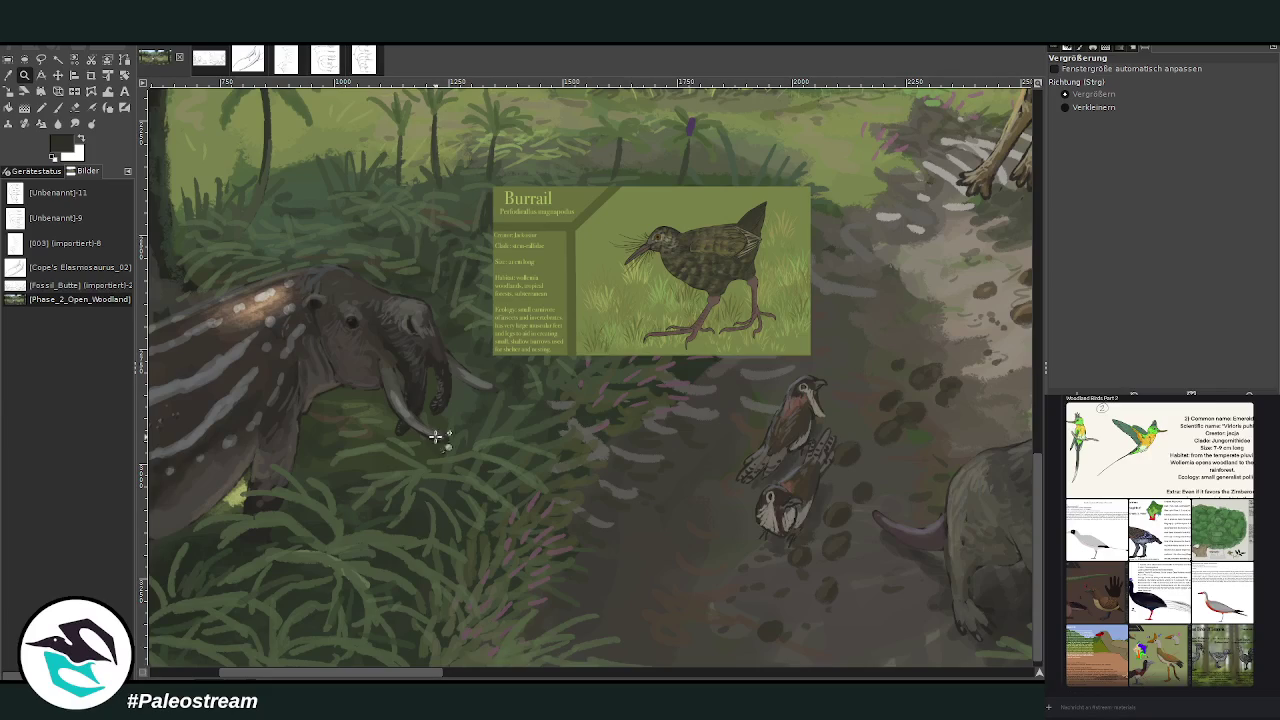
mouse_move(422, 672)
mouse_down()
mouse_move(514, 672)
mouse_move(374, 672)
mouse_up()
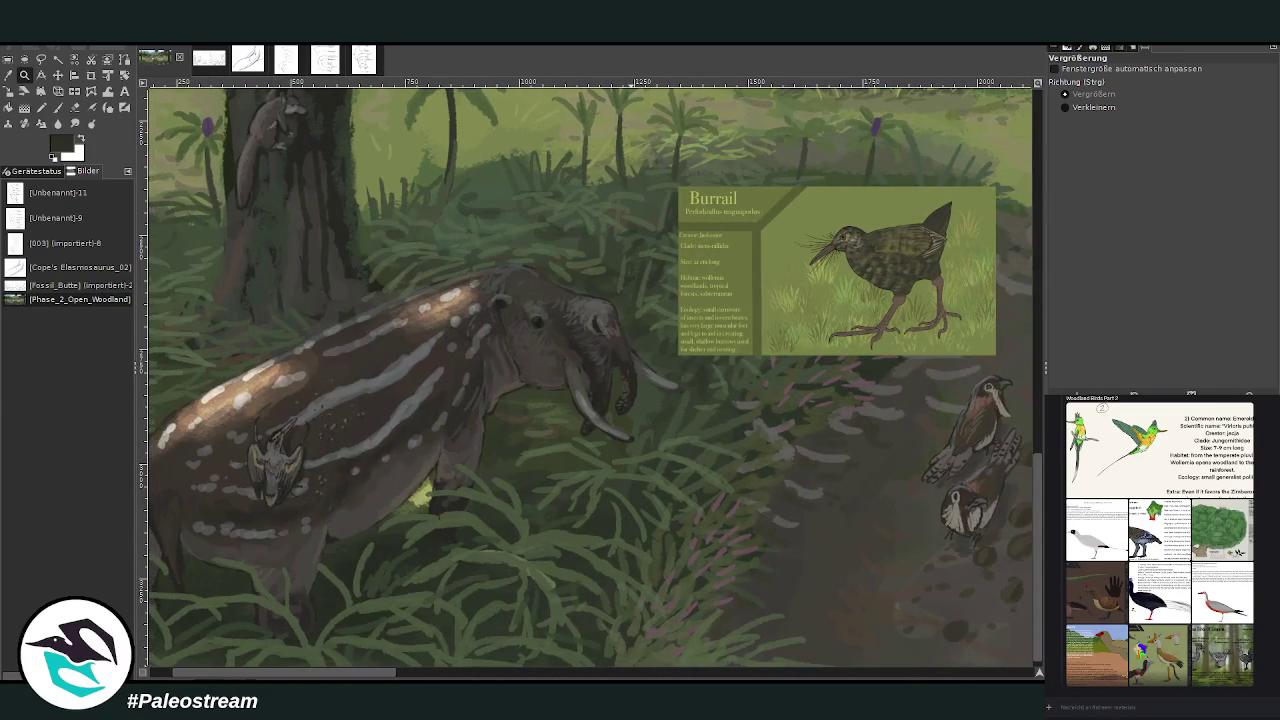
drag(1038, 562, 1039, 538)
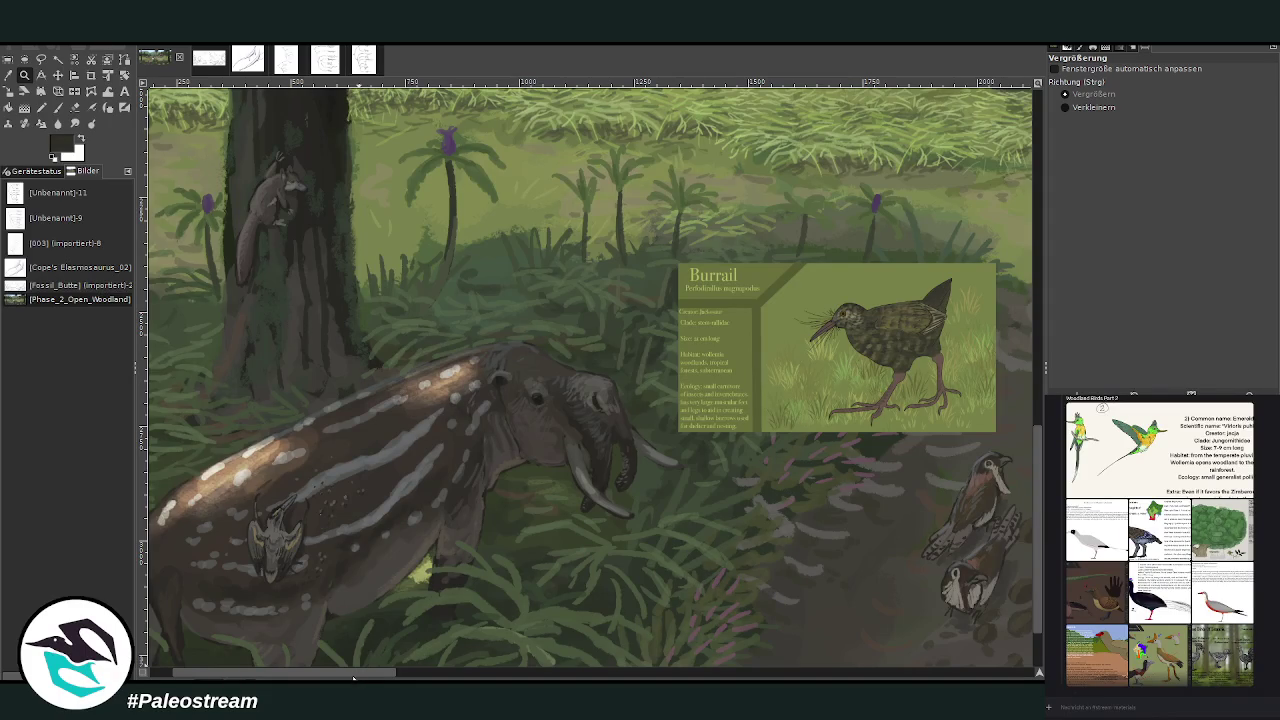
mouse_move(348, 676)
mouse_down()
mouse_move(619, 676)
mouse_move(442, 672)
mouse_up()
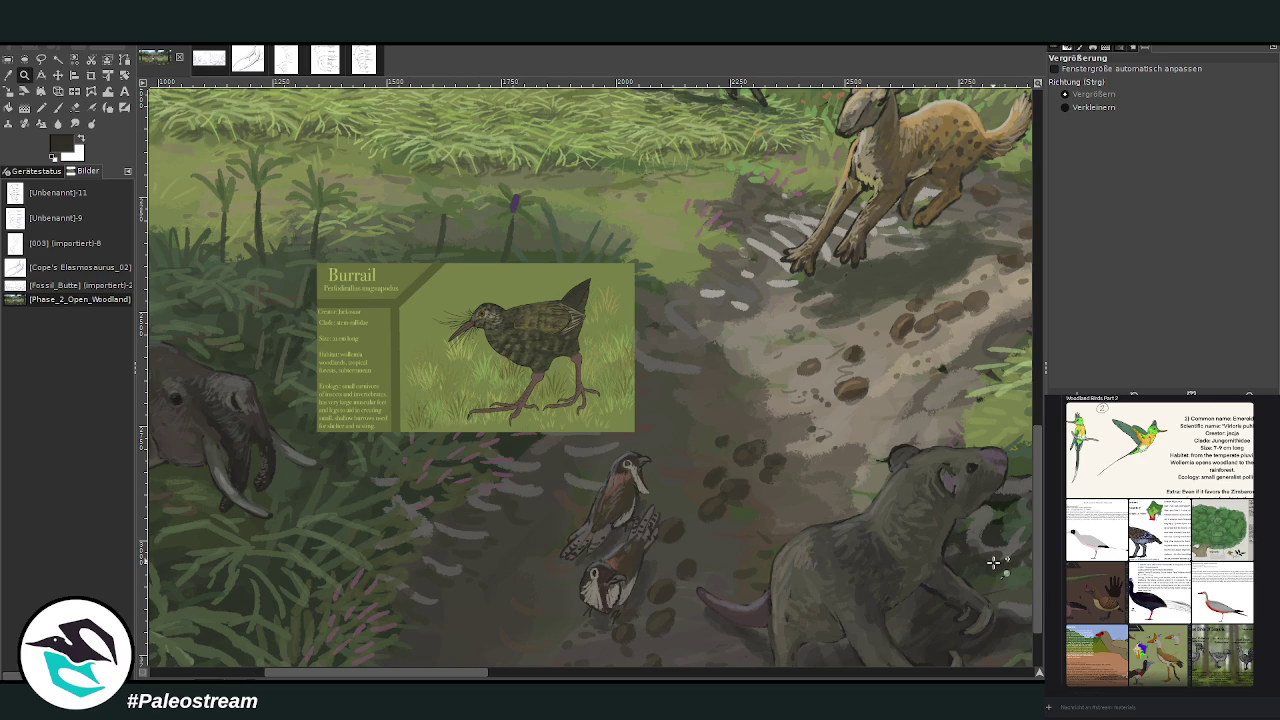
scroll(1034, 629, down, 2)
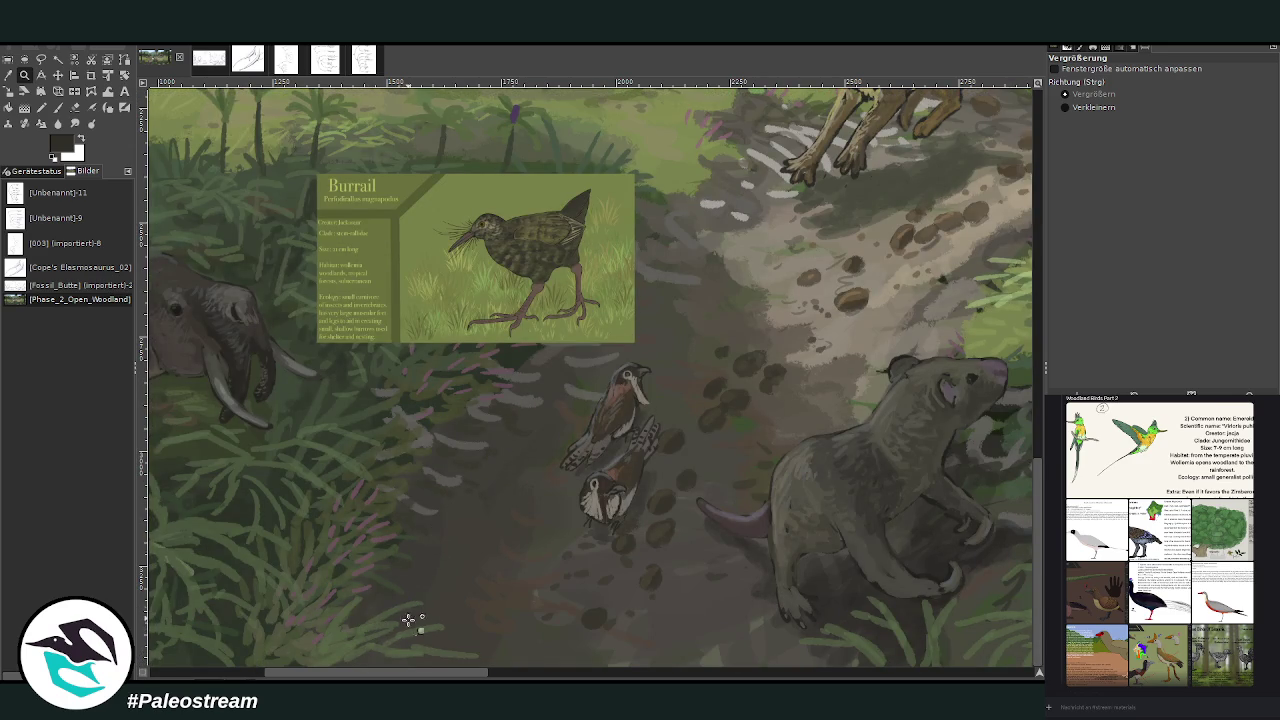
drag(383, 674, 268, 674)
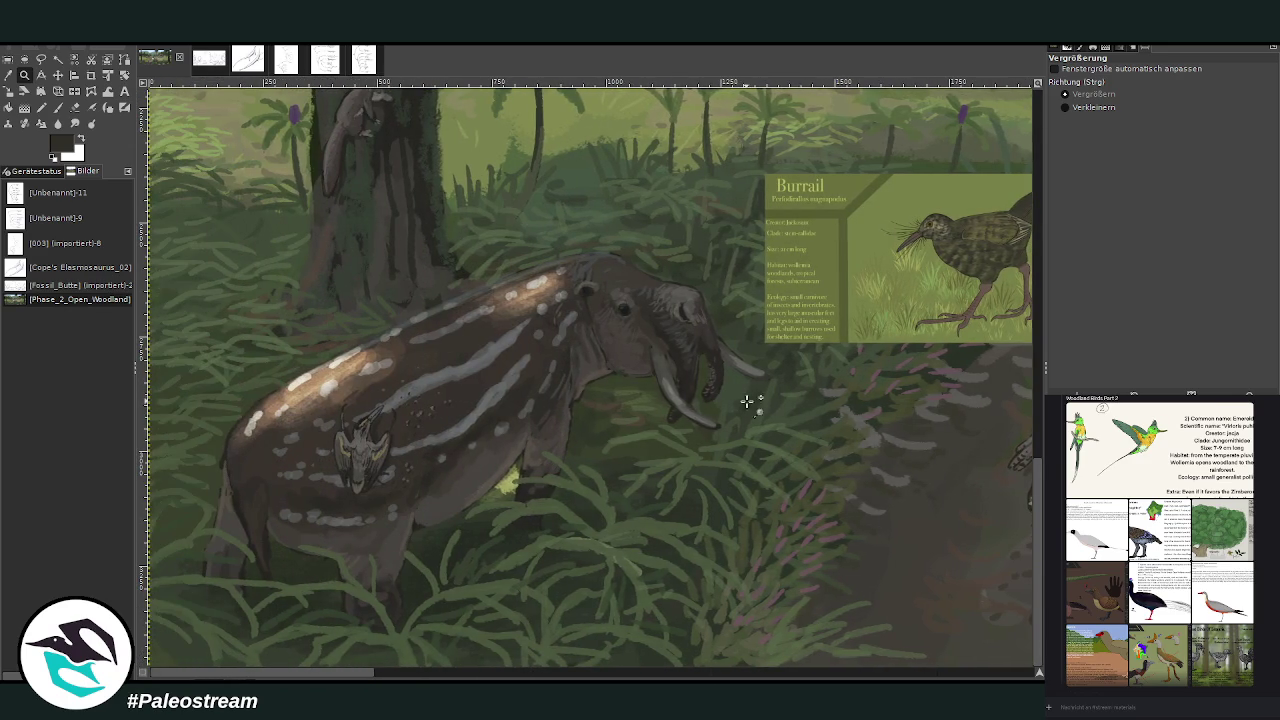
scroll(590, 378, up, 4)
scroll(590, 378, up, 2)
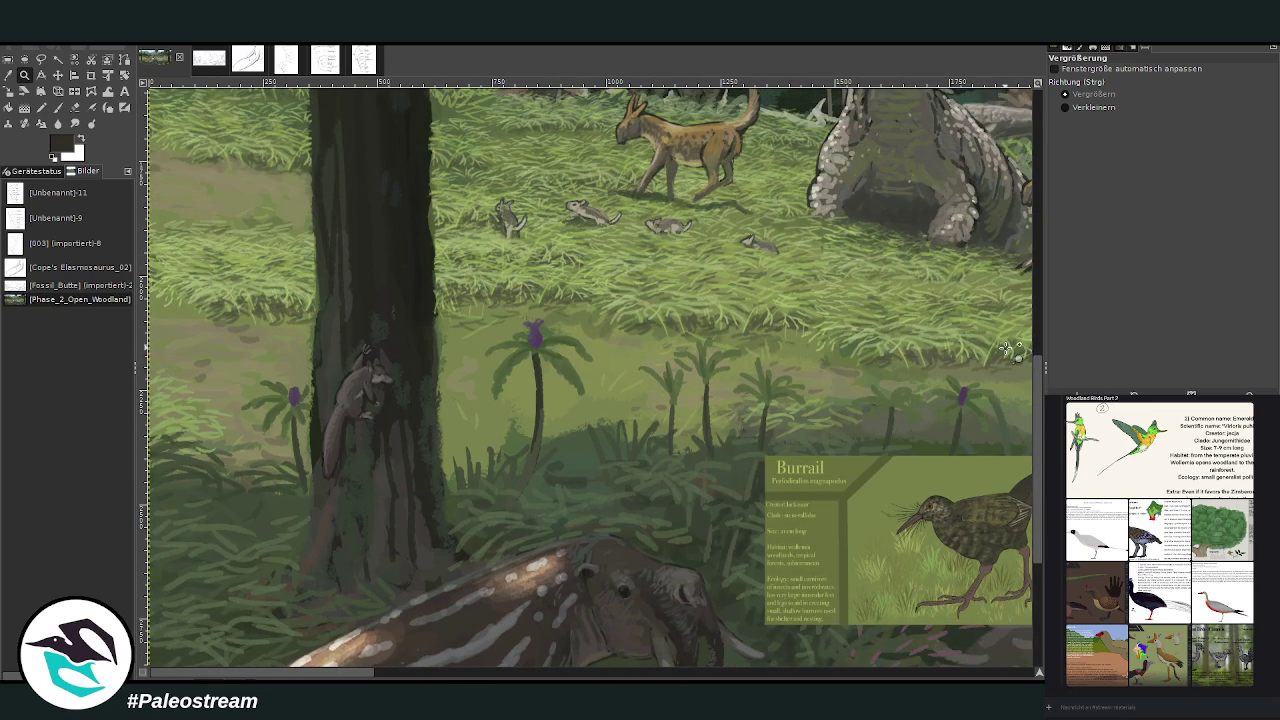
click(58, 75)
drag(826, 529, 598, 402)
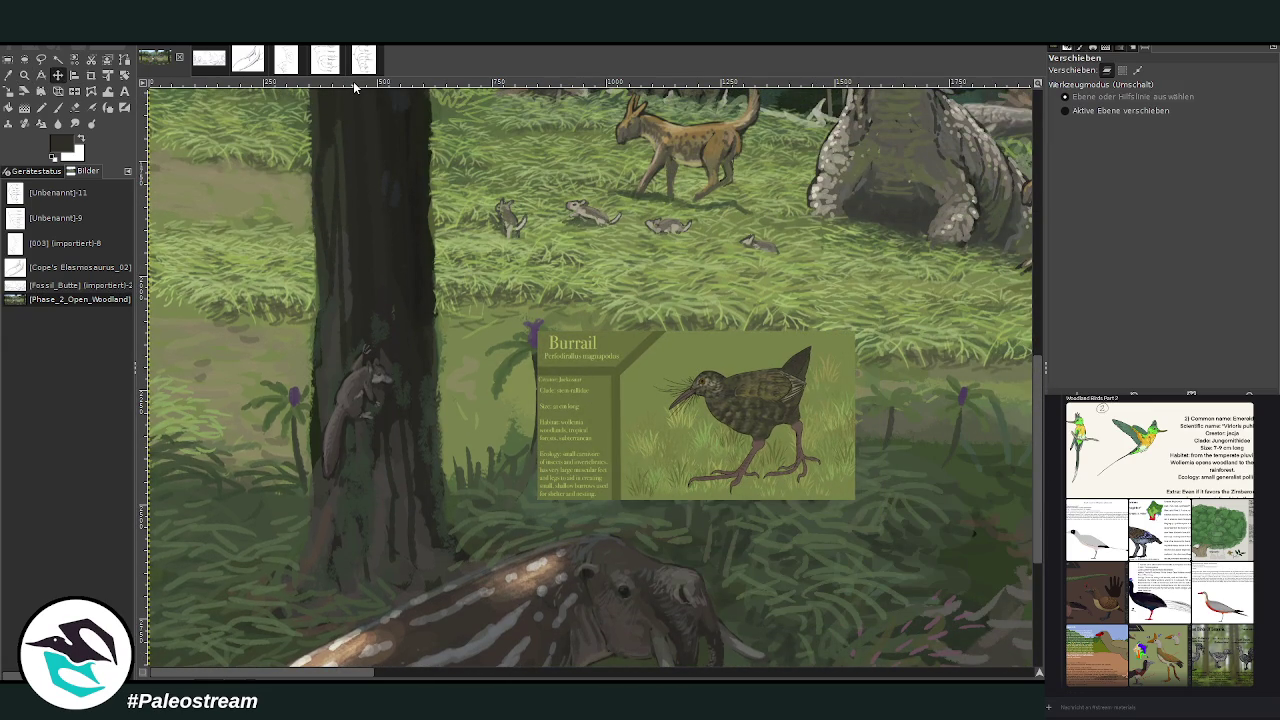
click(58, 108)
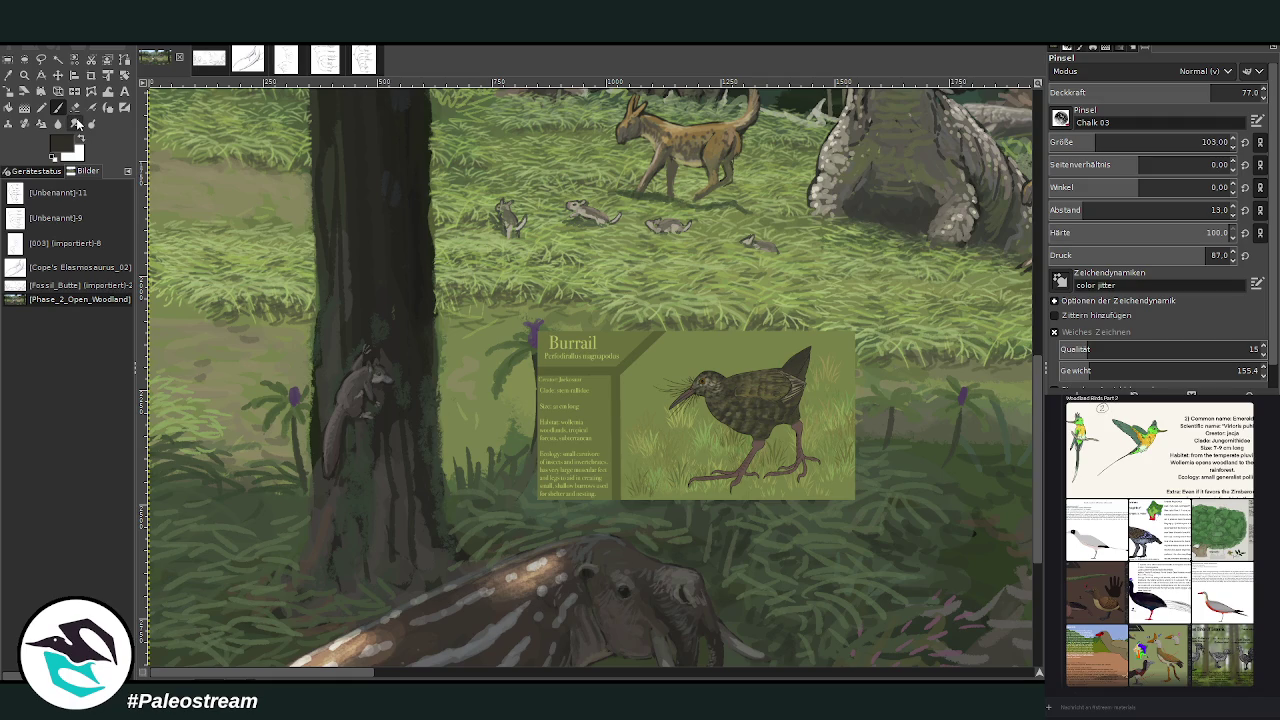
click(24, 75)
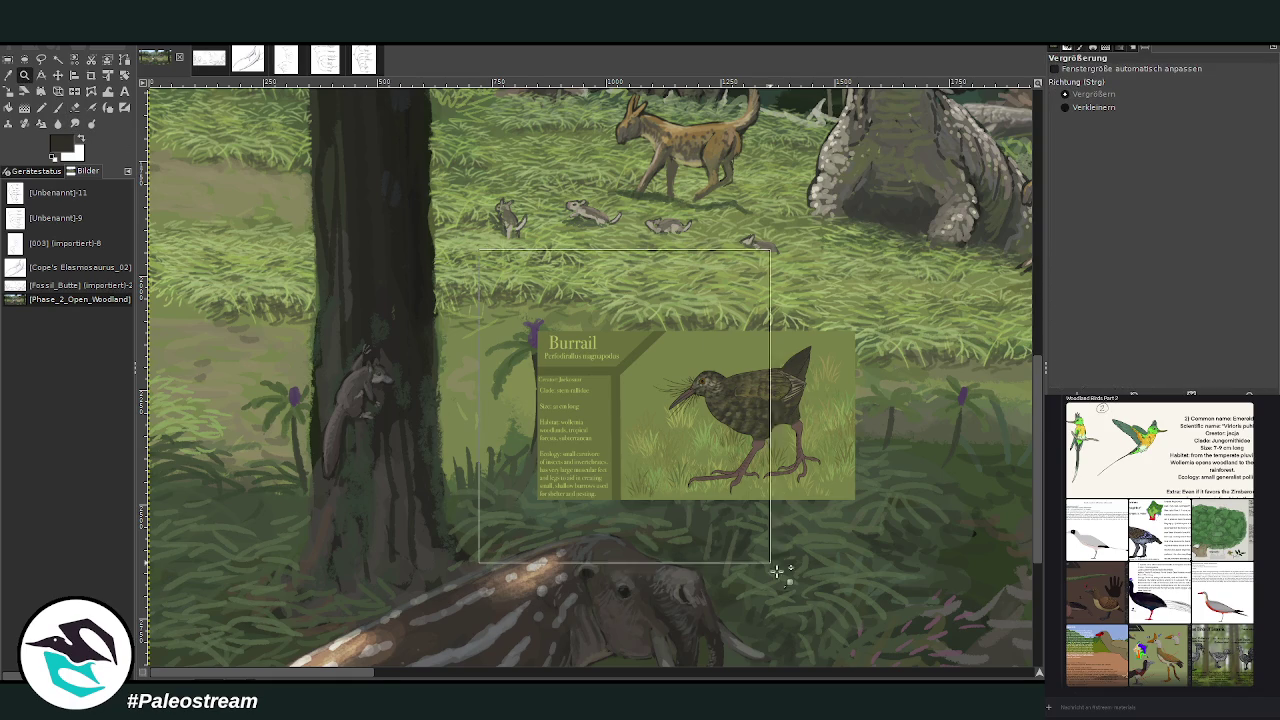
click(789, 621)
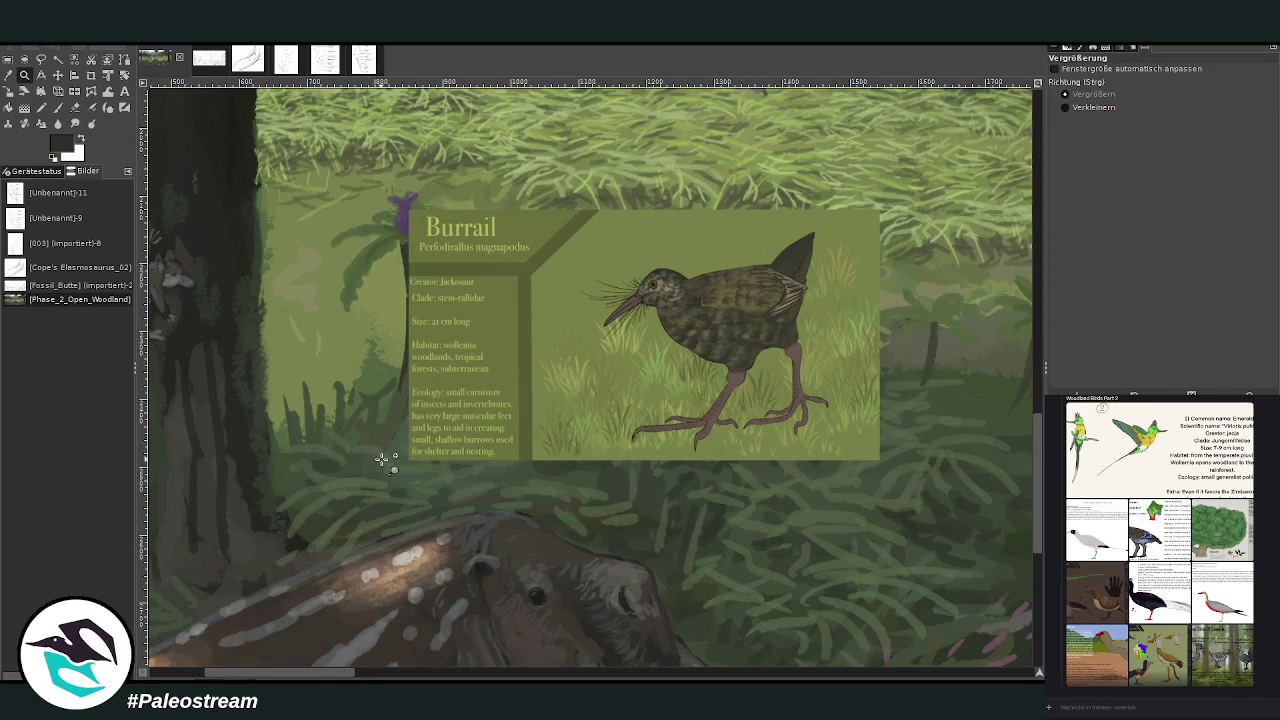
scroll(378, 472, down, 4)
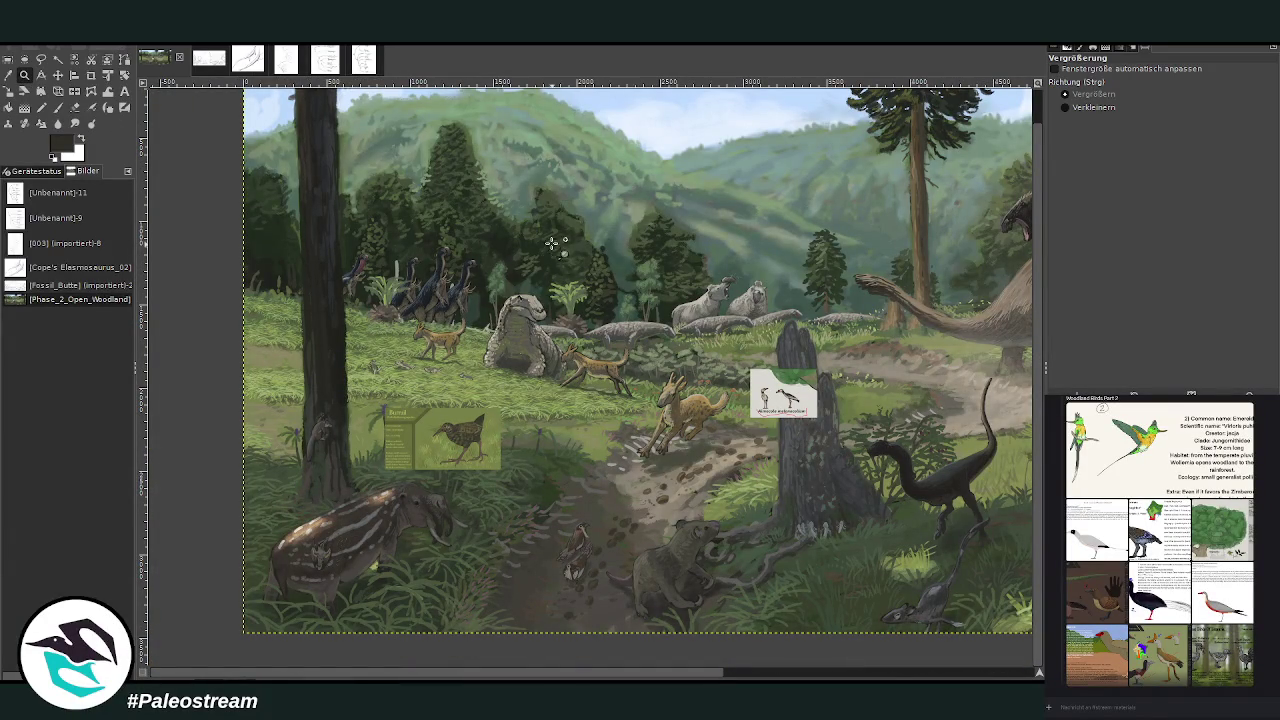
scroll(737, 487, up, 4)
Step: Move the Aimocola reference card up and left, then zoom in on it
key(m)
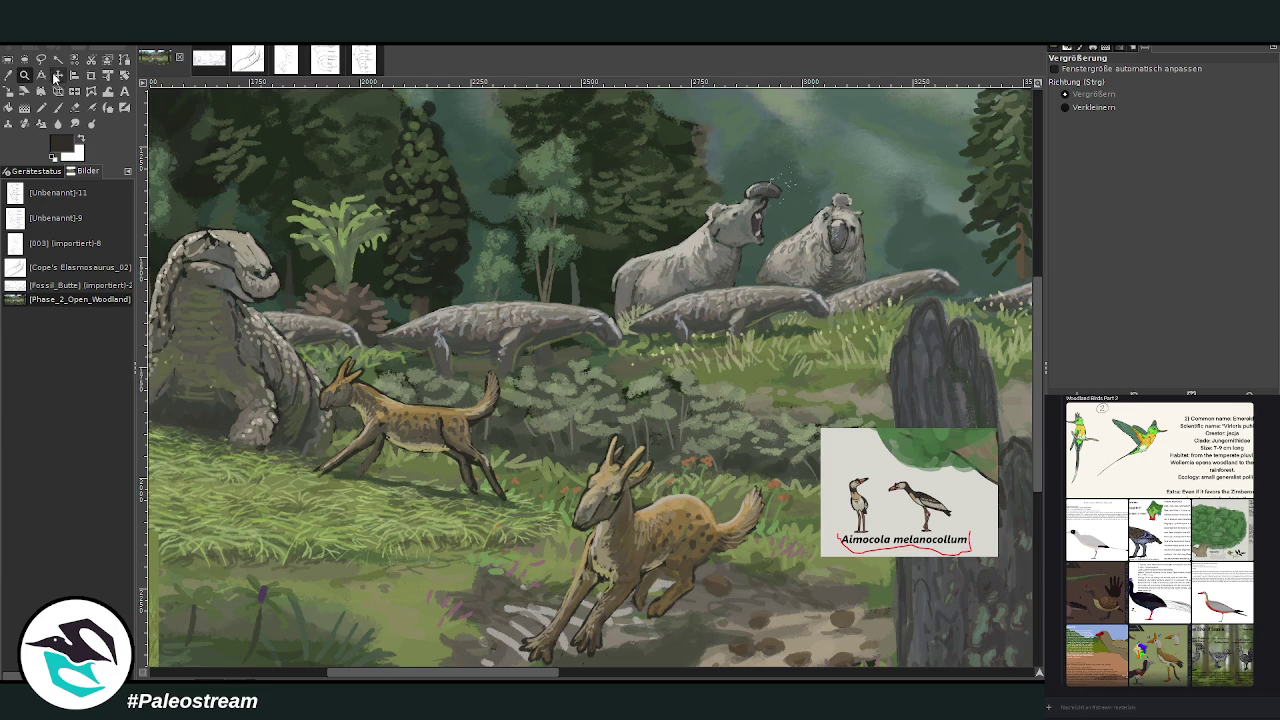
drag(815, 431, 645, 333)
key(z)
click(585, 305)
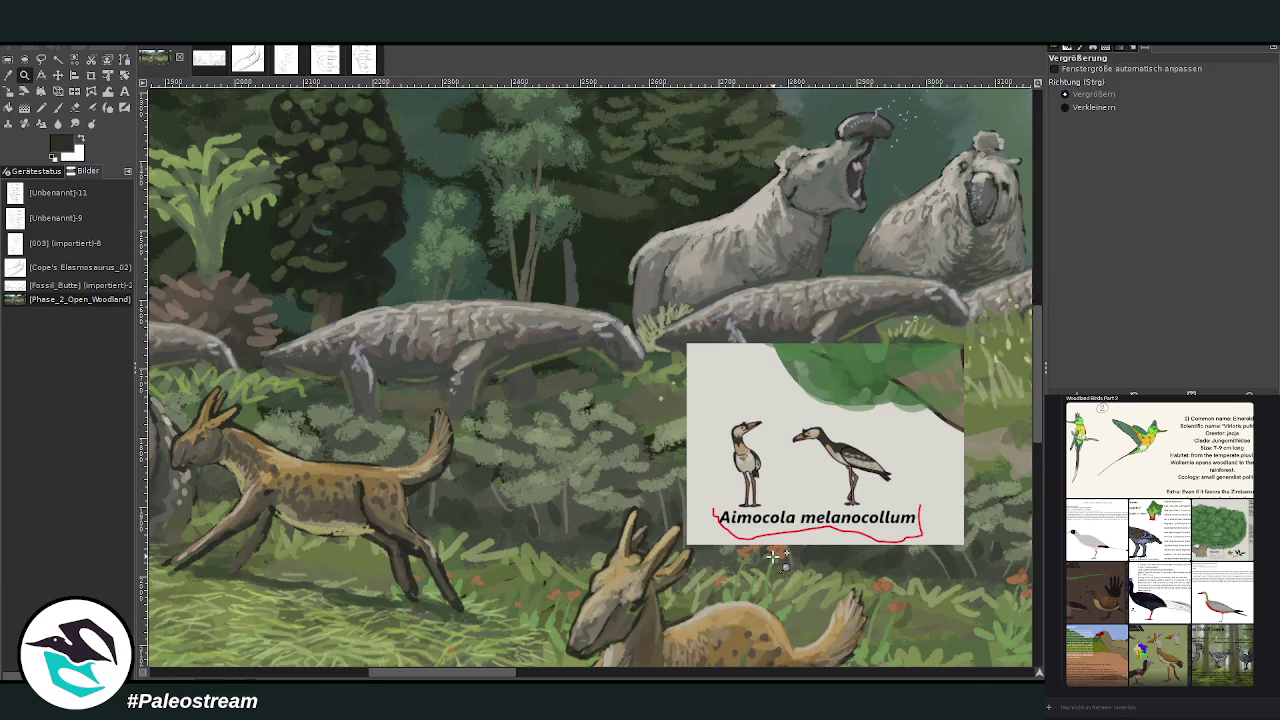
click(734, 448)
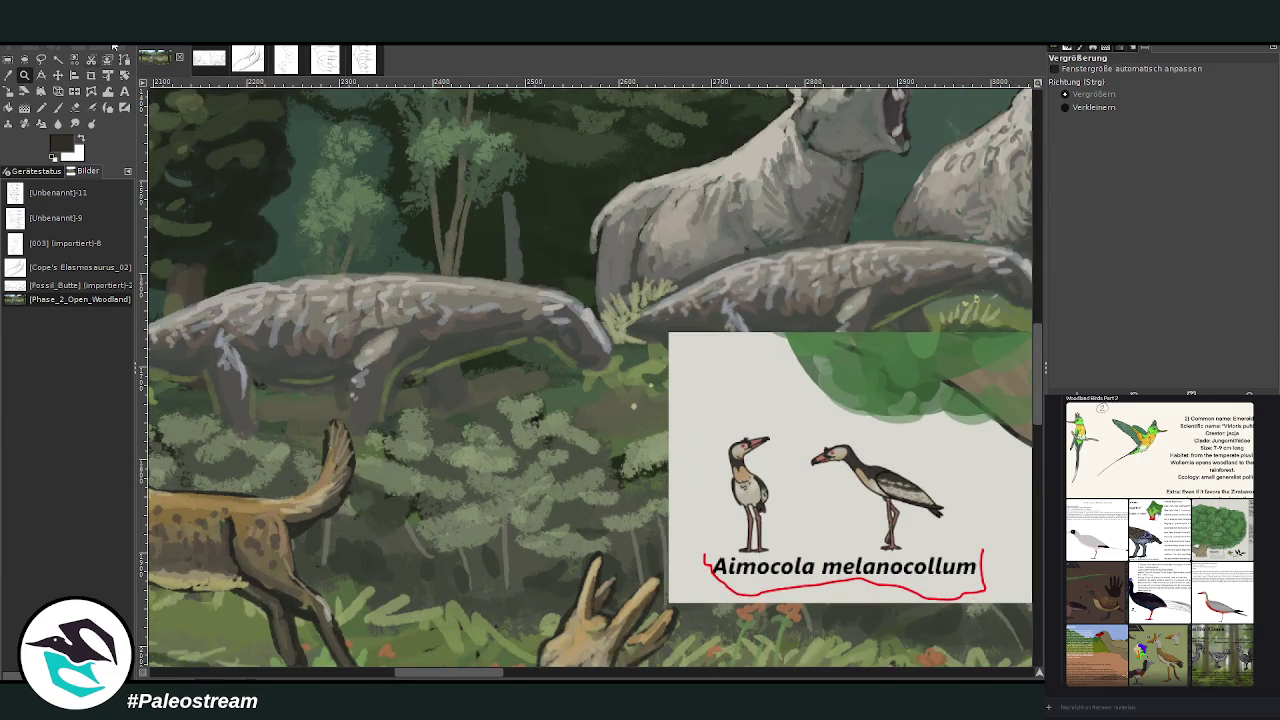
Step: Load the Paintbrush with a sampled light grey-beige at opacity 88.3, size 57, then size 20
click(58, 108)
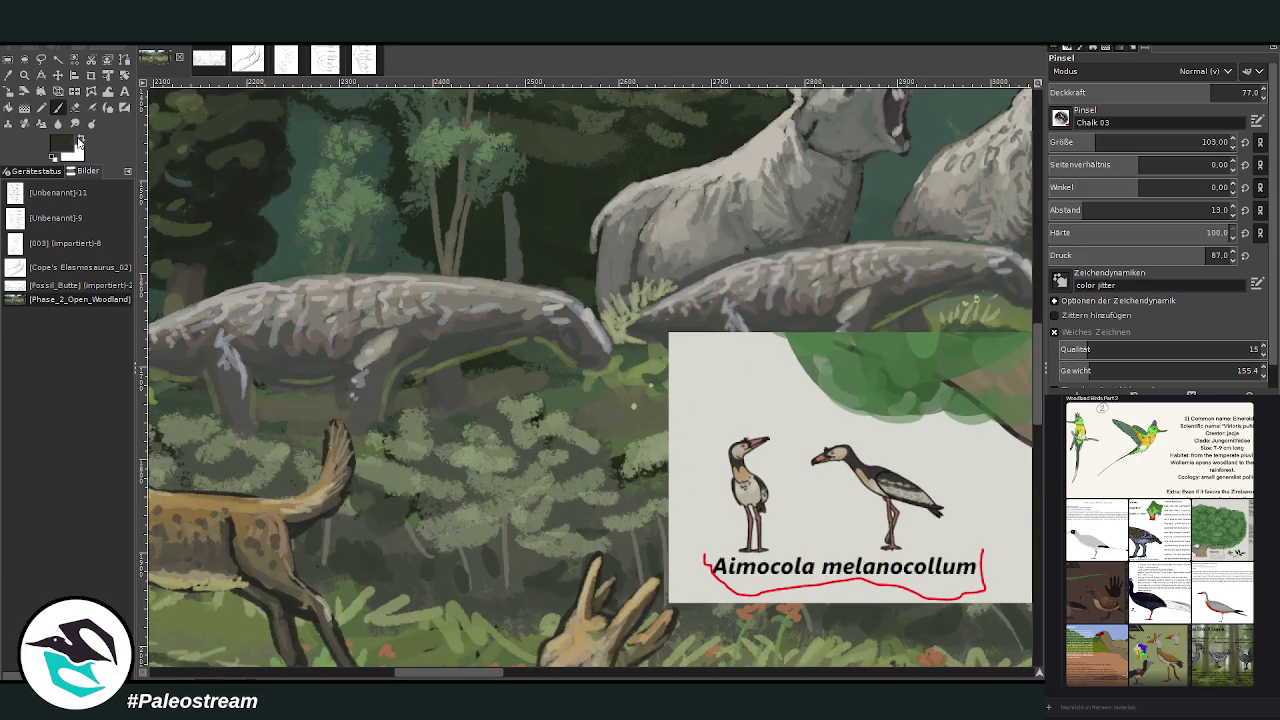
ctrl+click(999, 346)
drag(1194, 92, 1216, 92)
drag(1214, 142, 1206, 142)
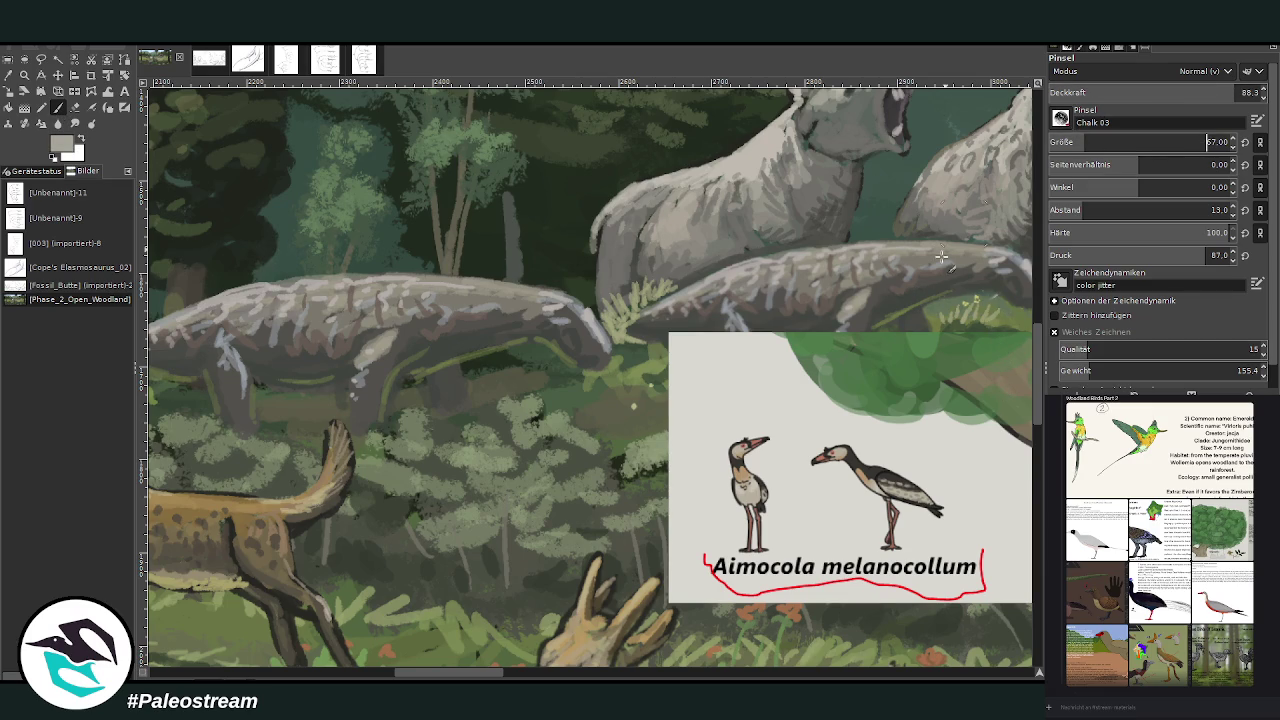
drag(475, 678, 472, 678)
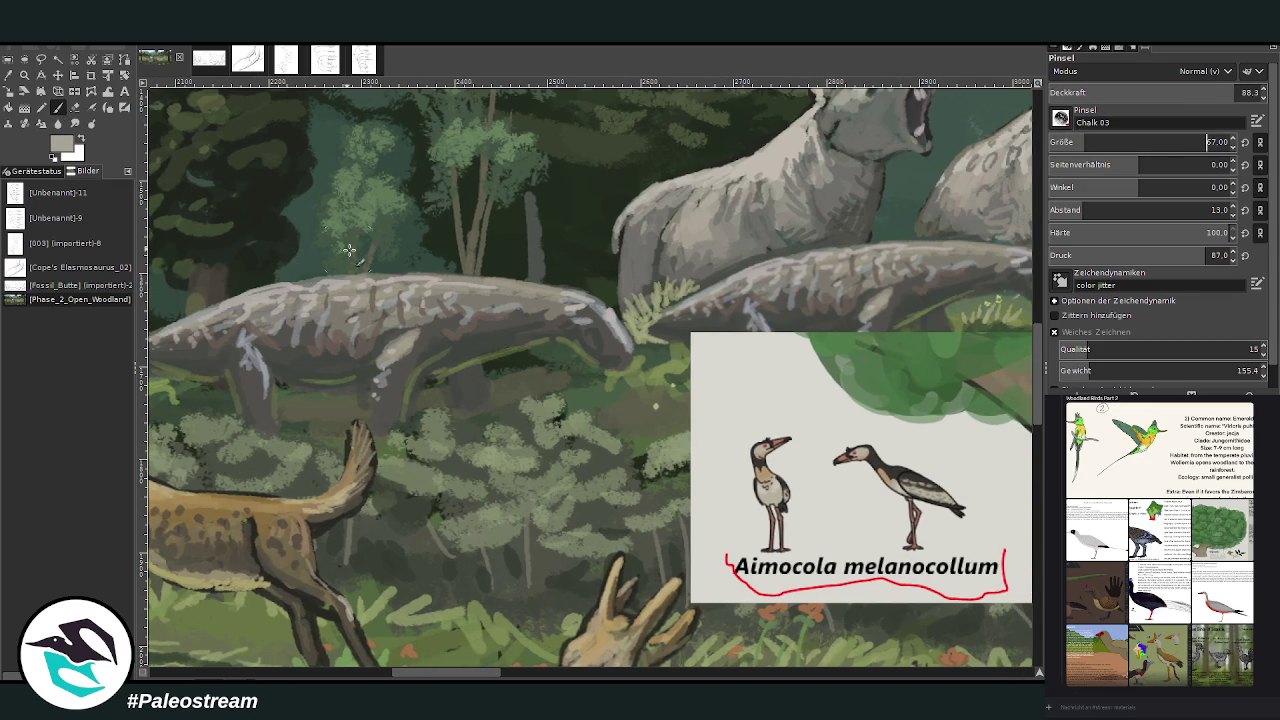
click(1066, 136)
Step: Paint a pale bird body on the reptile's back and brown legs at brush size 7
drag(270, 256, 258, 263)
click(1060, 142)
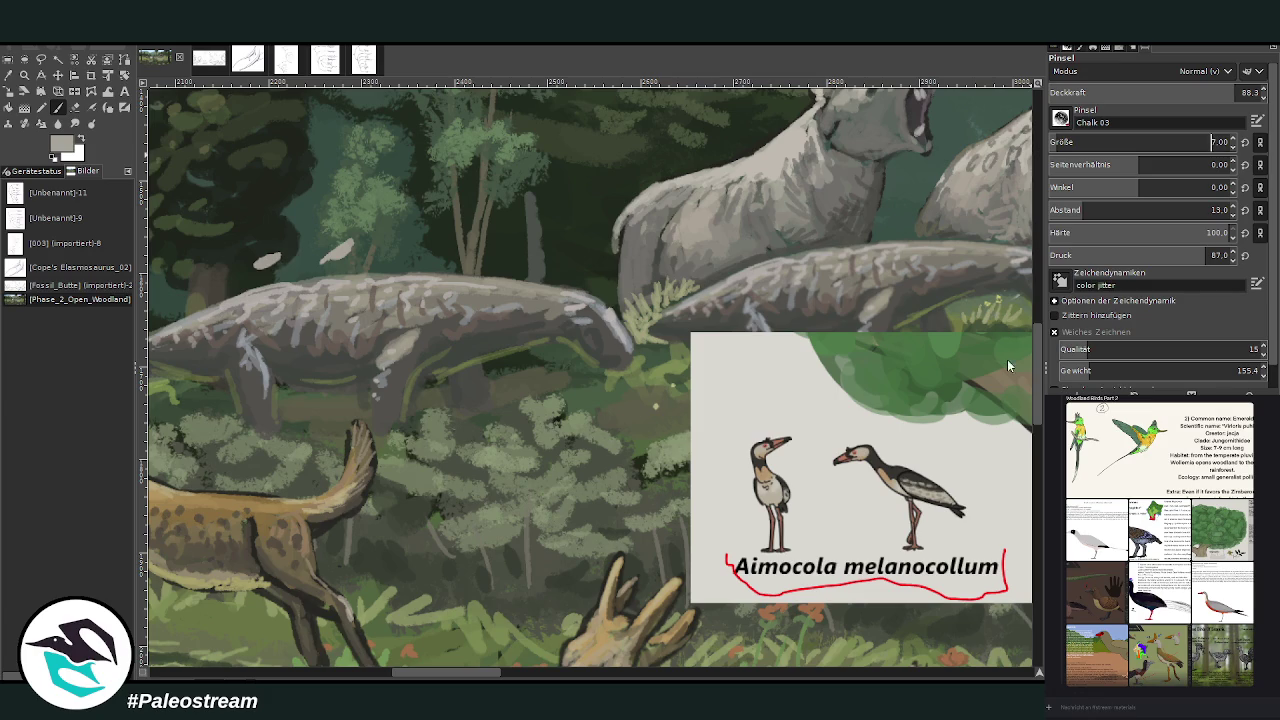
ctrl+click(1030, 372)
drag(339, 258, 342, 274)
drag(265, 262, 262, 280)
Step: Darken the left bird's legs, paint its neck and head, and refine both birds' heads
ctrl+click(1010, 403)
drag(263, 262, 261, 282)
ctrl+click(1013, 400)
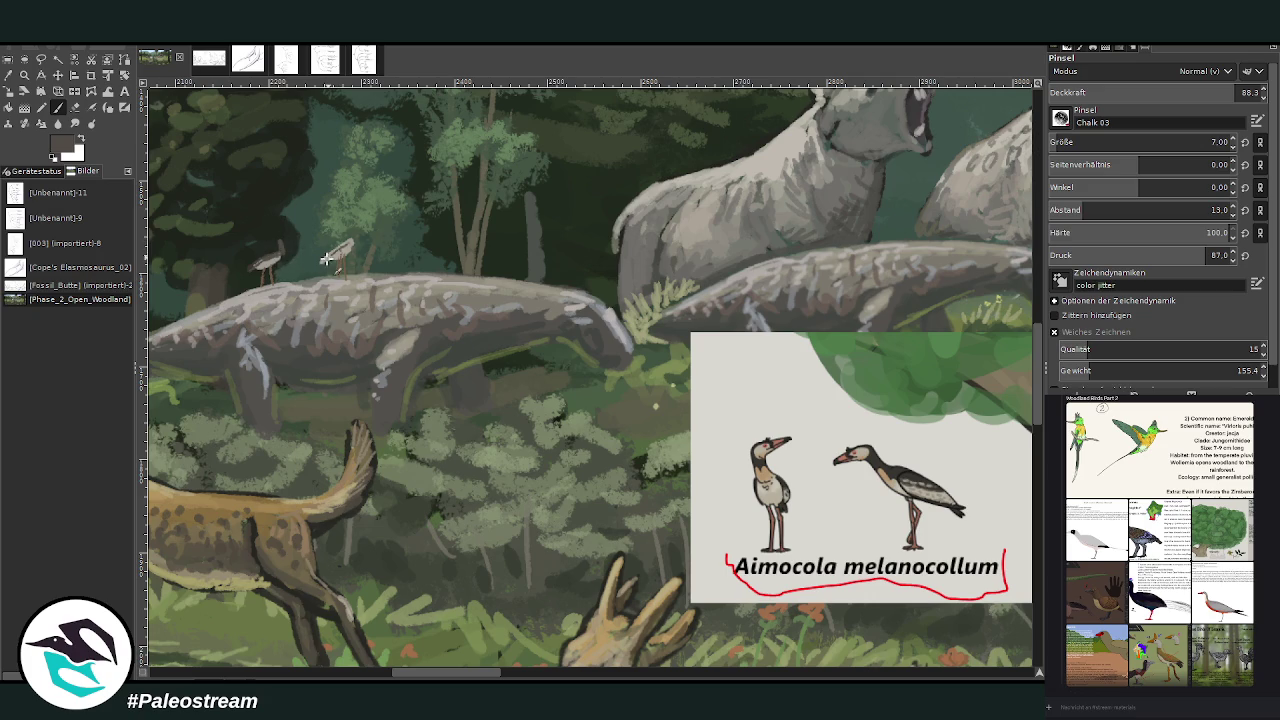
scroll(1058, 142, up, 6)
drag(286, 238, 274, 252)
ctrl+click(1000, 336)
drag(288, 238, 278, 248)
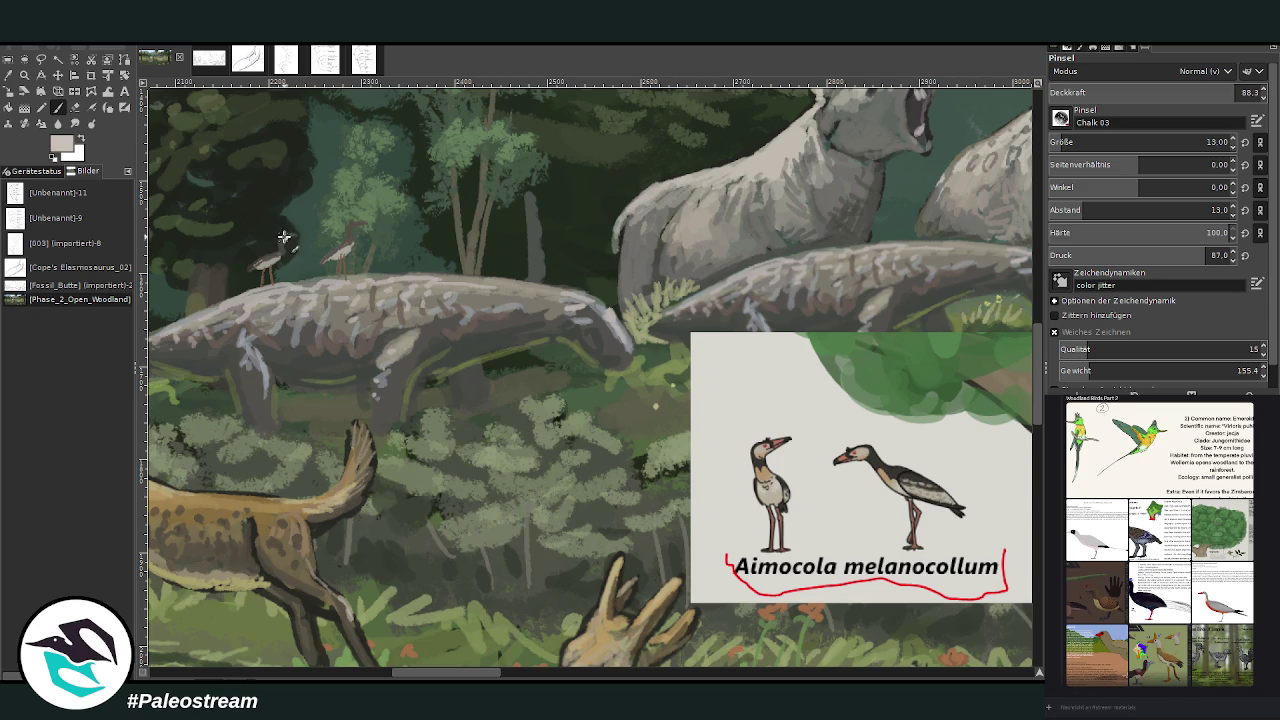
drag(350, 226, 360, 236)
Step: Try darker grey-brown tones, reset colours, and sample a new colour from the painting
ctrl+click(857, 253)
ctrl+click(1010, 360)
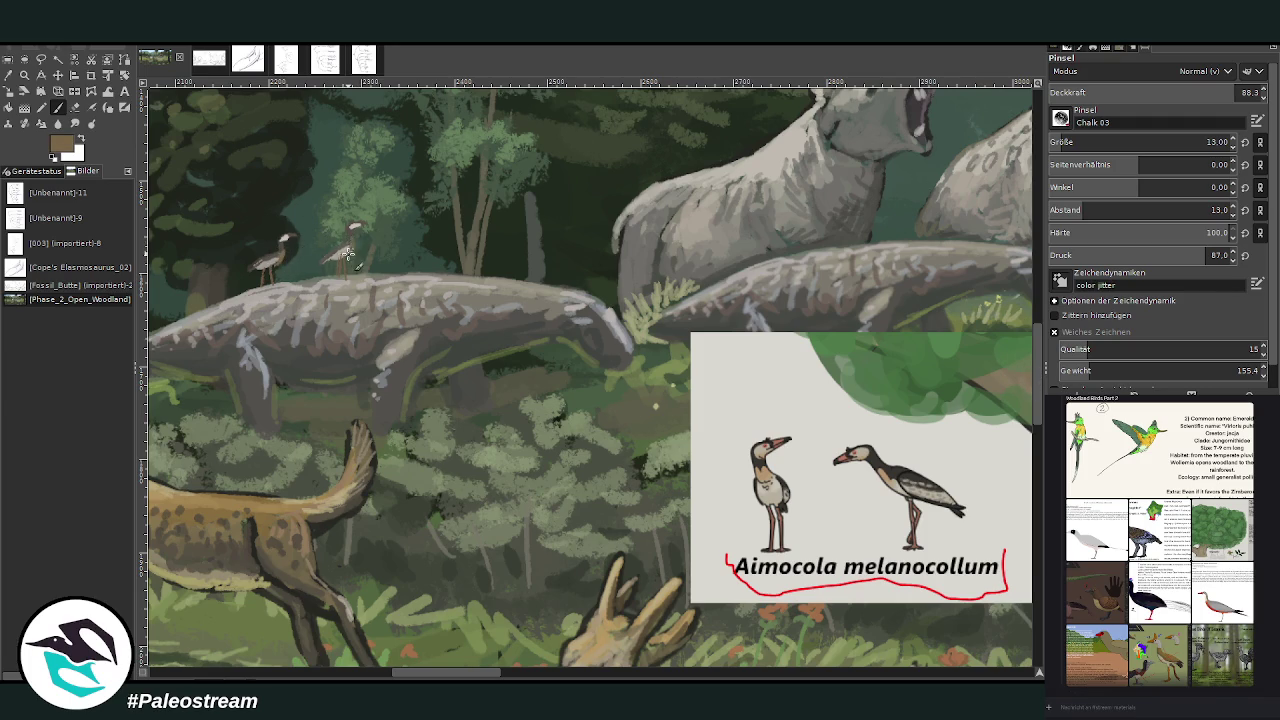
key(d)
click(8, 75)
click(497, 323)
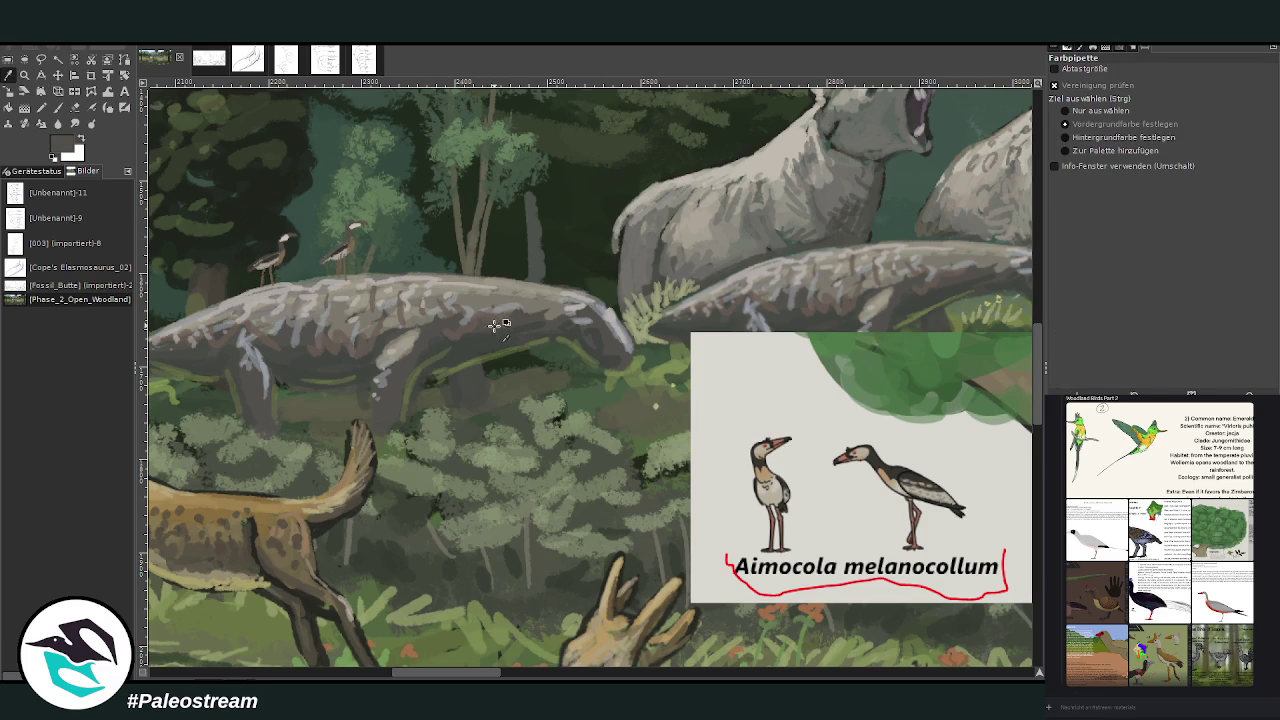
click(58, 107)
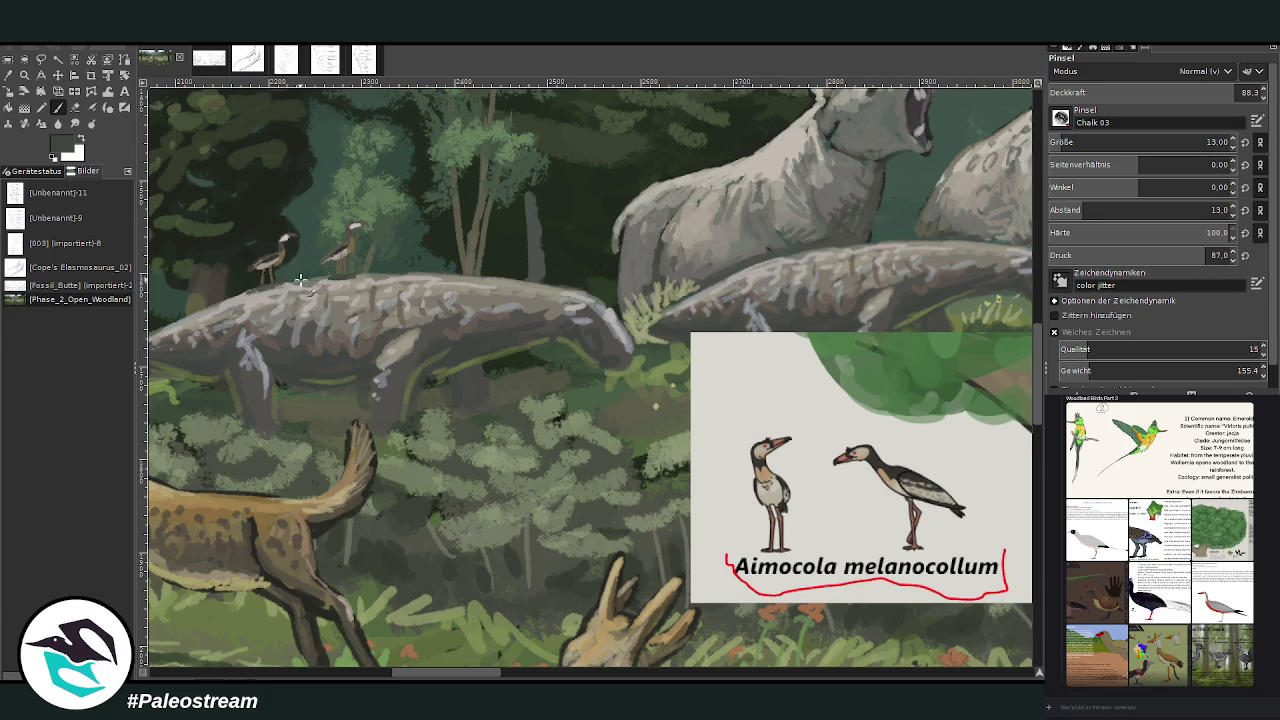
Step: Move the Aimocola reference card further up and left
drag(422, 673, 440, 652)
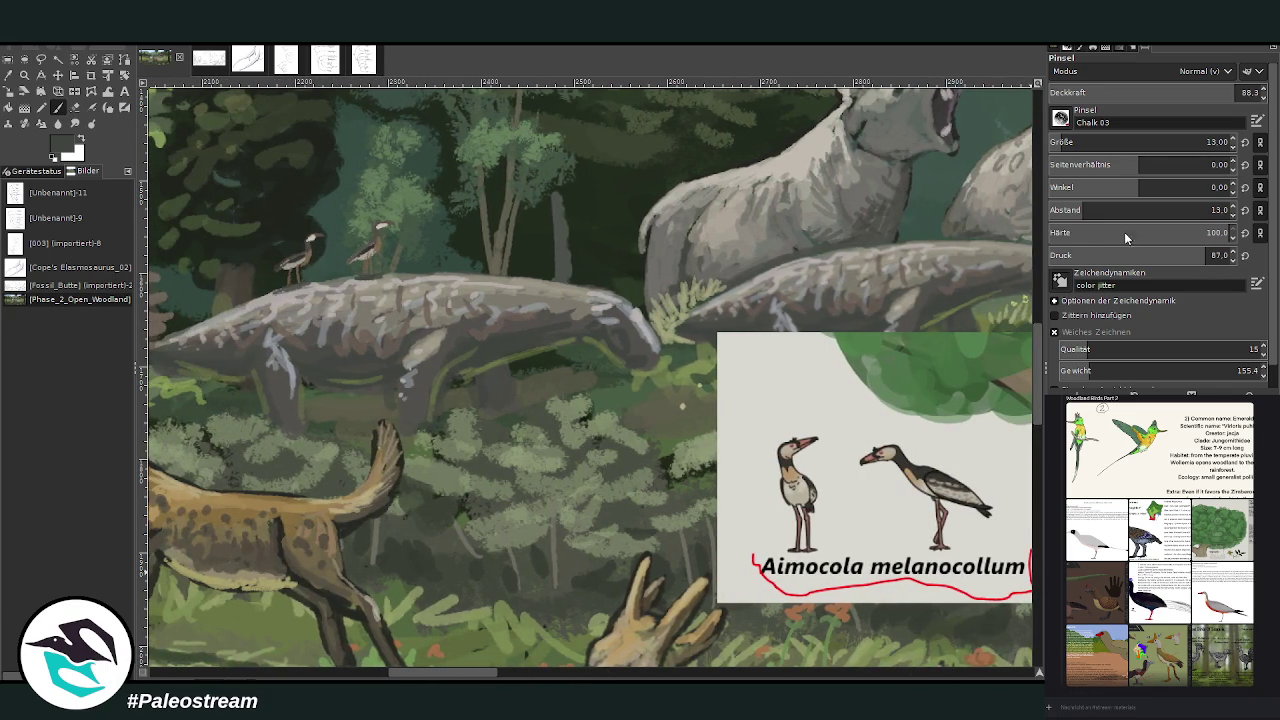
scroll(1026, 345, up, 2)
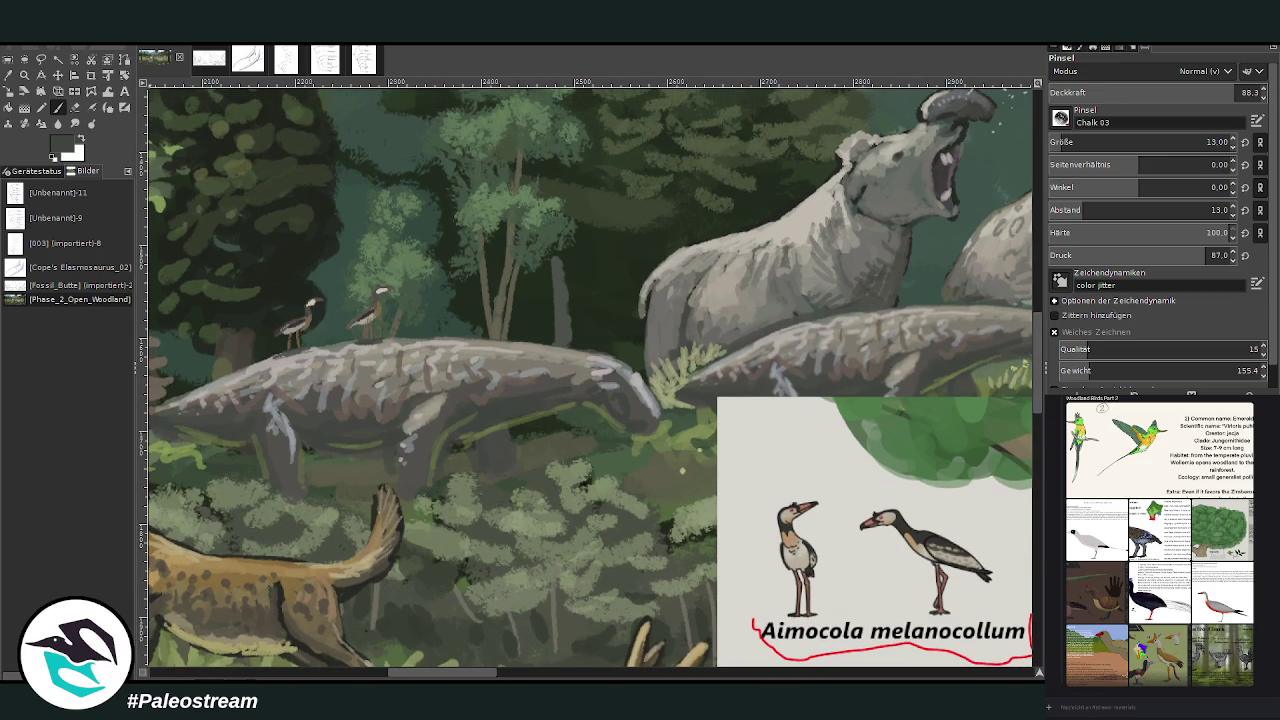
key(m)
drag(673, 409, 589, 349)
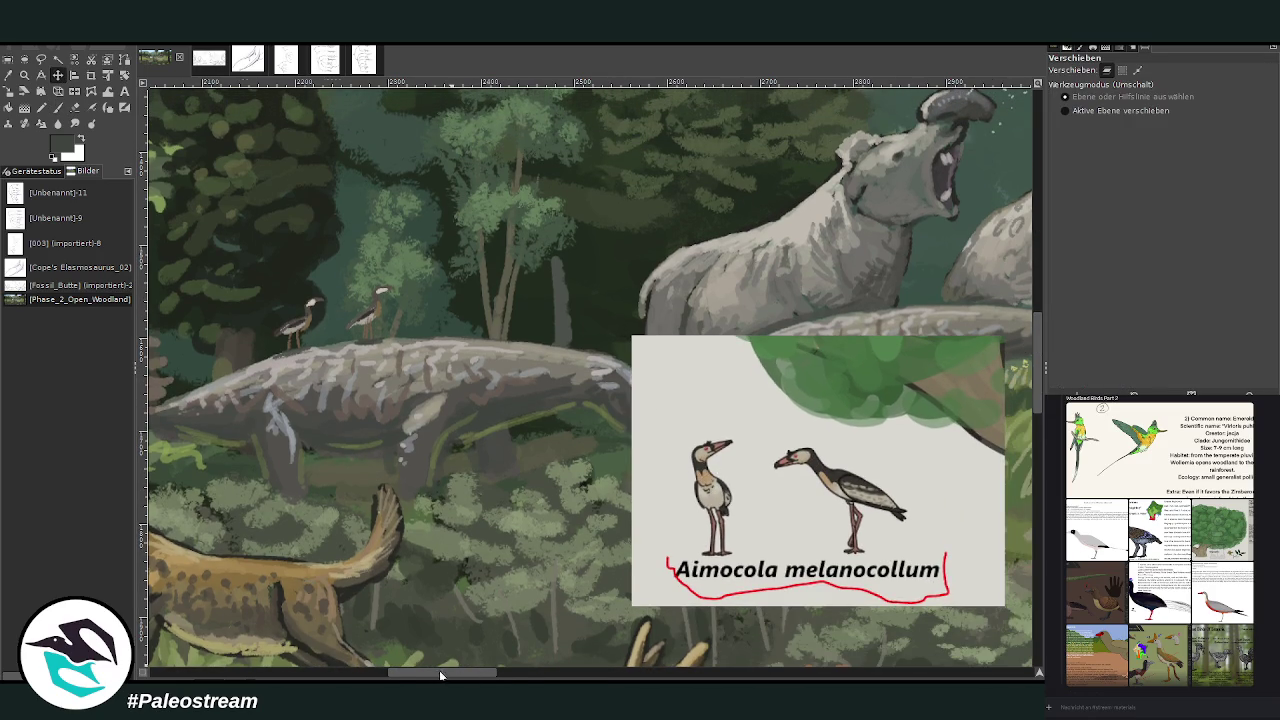
Step: Sample greys from the canvas and paint a light grey top for the third bird on the rhino
drag(437, 676, 457, 674)
key(p)
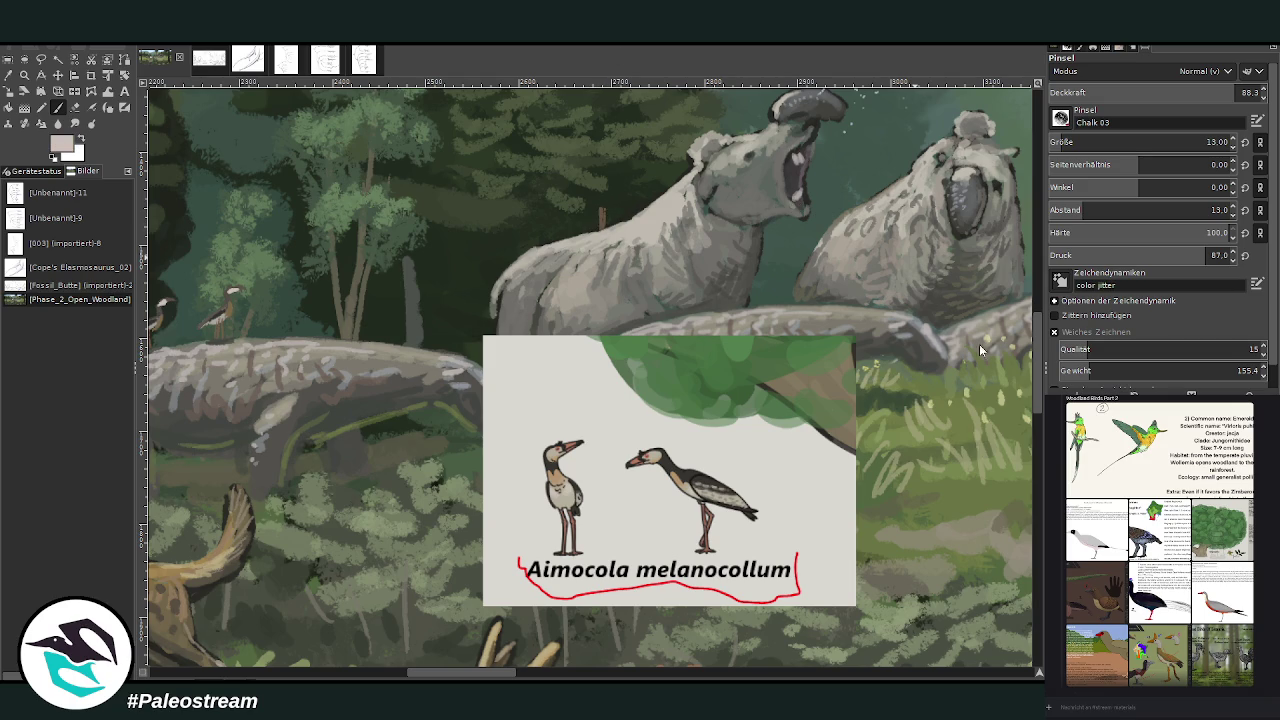
ctrl+click(913, 341)
ctrl+click(916, 365)
ctrl+click(915, 390)
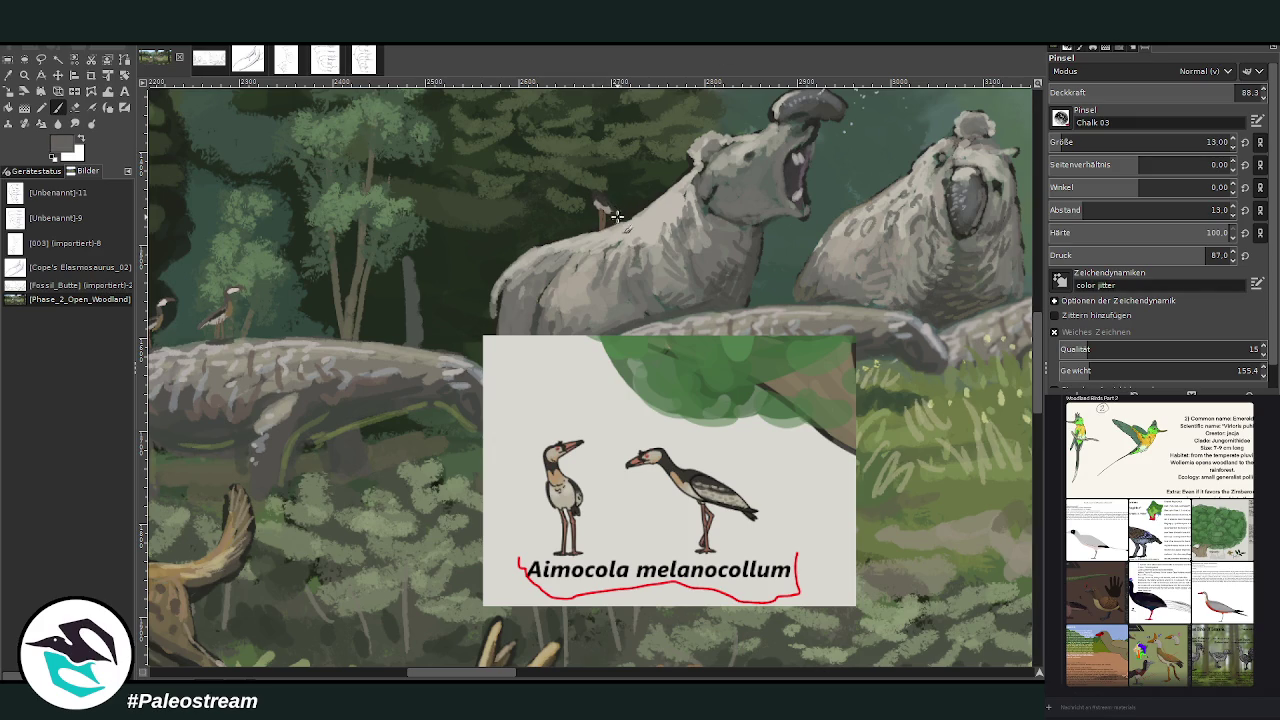
drag(596, 192, 606, 204)
Step: Sample darker grey, beige and grass-green tones, reset colours, and switch to brown
ctrl+click(929, 326)
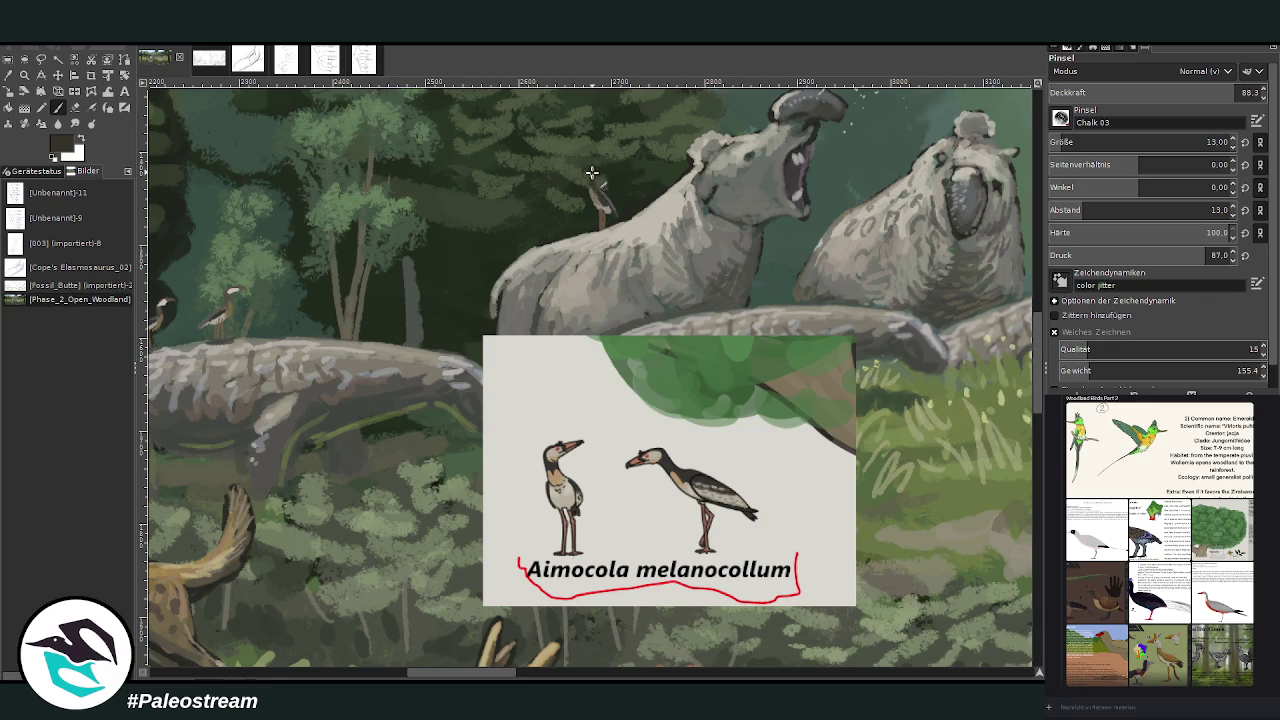
ctrl+click(920, 369)
ctrl+click(929, 372)
key(d)
drag(433, 676, 415, 676)
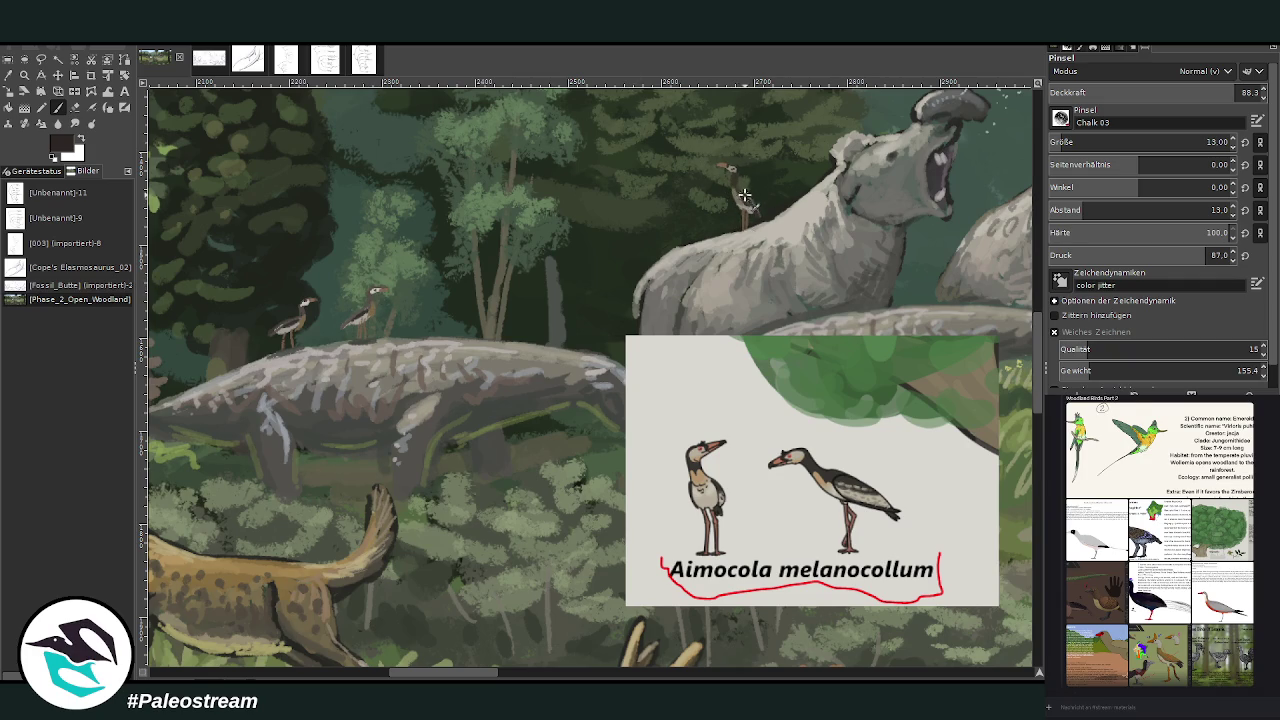
ctrl+click(940, 398)
key(ctrl+shift+j)
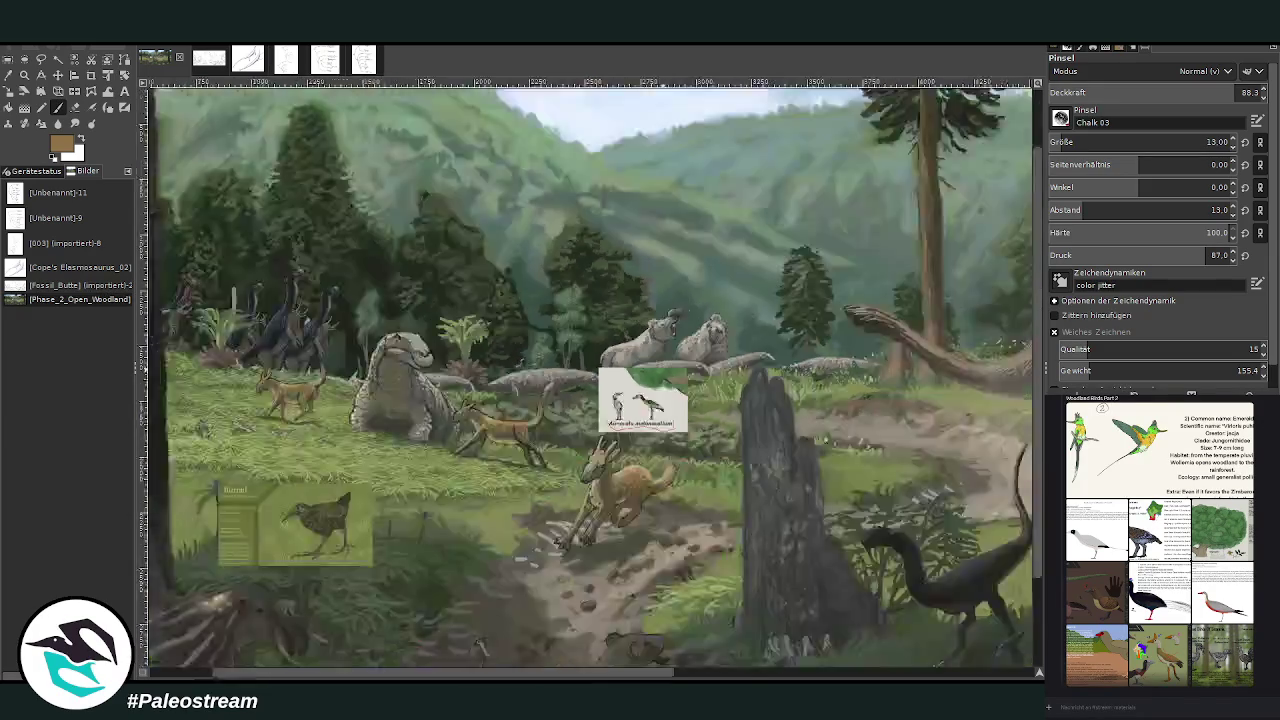
Step: Zoom in on the kangaroo and stump, delete the Aimocola card, and activate the Burrail layer
key(z)
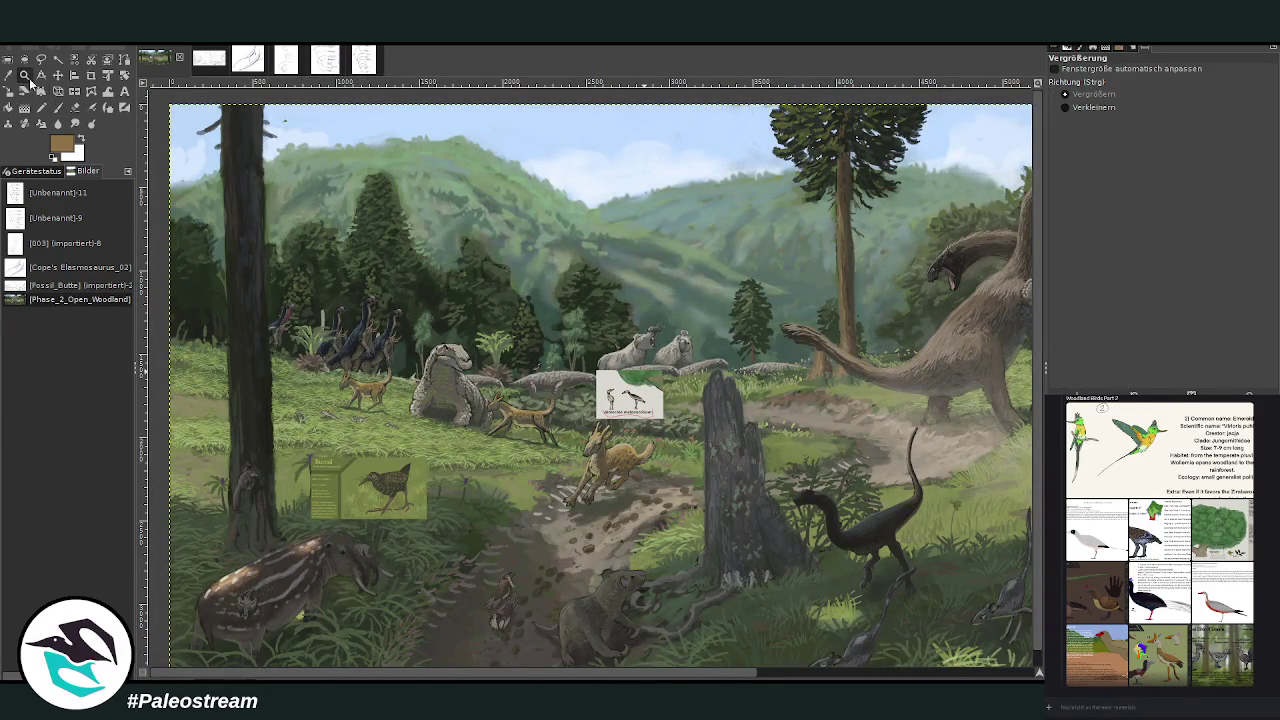
drag(418, 270, 762, 594)
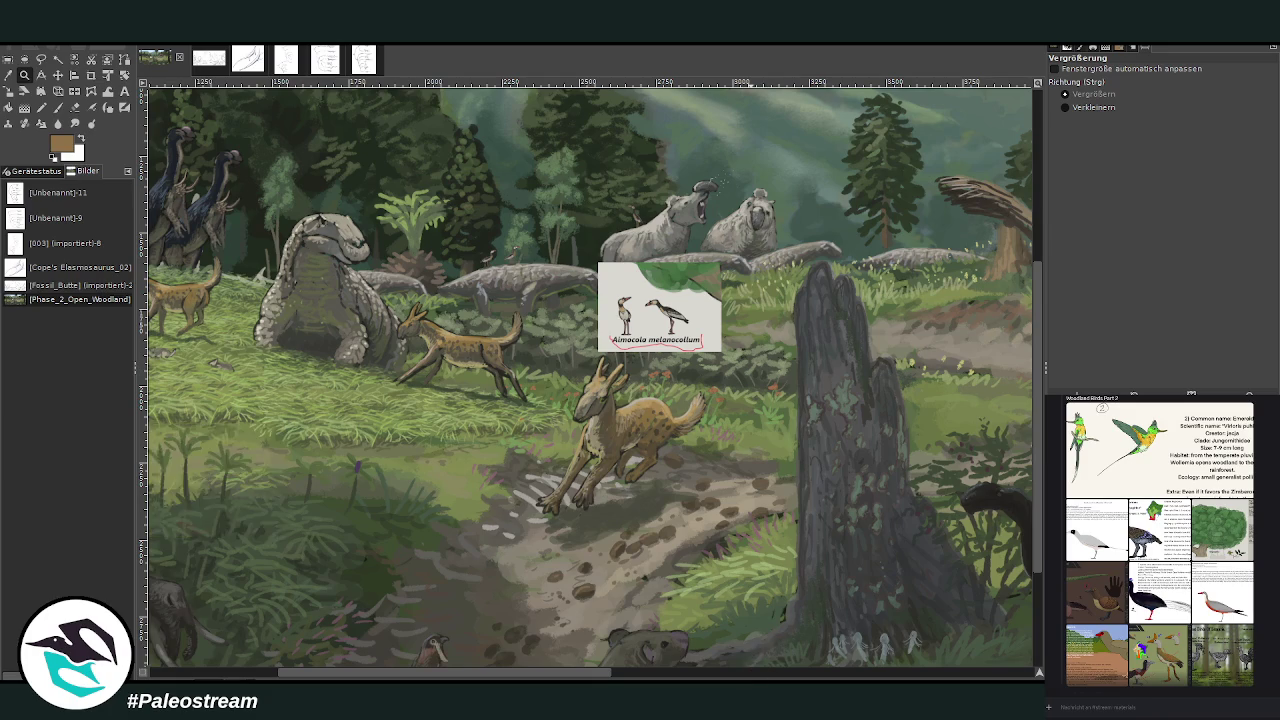
key(Delete)
key(Page_Down)
Step: Move the Burrail card onto the central dirt path and zoom in around it
drag(371, 668, 396, 668)
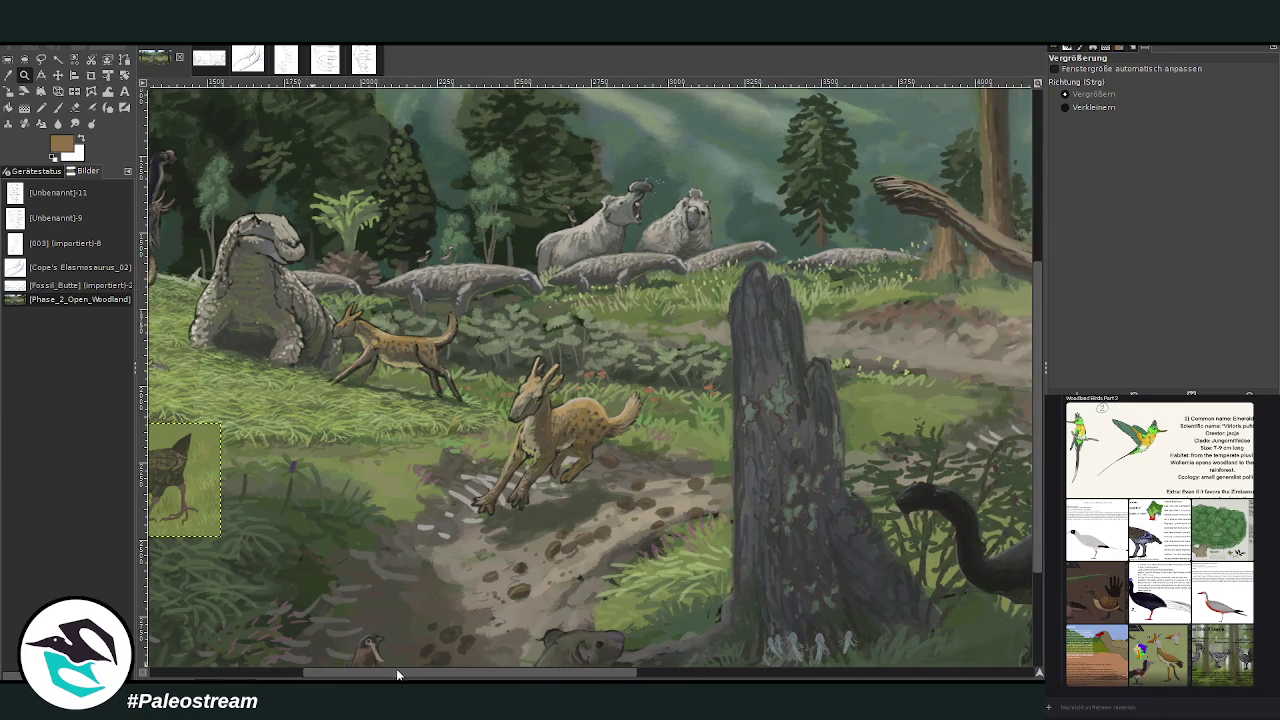
click(58, 75)
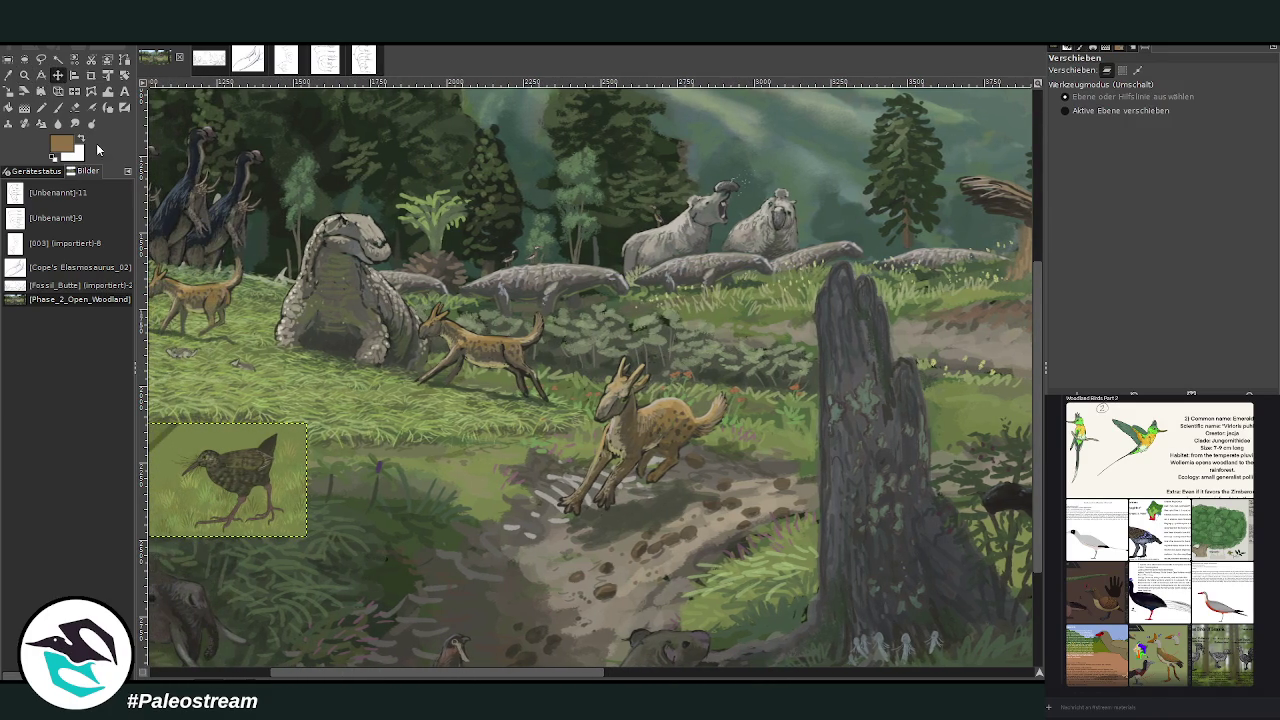
drag(219, 458, 682, 490)
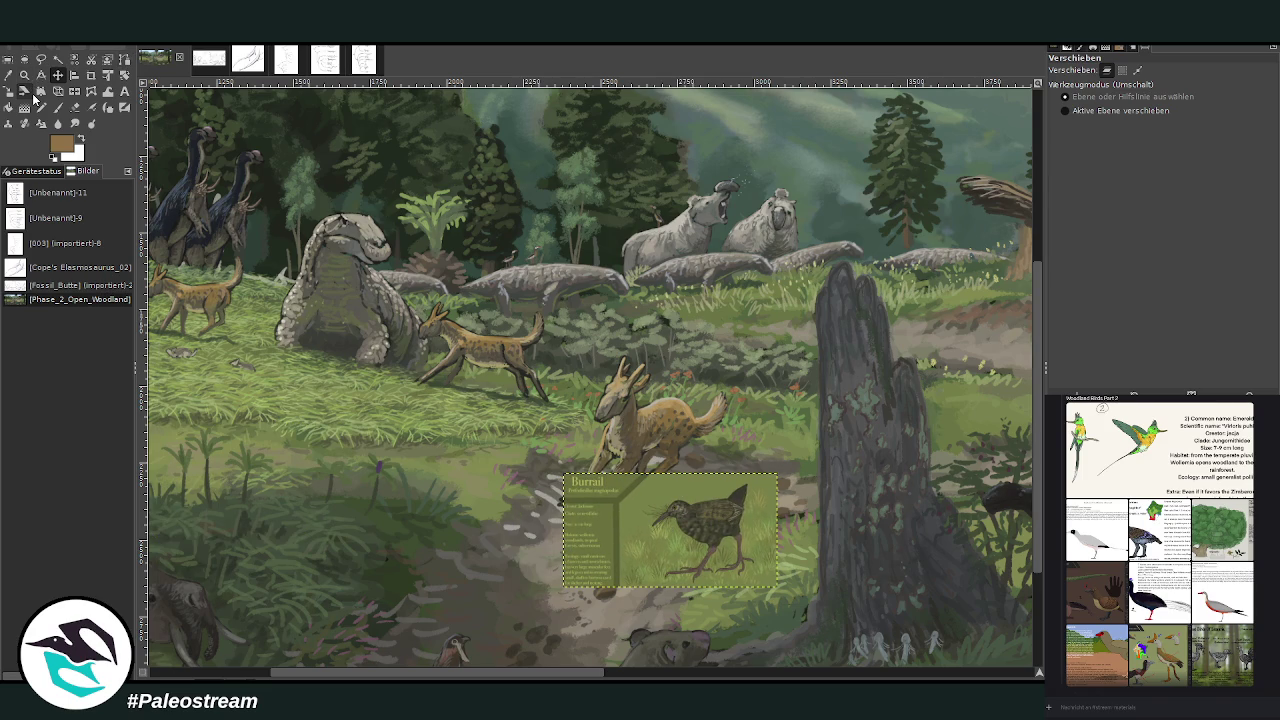
key(minus)
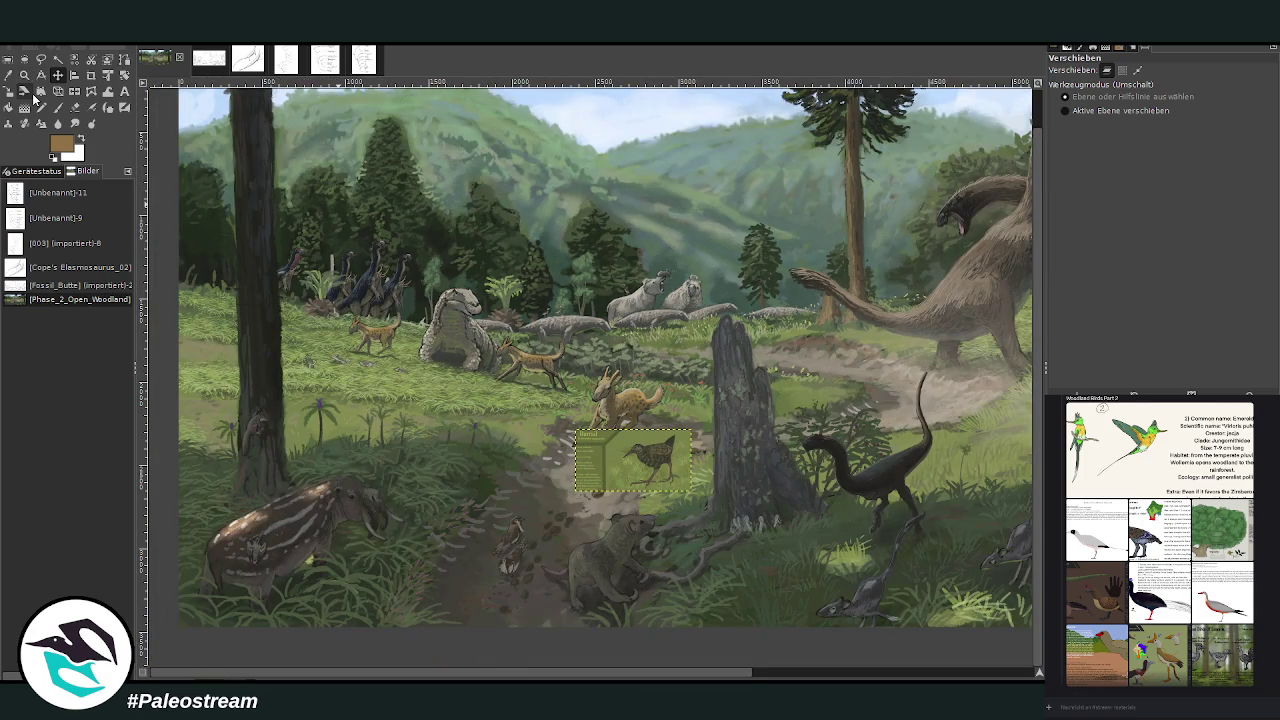
click(24, 75)
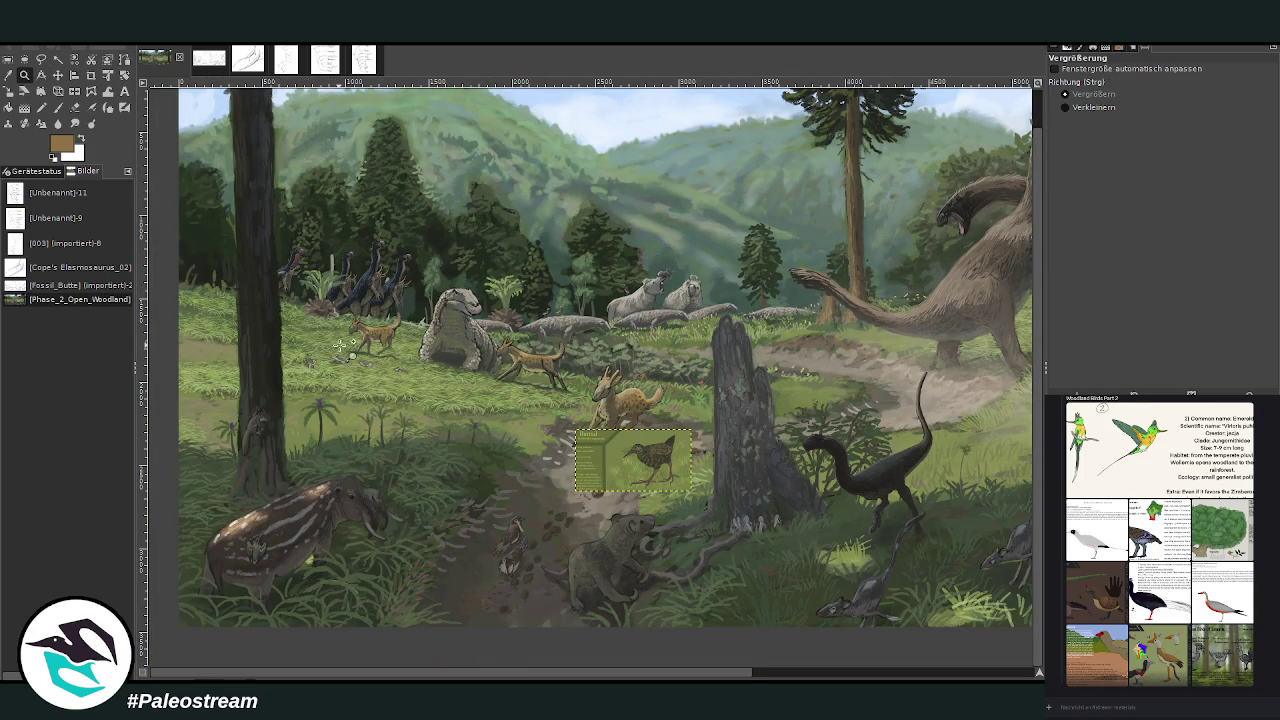
drag(406, 330, 686, 546)
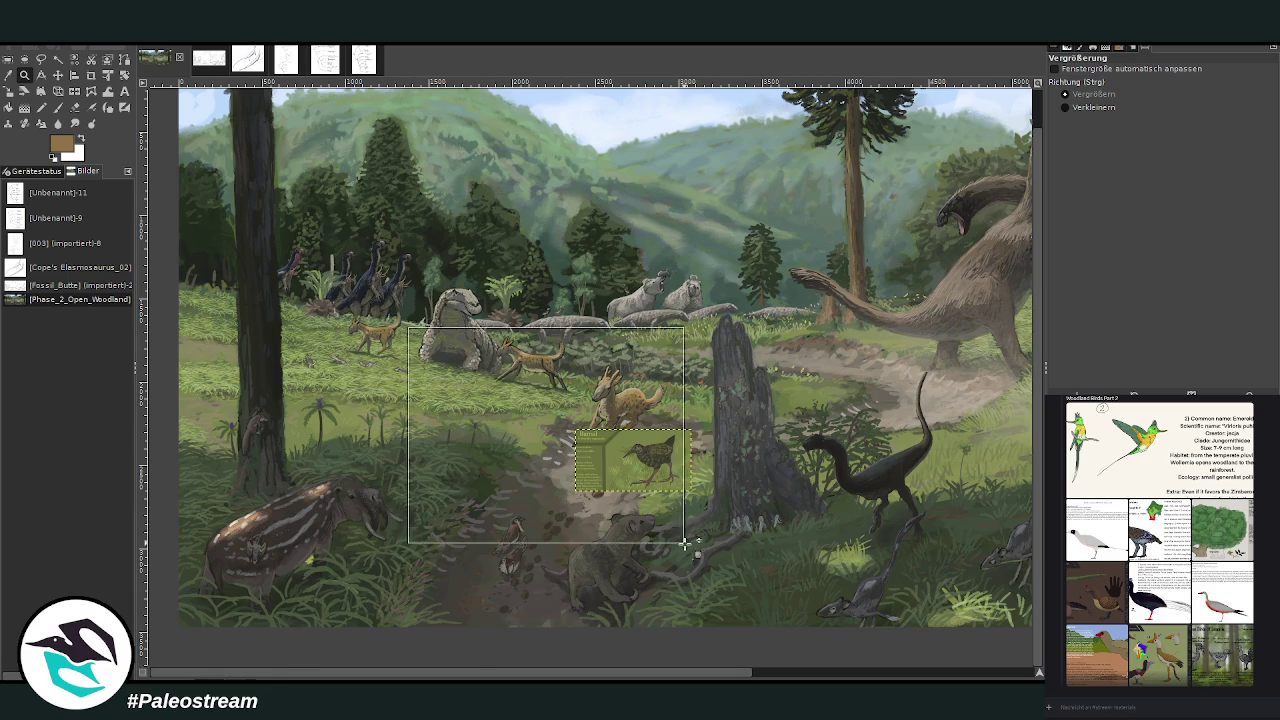
Step: Pick a dark green from the painting and set the Paintbrush to size 21
drag(345, 188, 931, 596)
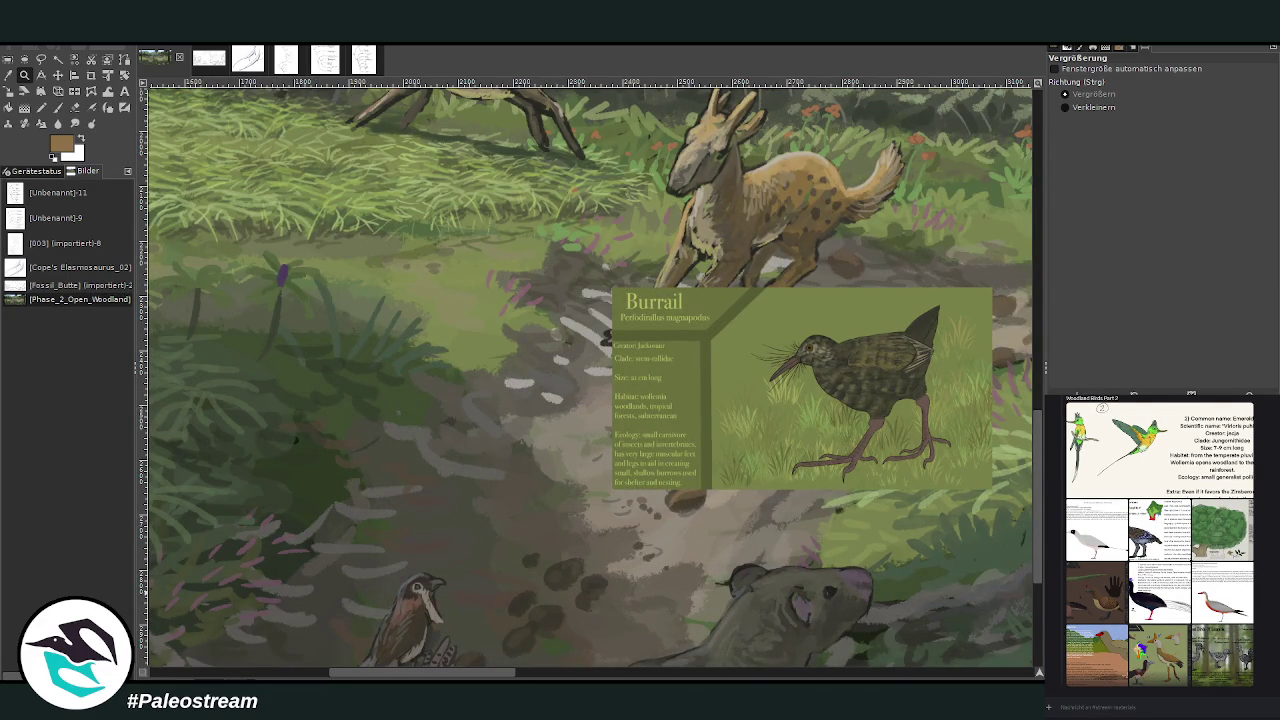
click(10, 78)
click(288, 478)
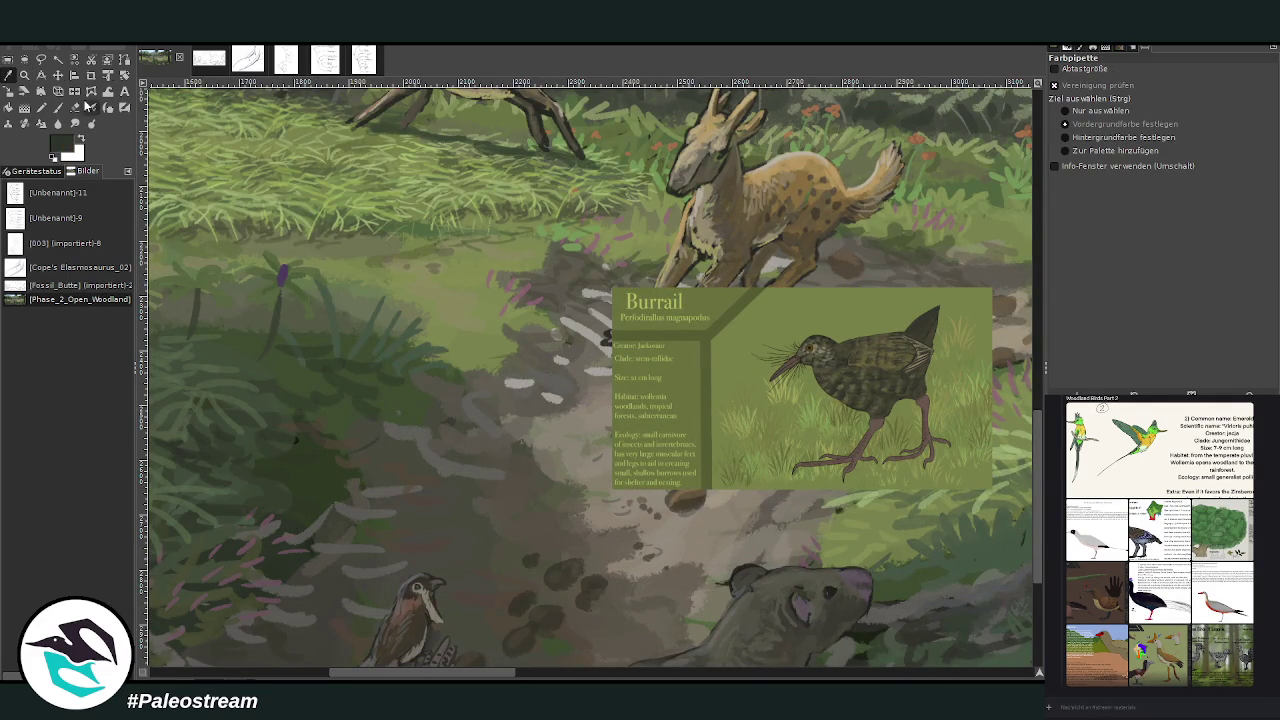
click(57, 107)
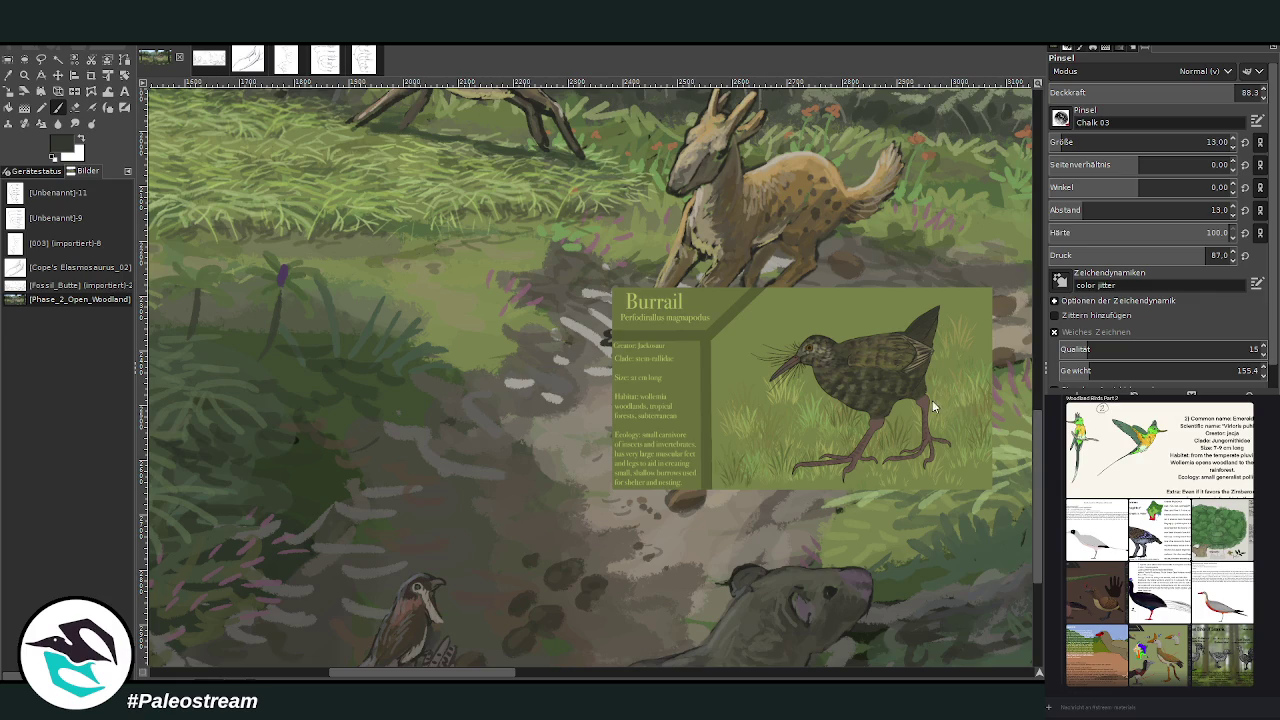
drag(995, 203, 1022, 95)
drag(439, 673, 459, 673)
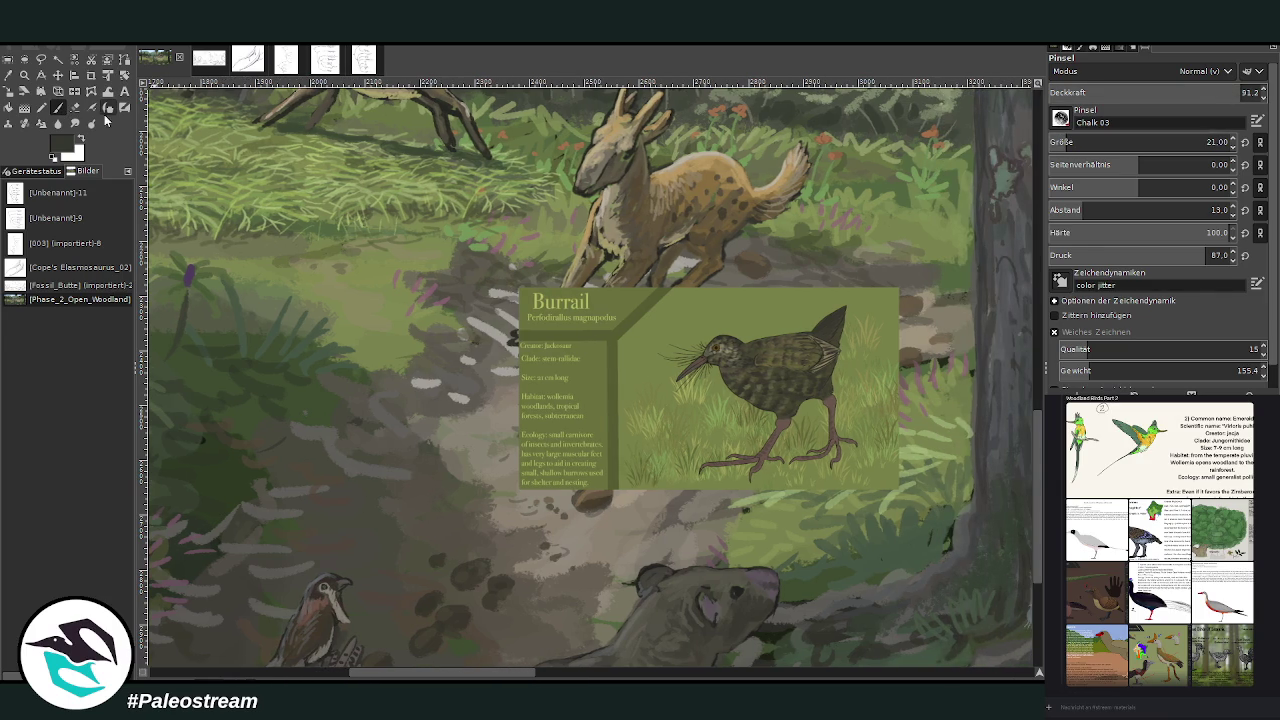
Step: Sketch a small bird's outline and legs on the path left of the Burrail card
drag(445, 326, 418, 354)
drag(407, 346, 424, 378)
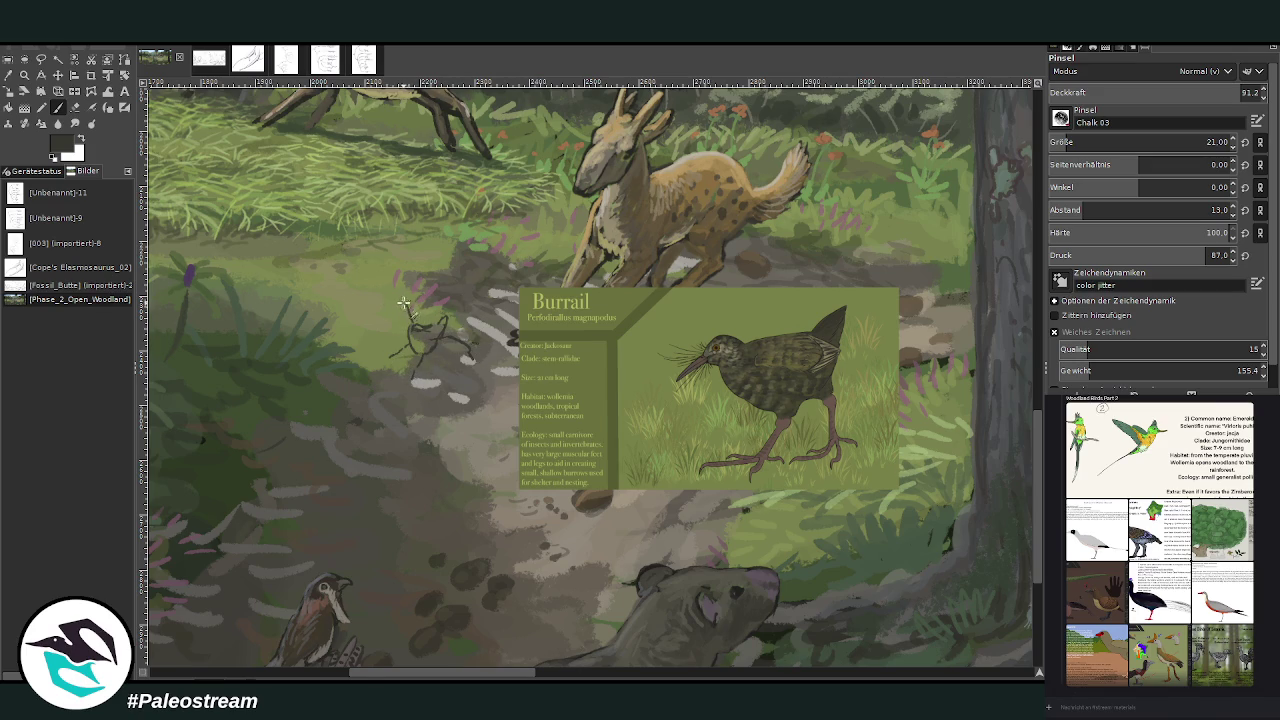
drag(382, 298, 396, 300)
drag(450, 341, 480, 364)
drag(410, 370, 402, 390)
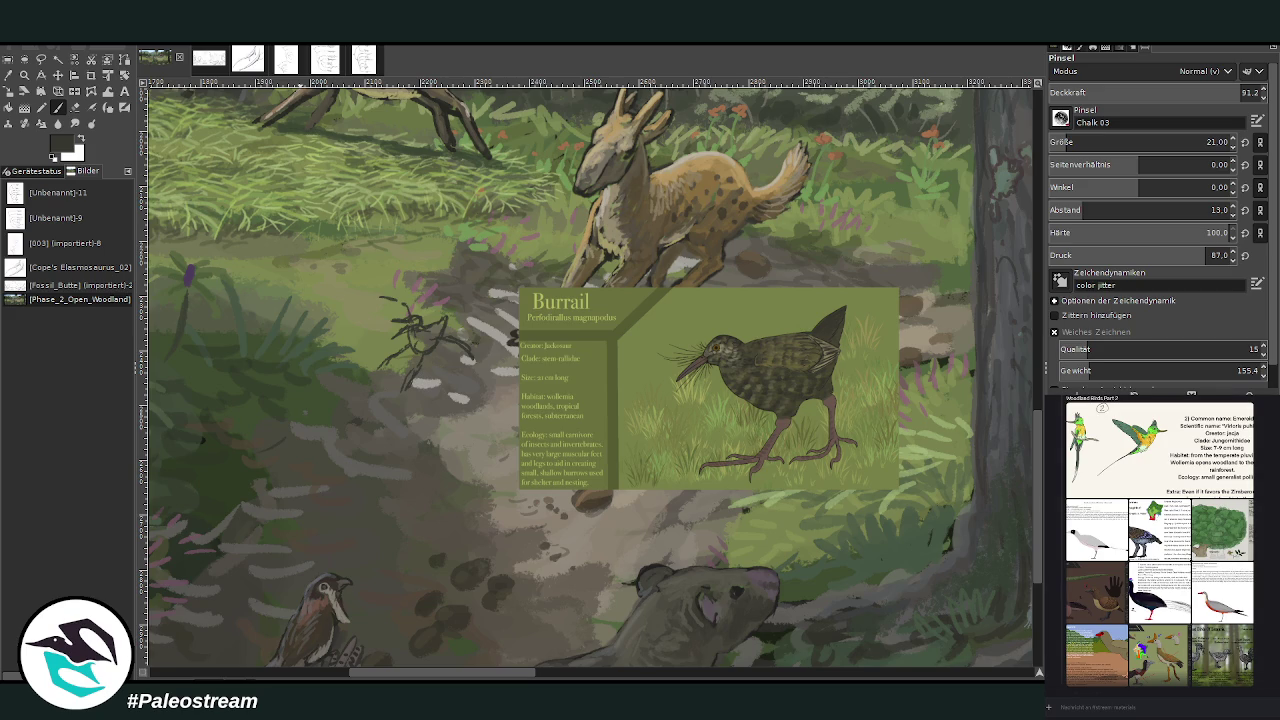
Step: Bring up the chat, then zoom in closer on the bird sketch
key(alt+Down)
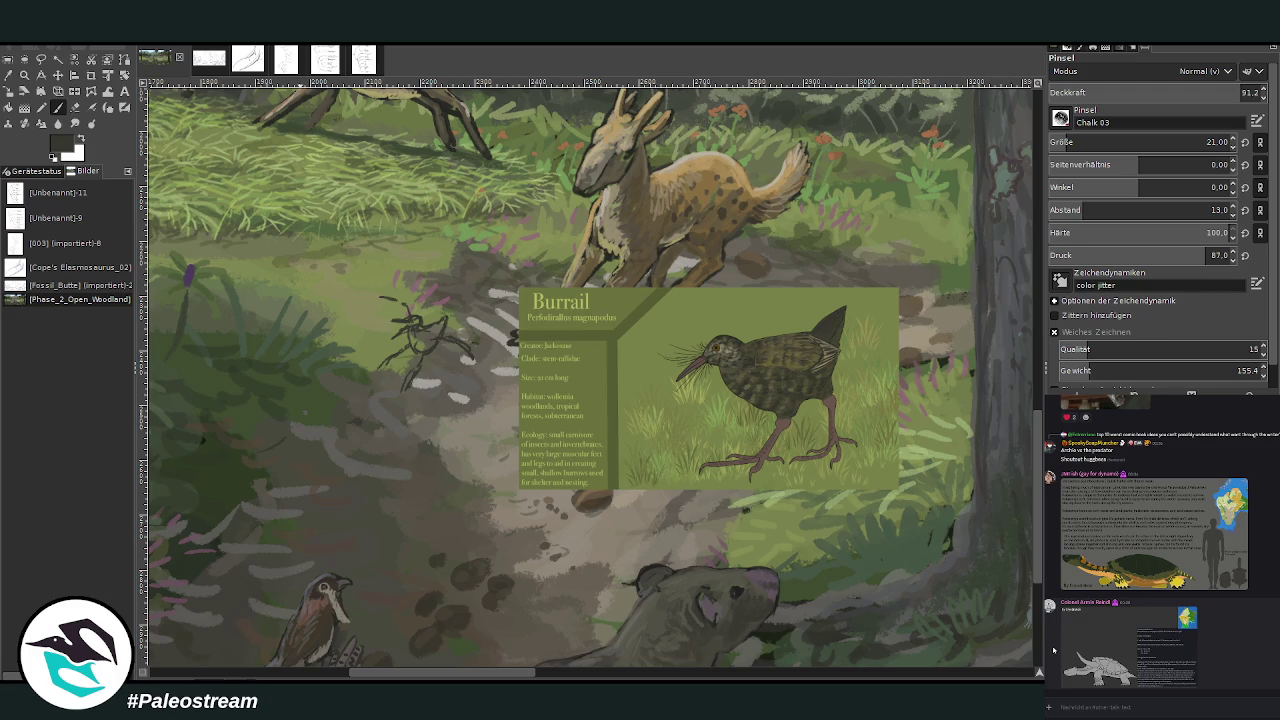
click(1076, 715)
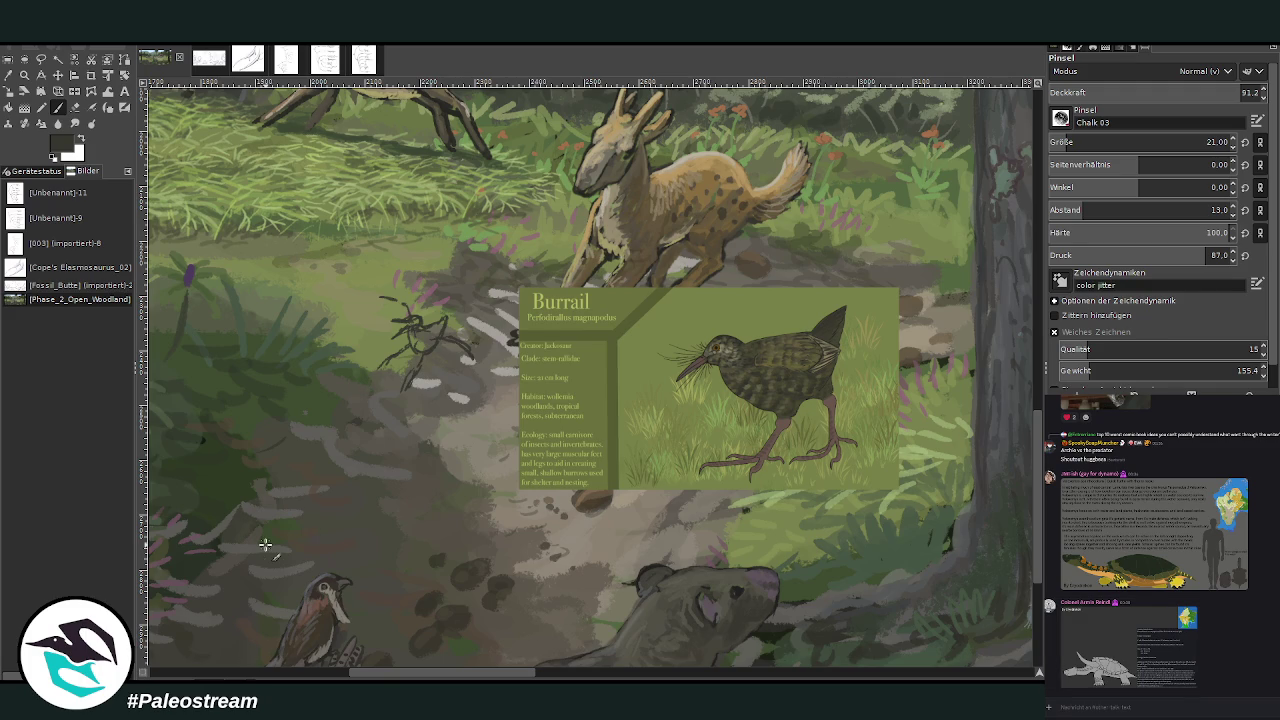
key(z)
click(420, 545)
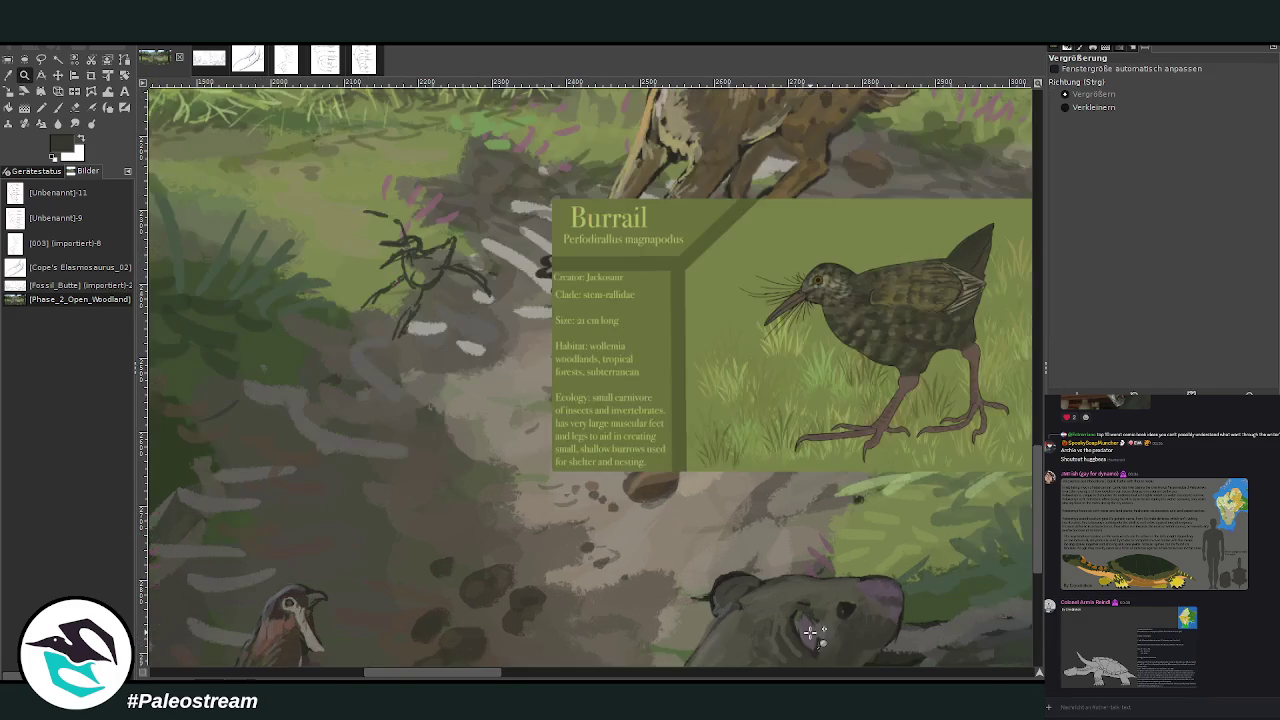
key(p)
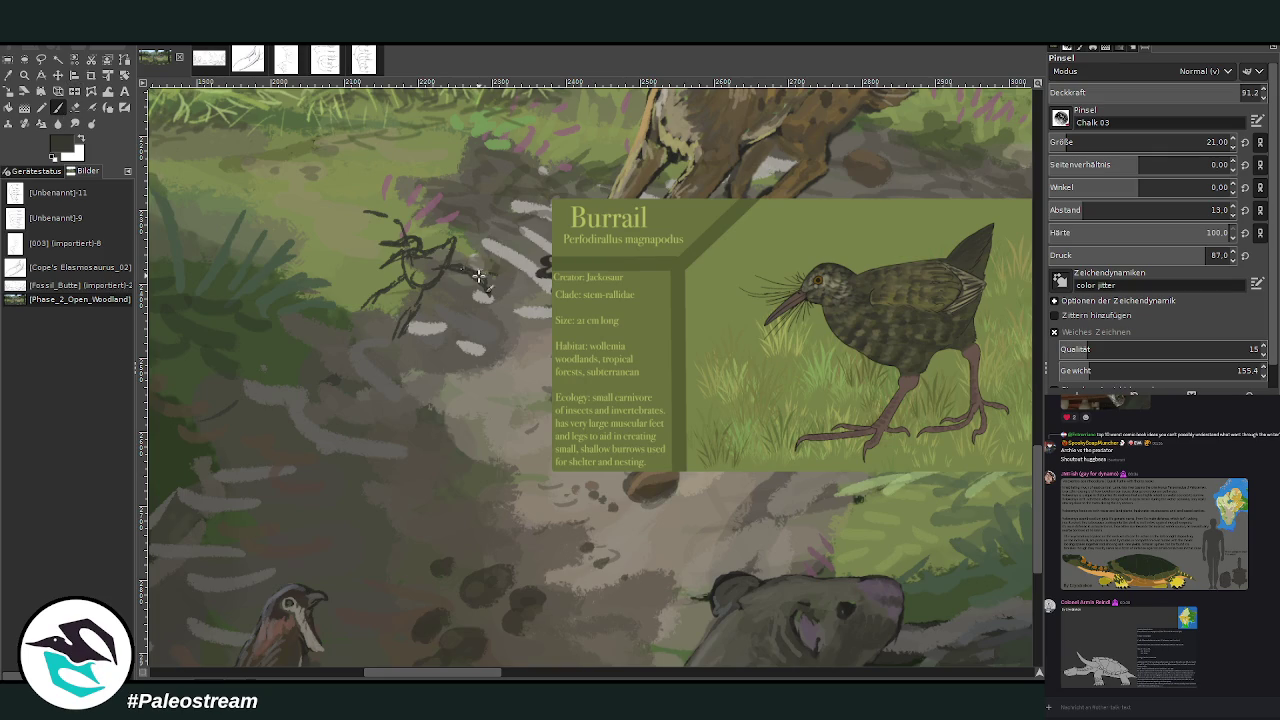
Step: Add an extra leg and a long spread-wing line to the bird sketch
mouse_move(497, 304)
mouse_down()
mouse_move(522, 350)
mouse_move(467, 300)
mouse_up()
drag(386, 210, 370, 220)
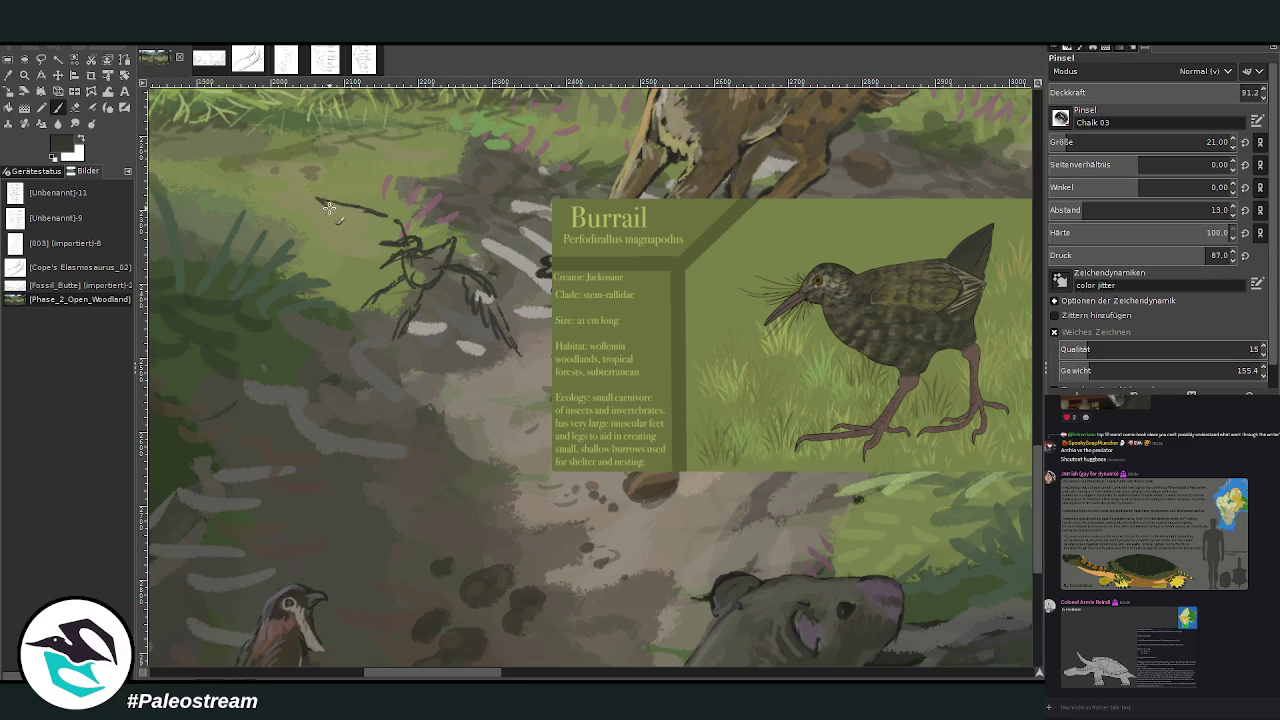
mouse_move(358, 216)
mouse_down()
mouse_move(327, 200)
mouse_move(402, 228)
mouse_up()
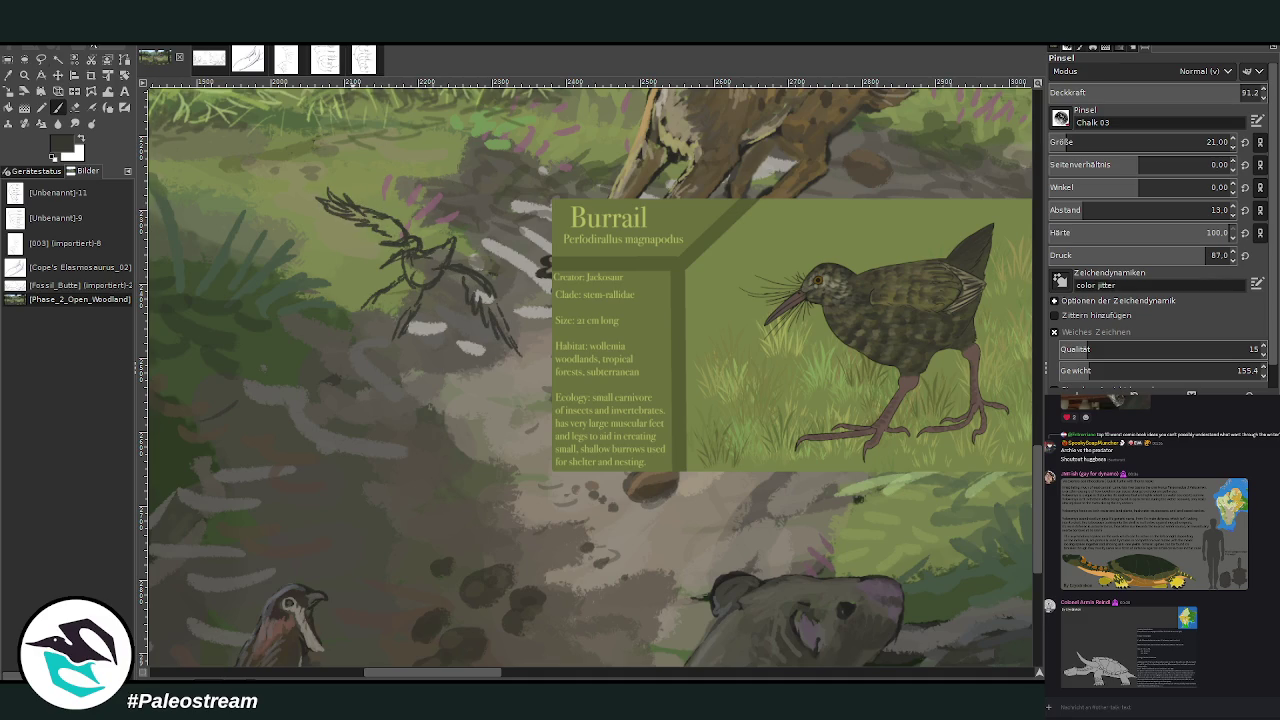
click(8, 76)
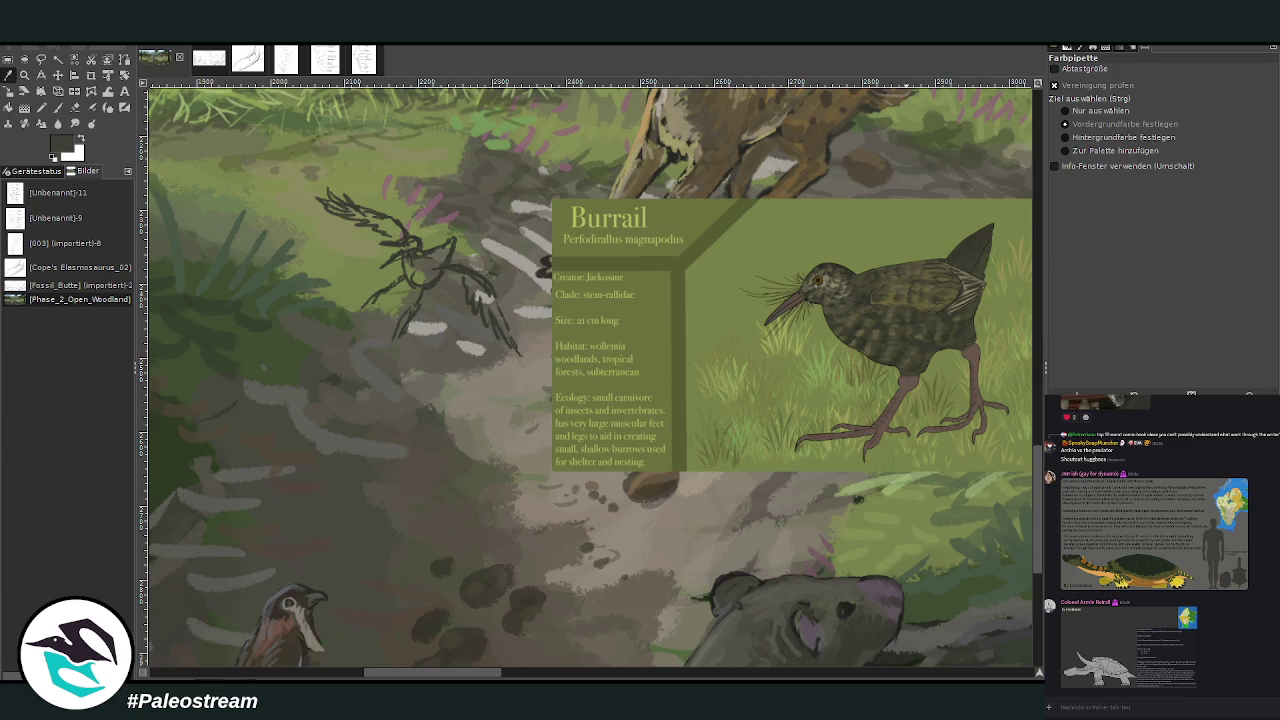
click(58, 107)
Step: Fill the sketched bird with dark strokes, then lighten its body, neck and head with olive green
mouse_move(445, 258)
mouse_down()
mouse_move(425, 282)
mouse_move(410, 262)
mouse_move(451, 270)
mouse_move(520, 352)
mouse_up()
mouse_move(400, 240)
mouse_down()
mouse_move(325, 200)
mouse_move(400, 240)
mouse_move(388, 226)
mouse_move(455, 284)
mouse_move(466, 268)
mouse_move(444, 256)
mouse_up()
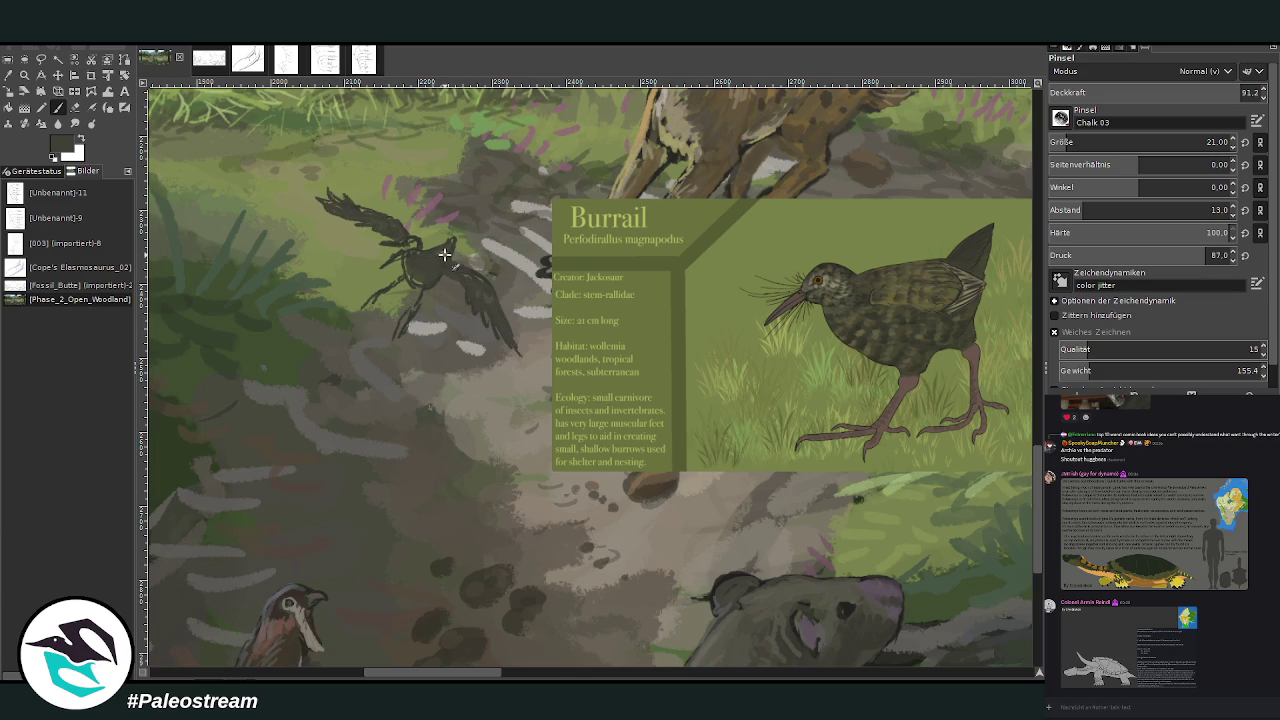
ctrl+click(922, 386)
drag(428, 252, 440, 262)
drag(430, 250, 345, 204)
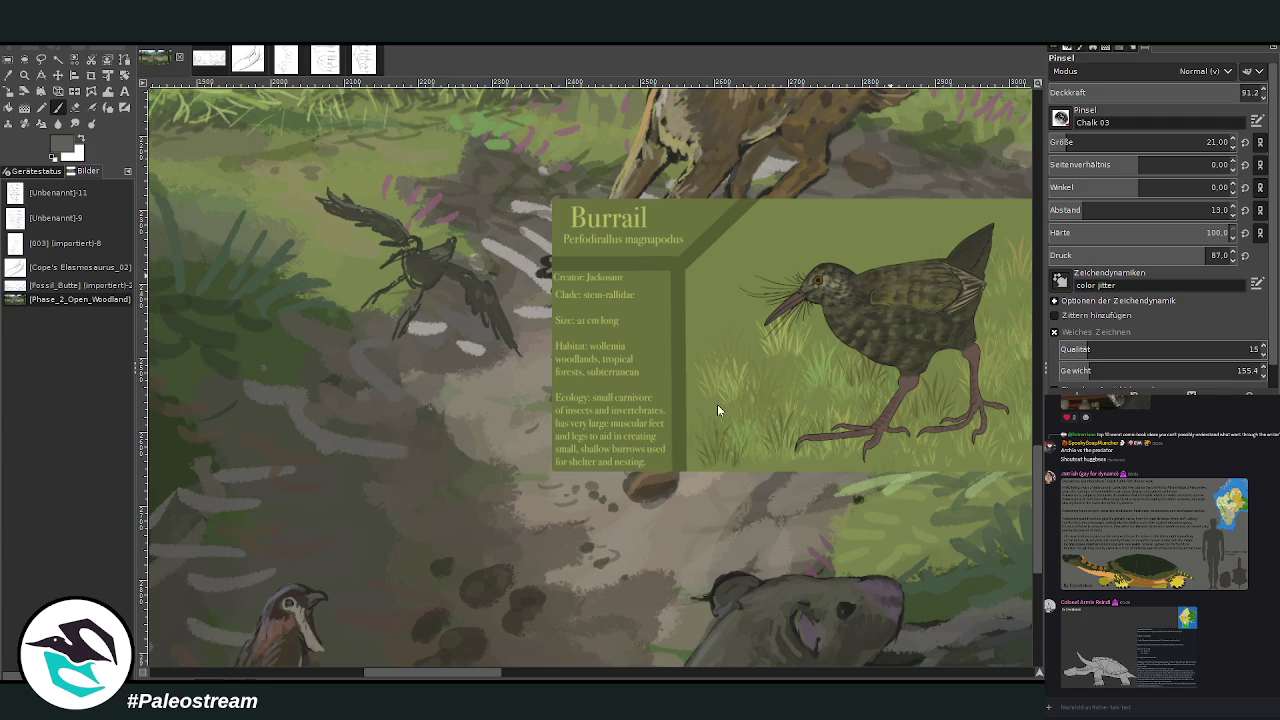
Step: Darken the bird's body with ground tones, lighten its right wing, and repaint its head and throat
ctrl+click(533, 515)
mouse_move(408, 244)
mouse_down()
mouse_move(407, 271)
mouse_move(432, 286)
mouse_up()
ctrl+click(549, 508)
ctrl+click(548, 519)
drag(425, 265, 486, 313)
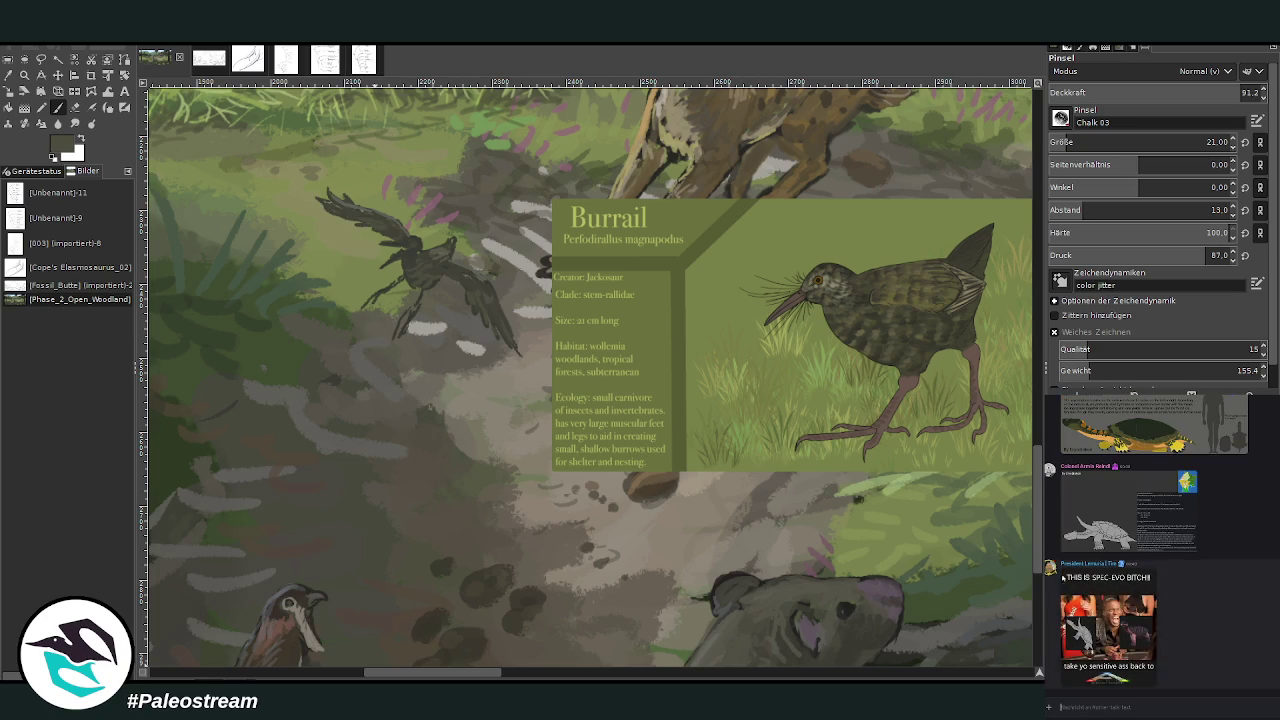
click(1066, 620)
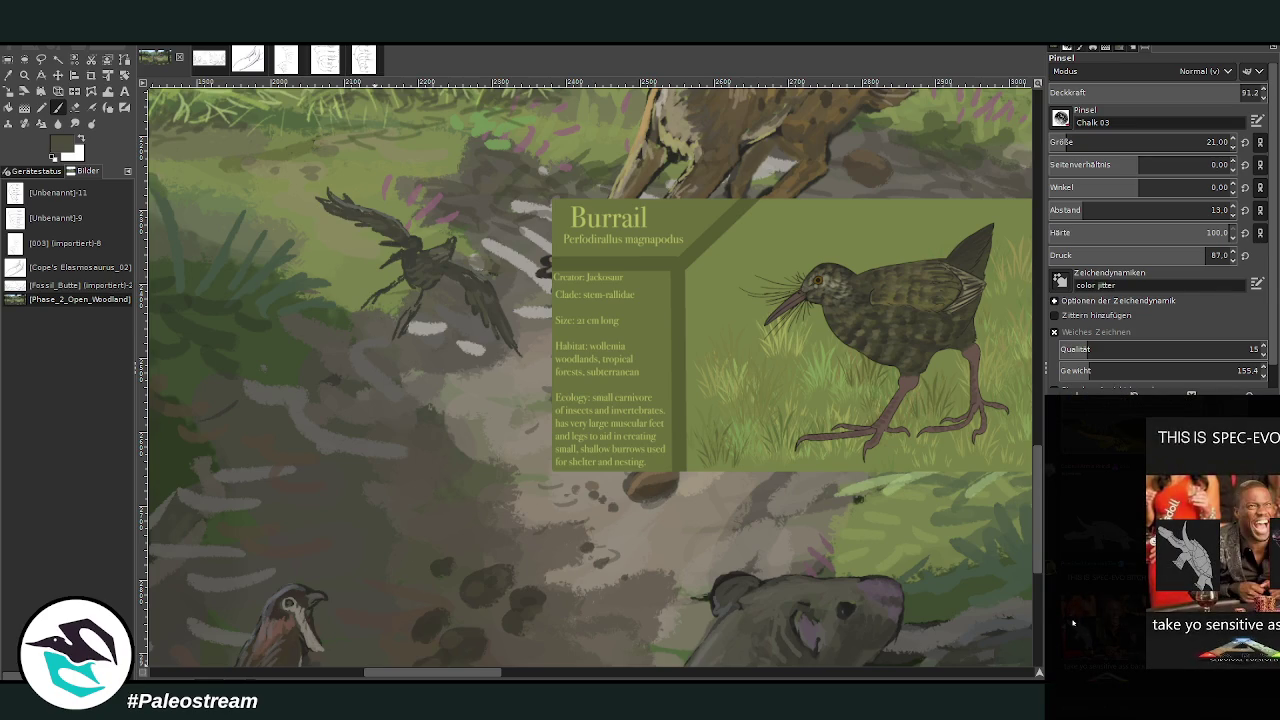
click(1074, 630)
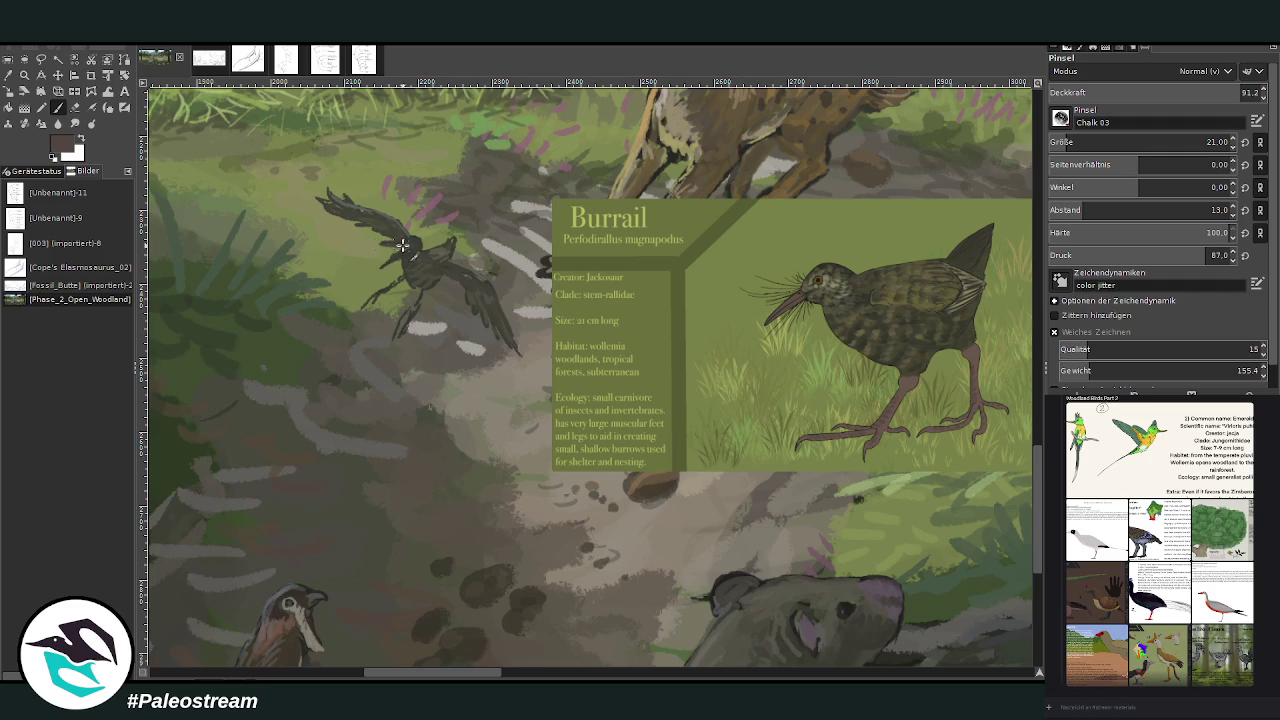
drag(398, 243, 398, 280)
Step: Paint the bird's legs and feet, with a brief eraser touch-up
mouse_move(395, 285)
mouse_down()
mouse_move(368, 306)
mouse_move(402, 312)
mouse_up()
key(shift+e)
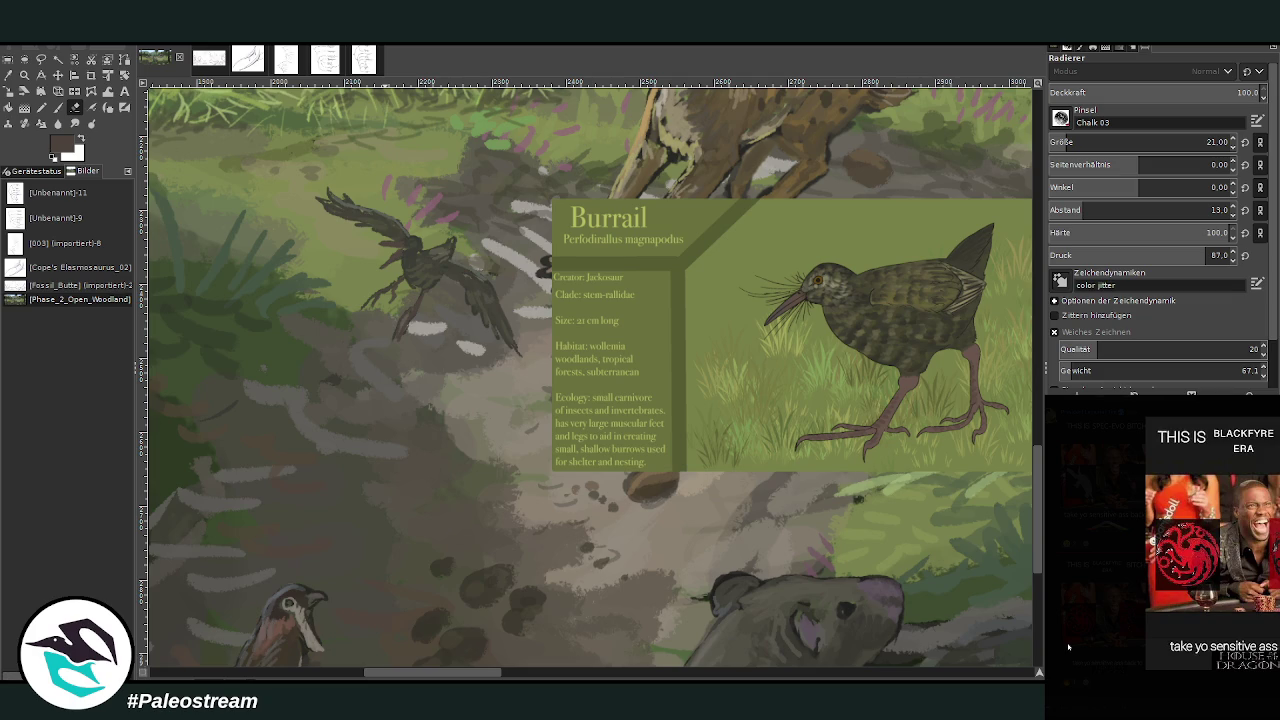
click(1068, 650)
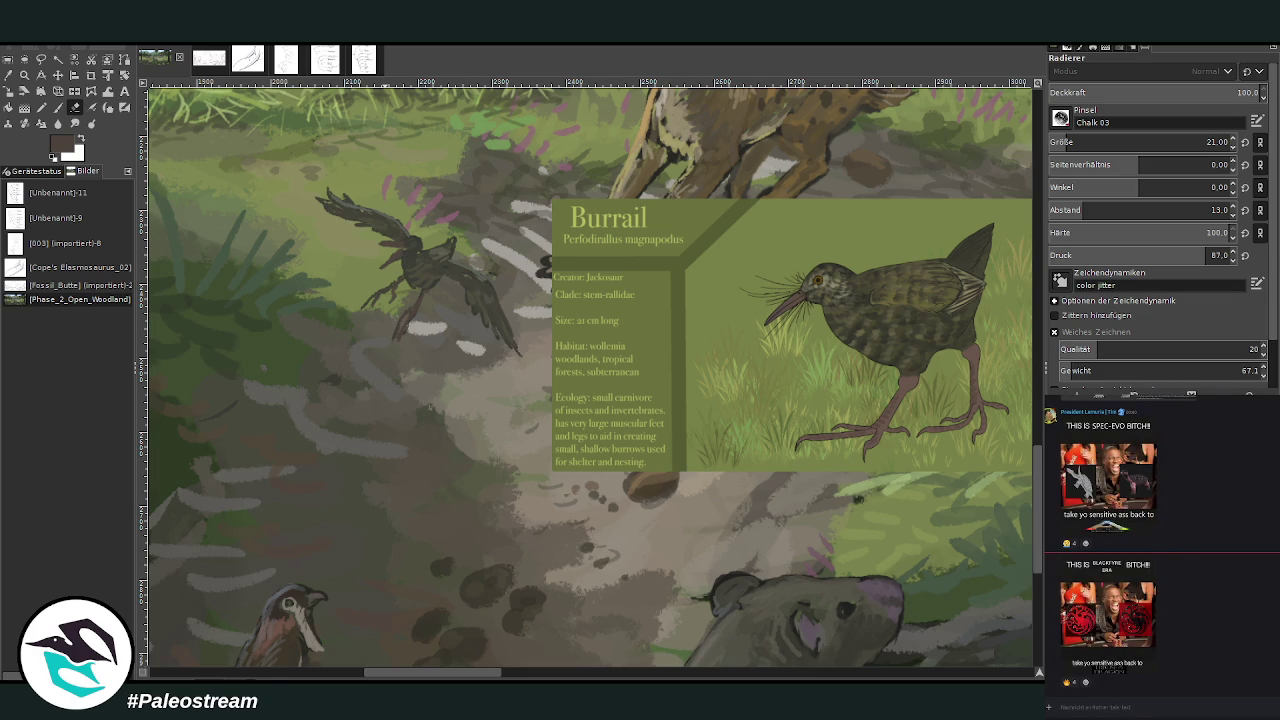
key(o)
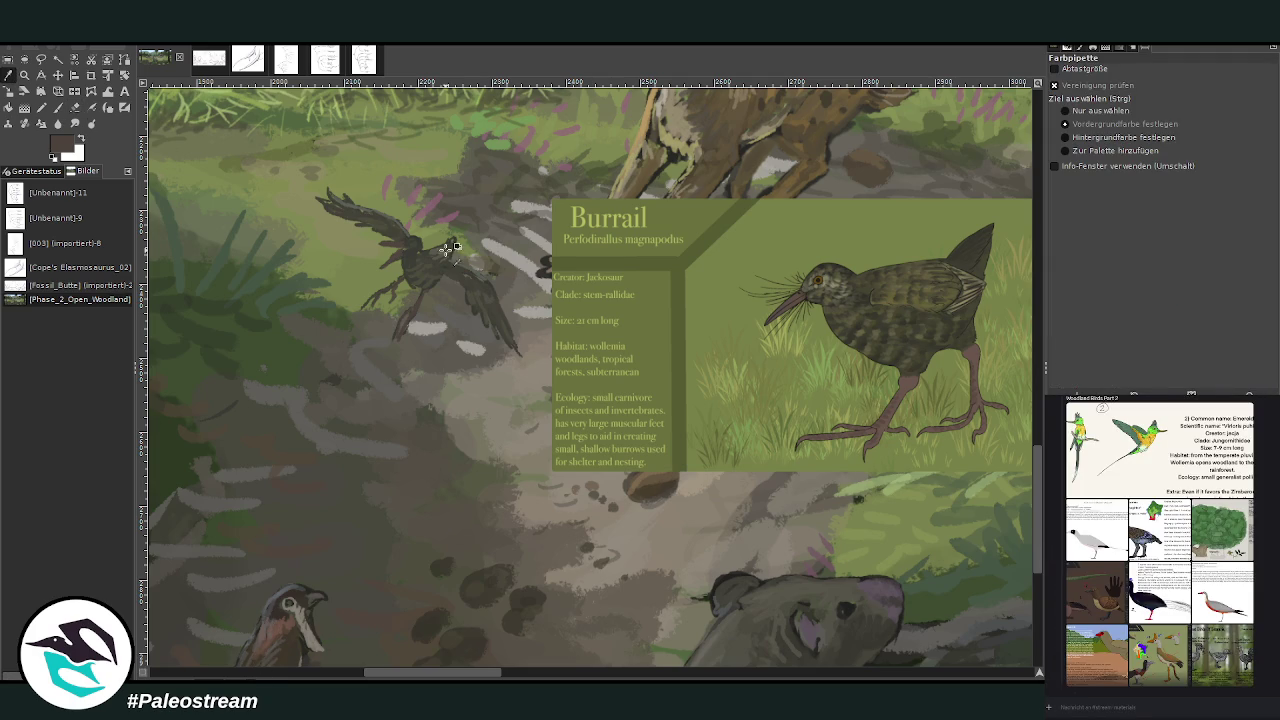
key(p)
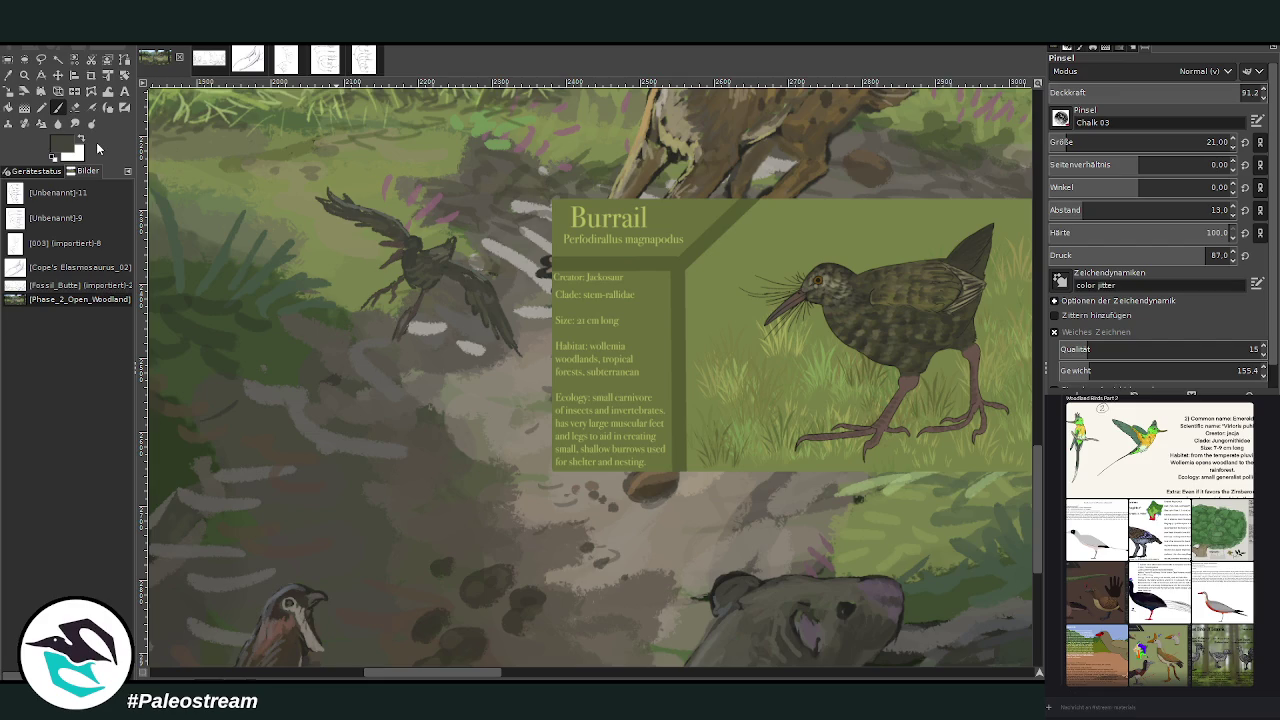
Step: Pick grey-green, brown and tan tones and set the brush to size 15, opacity 61.5
ctrl+click(540, 520)
ctrl+click(549, 497)
ctrl+click(548, 506)
drag(1064, 142, 1058, 142)
click(1178, 92)
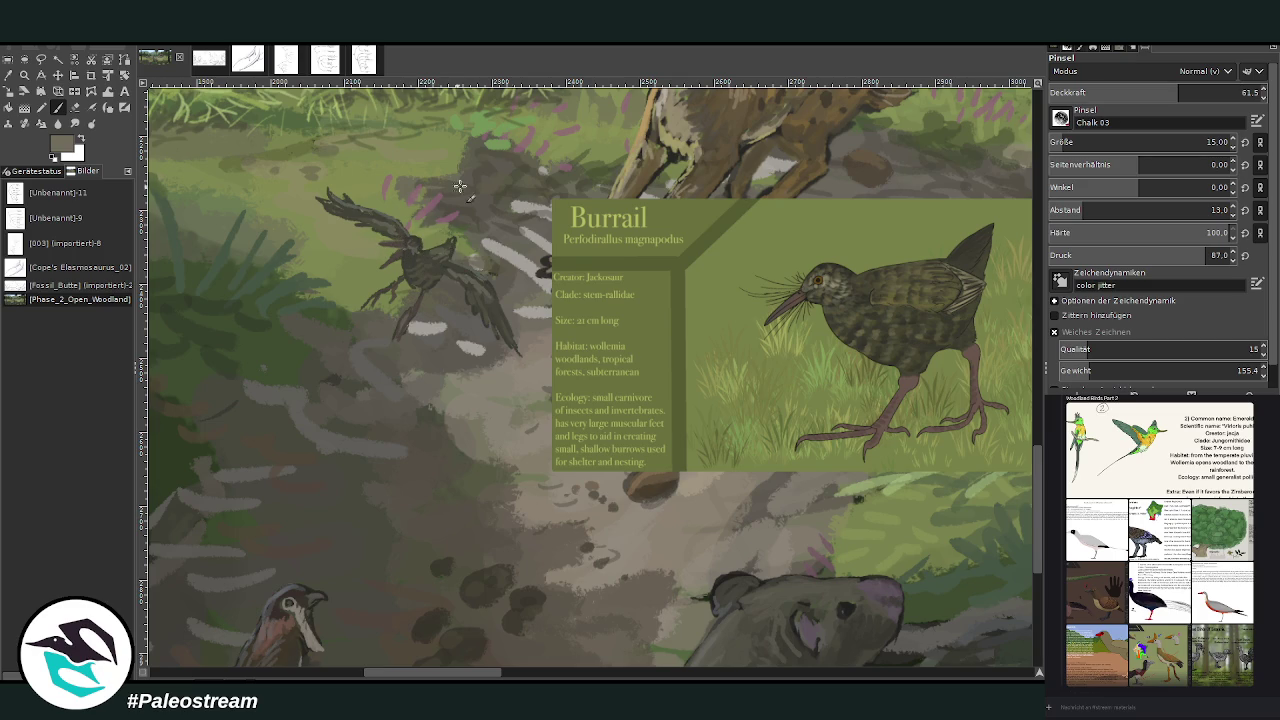
ctrl+click(534, 463)
Step: Pick dark brown tones and add dark touches to the bird's legs and body
key(d)
key(d)
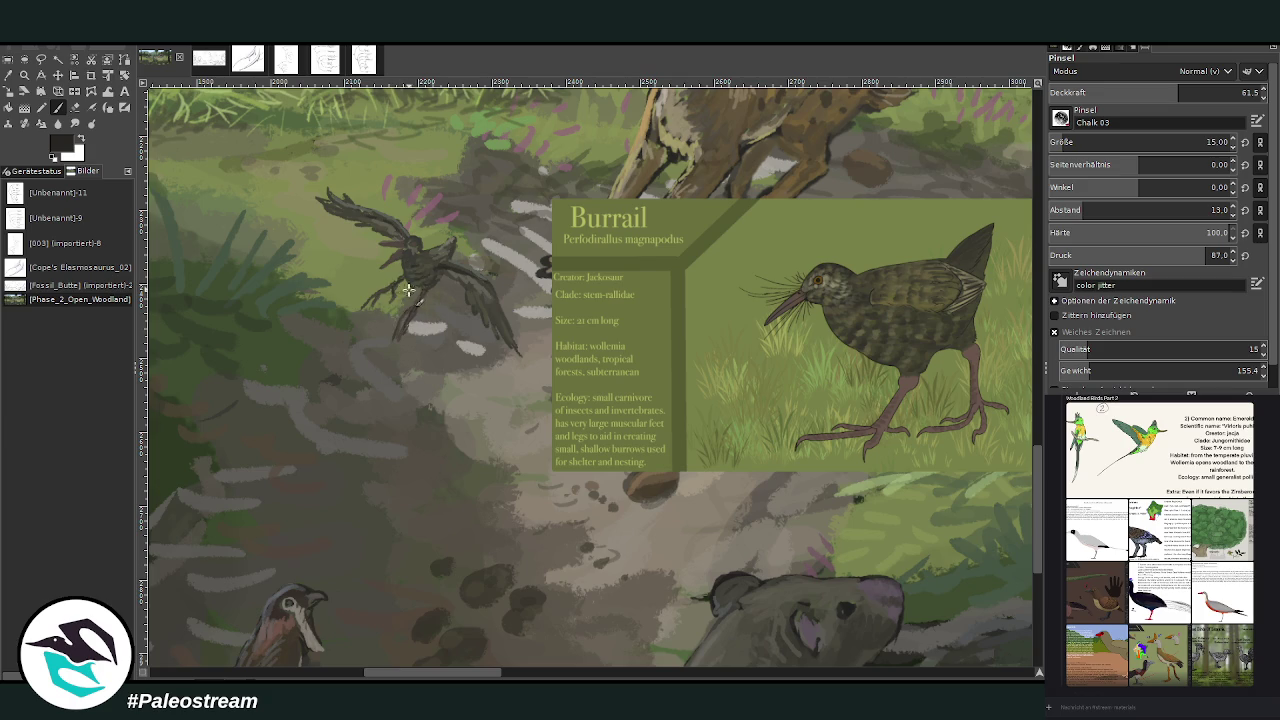
ctrl+click(684, 527)
ctrl+click(774, 555)
ctrl+click(548, 438)
drag(388, 244, 396, 262)
Step: Touch up the bird's light areas with the Eraser
key(shift+e)
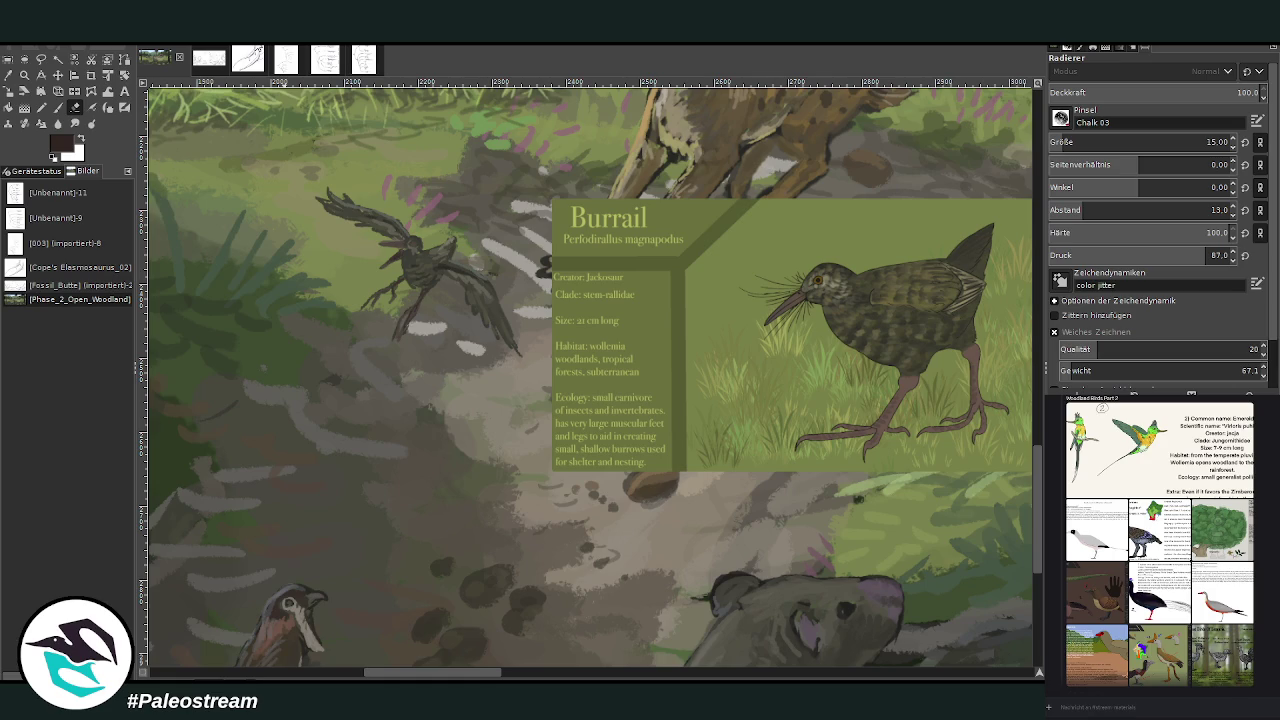
click(58, 107)
key(shift+e)
key(shift+s)
Step: Scale the bird layer to 263 × 216 px and nudge it slightly left and down
click(388, 248)
drag(390, 250, 542, 369)
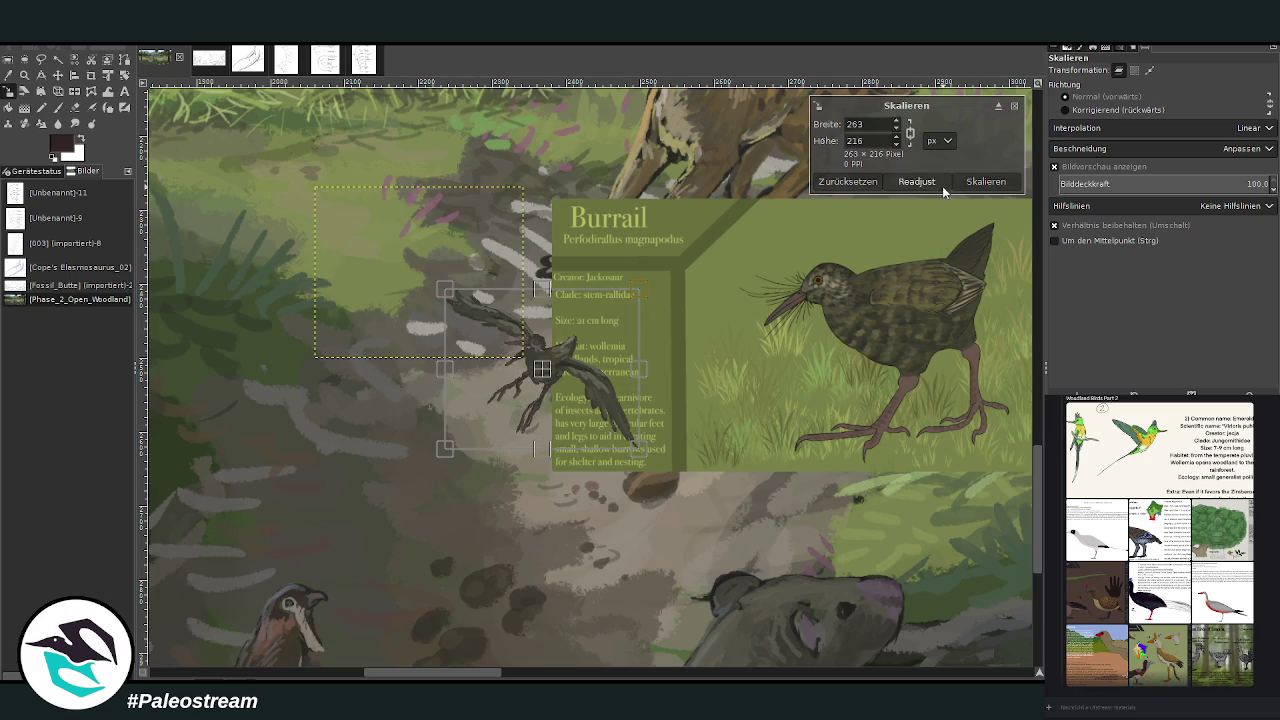
click(985, 181)
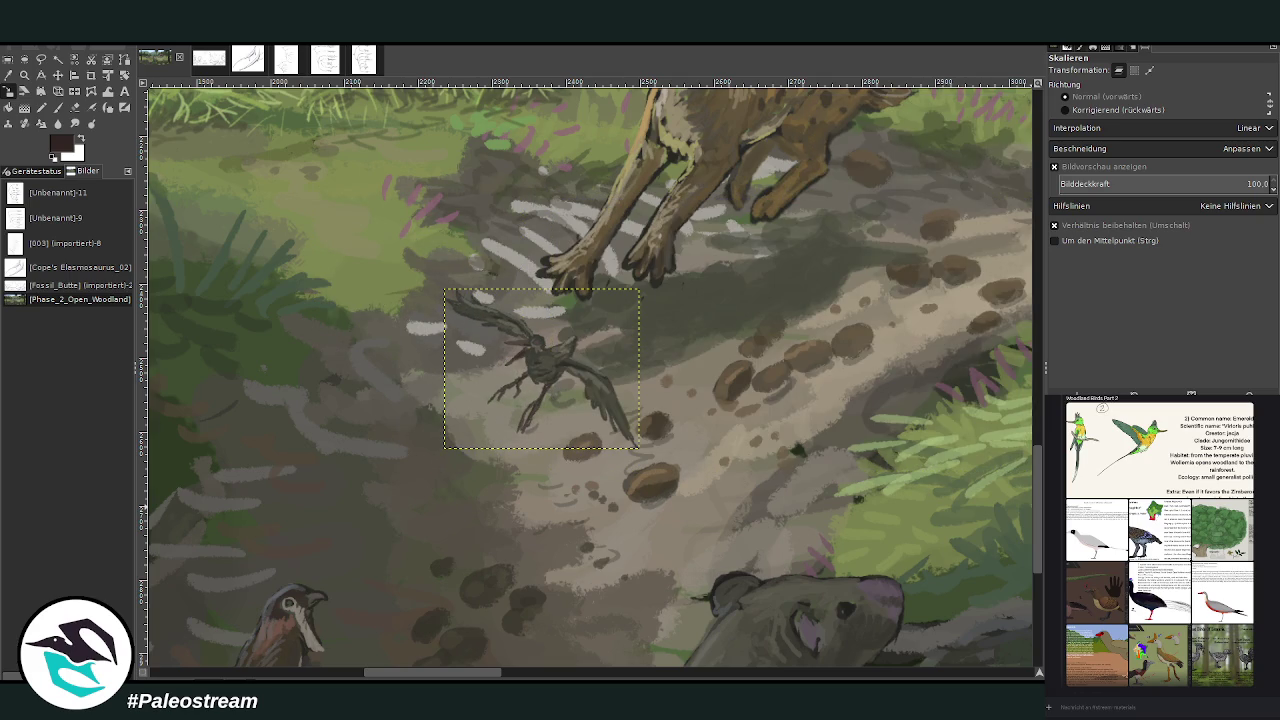
click(58, 75)
drag(546, 367, 490, 363)
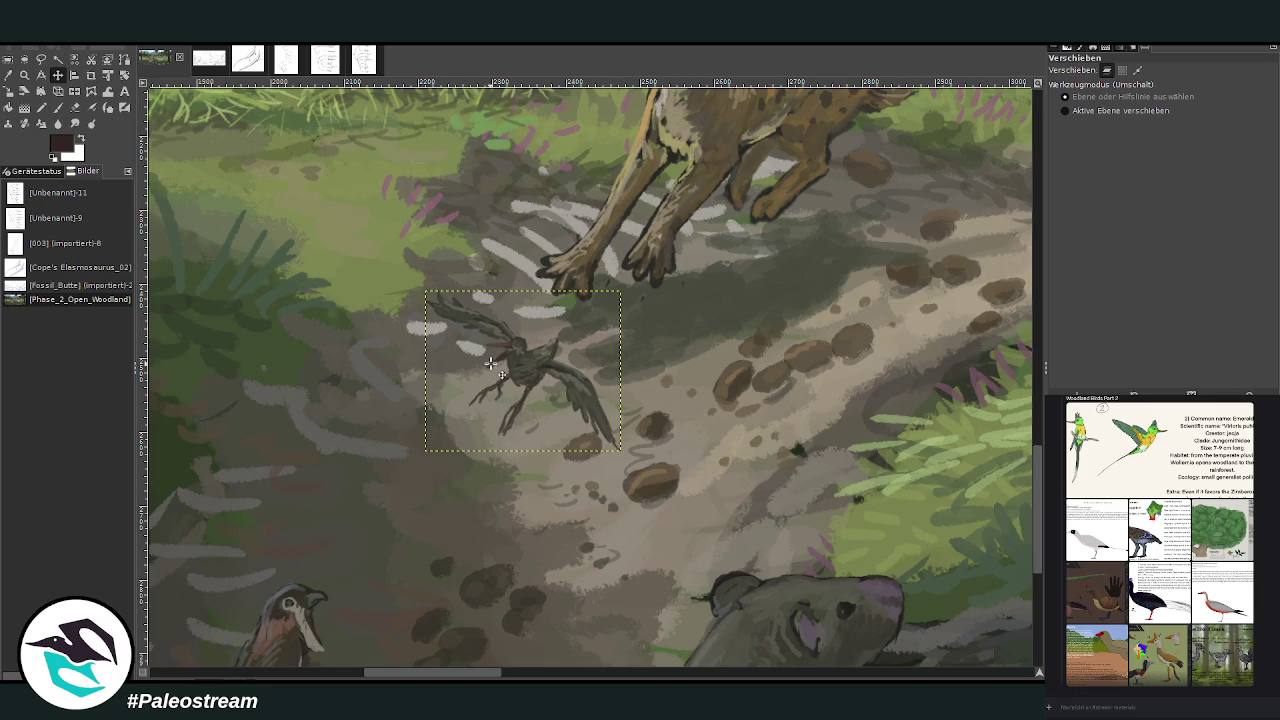
Step: Zoom in on the small bird and move it down-left onto the grass beside the path
scroll(490, 363, down, 2)
scroll(495, 366, down, 2)
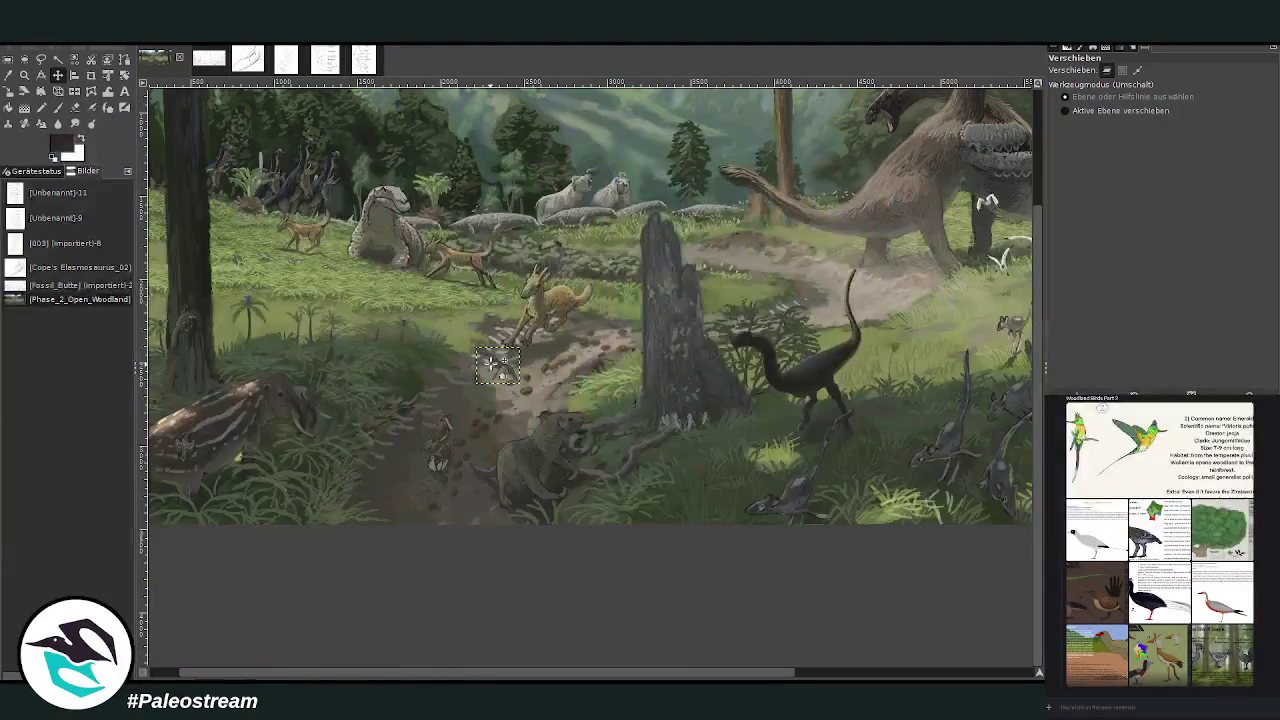
key(z)
drag(425, 262, 540, 450)
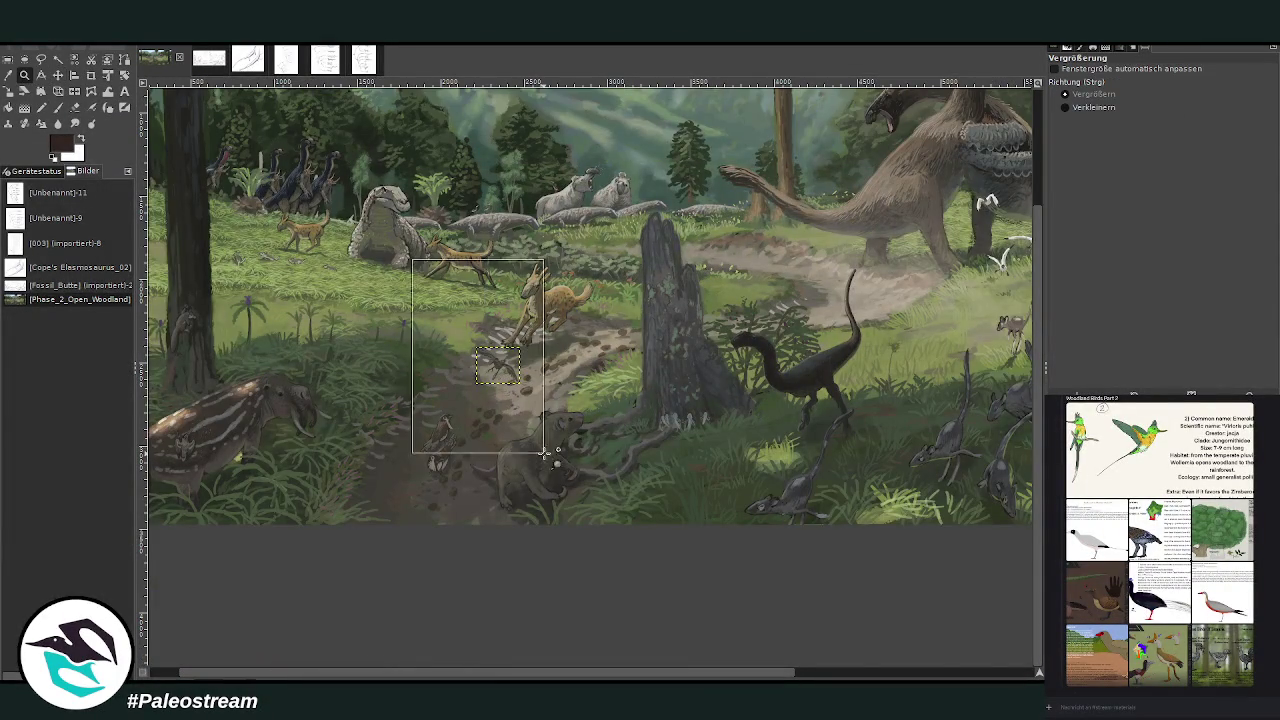
click(58, 77)
drag(645, 376, 527, 270)
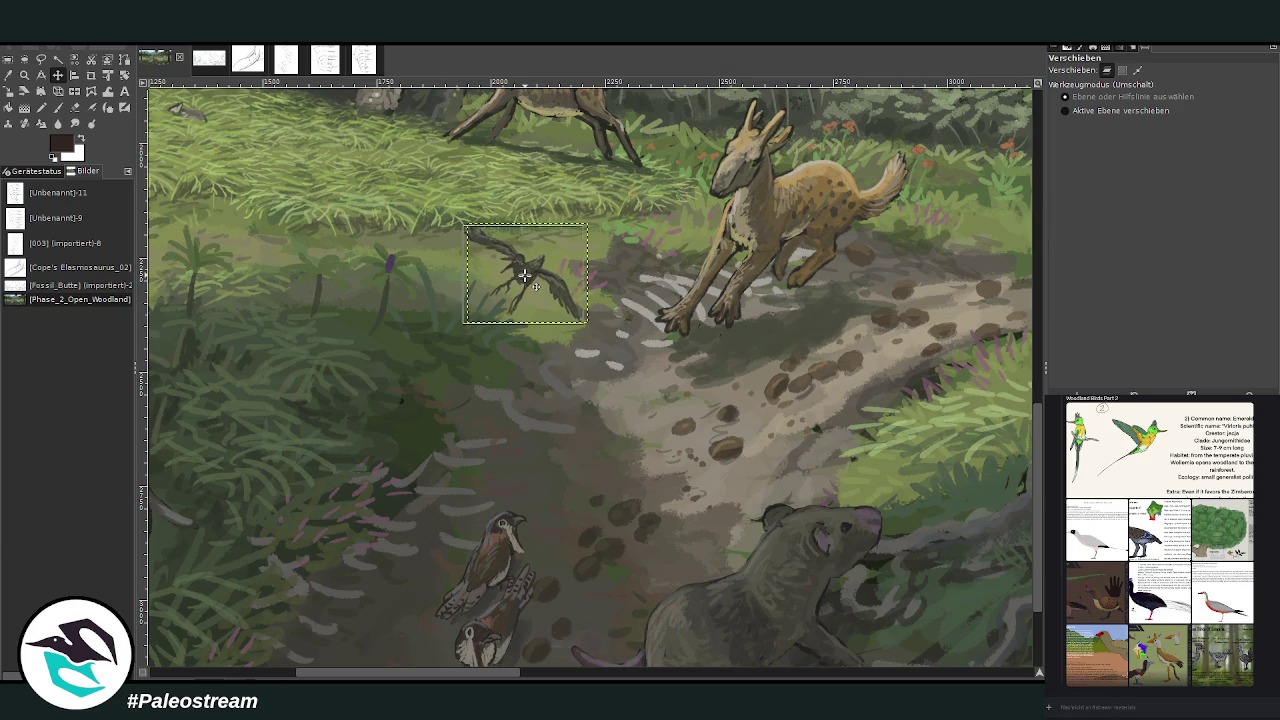
mouse_move(527, 270)
mouse_down()
mouse_move(491, 340)
mouse_move(522, 310)
mouse_up()
Step: Zoom out so the whole panorama fills the window
key(Page_Down)
key(minus)
key(minus)
key(minus)
key(minus)
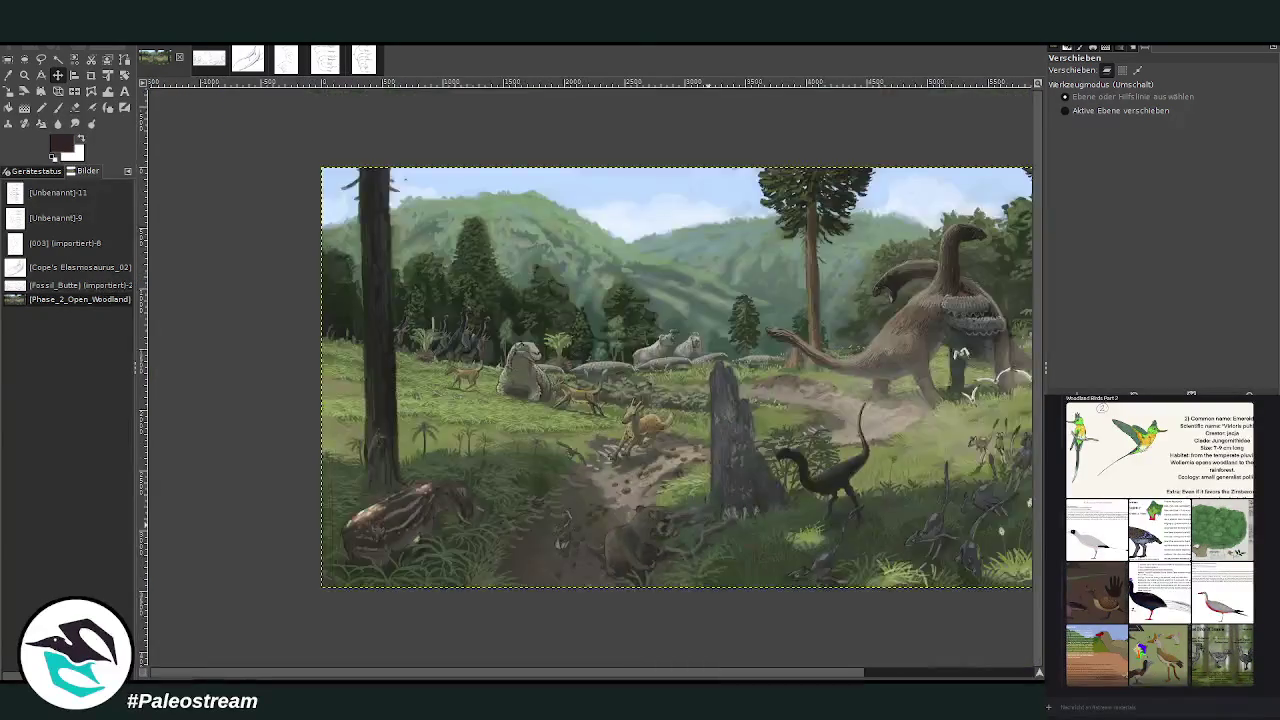
key(minus)
key(z)
drag(292, 224, 887, 550)
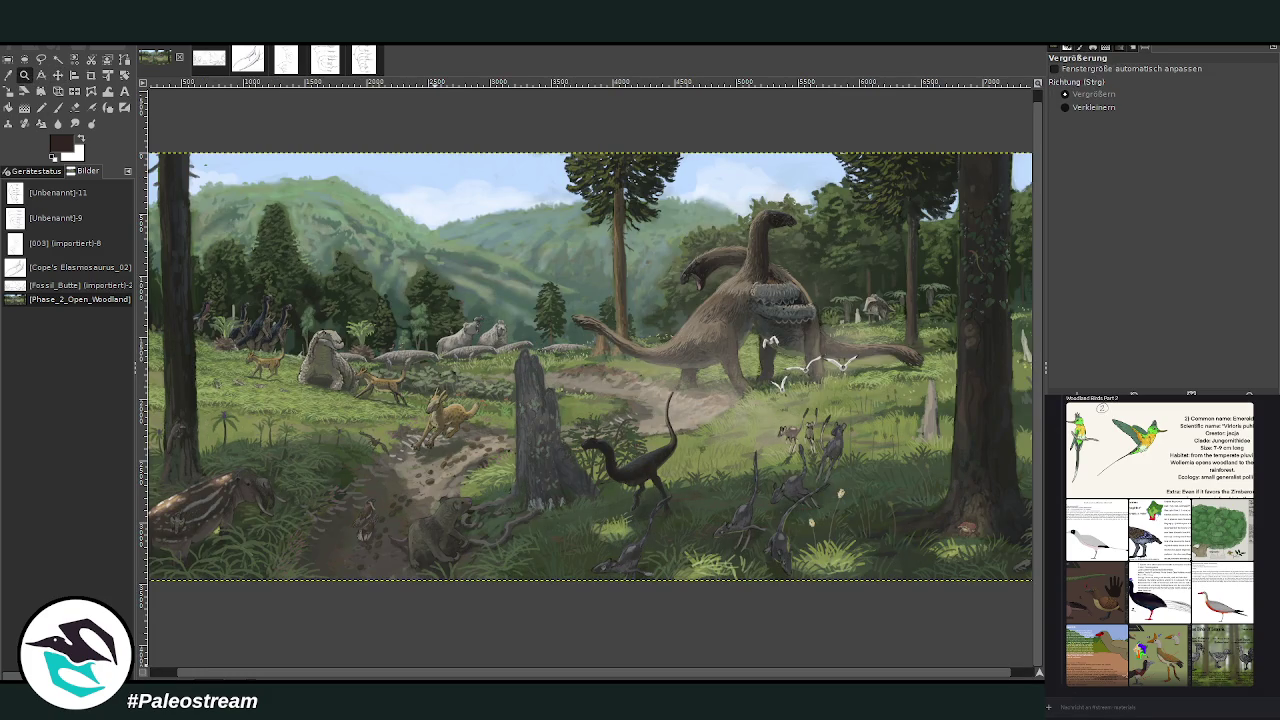
Step: Look through the hummingbird and white bird reference images in the chat
scroll(1160, 540, up, 2)
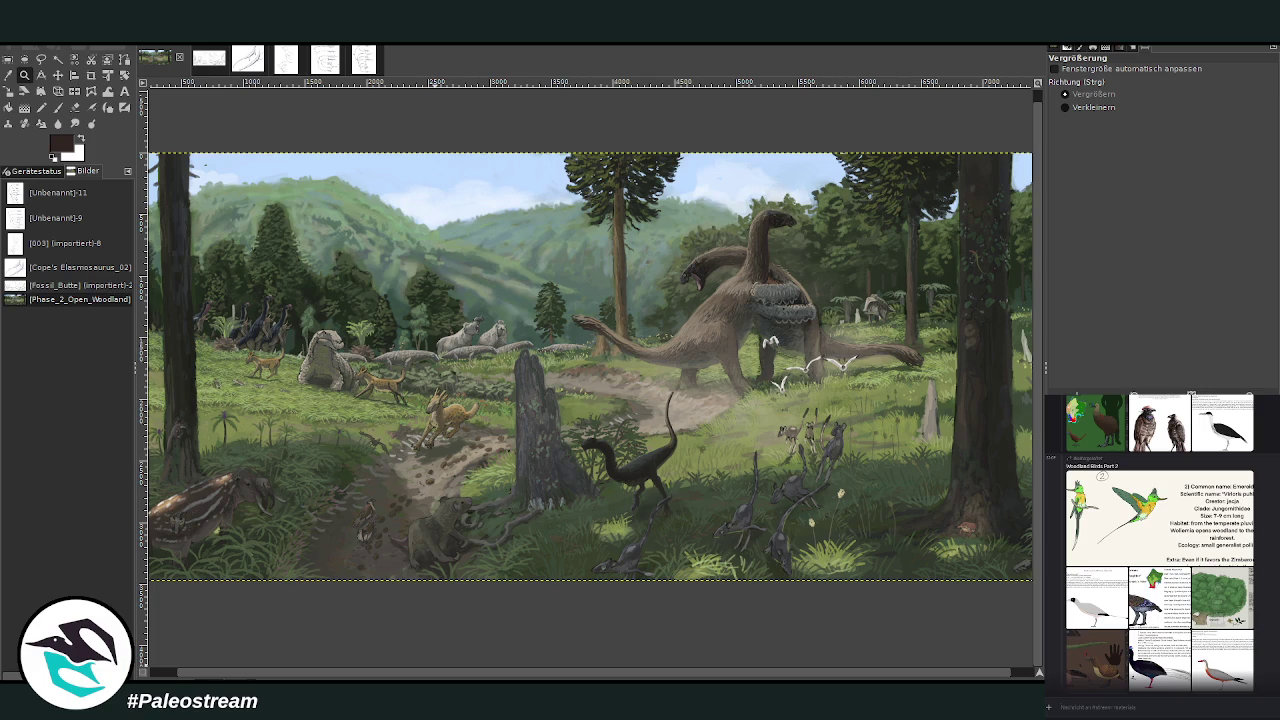
scroll(1160, 540, up, 1)
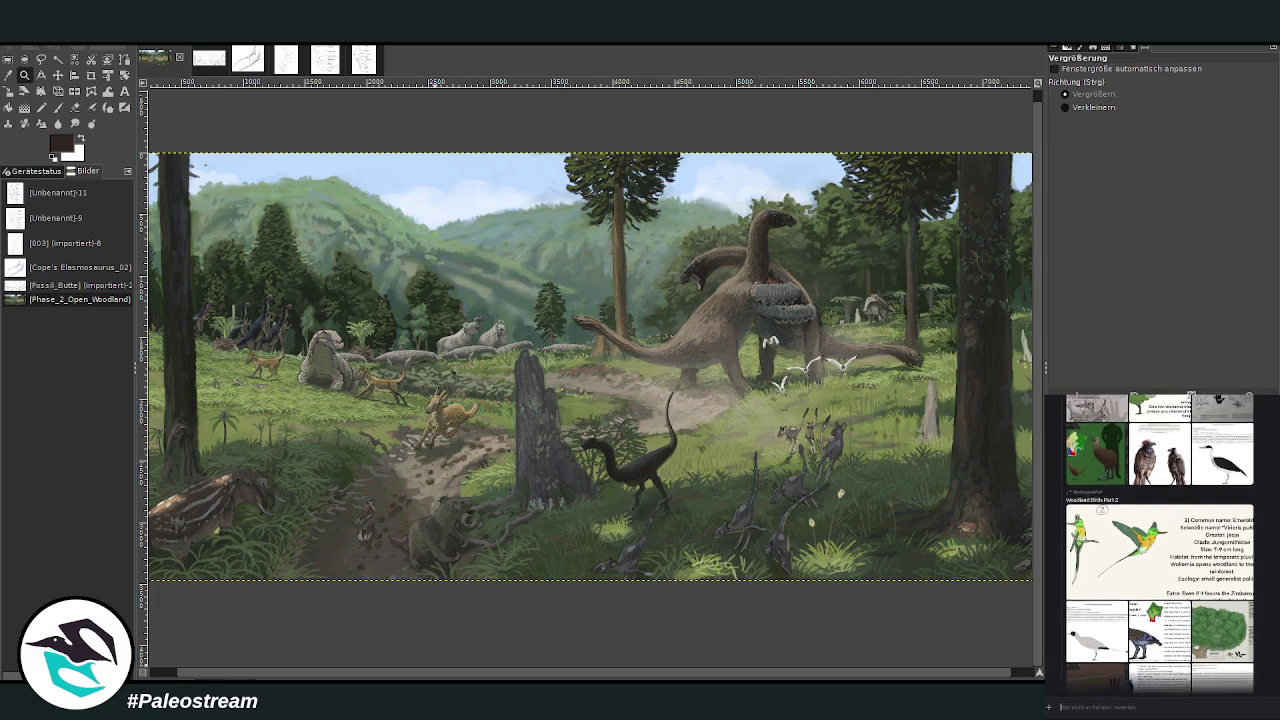
click(1160, 530)
key(Escape)
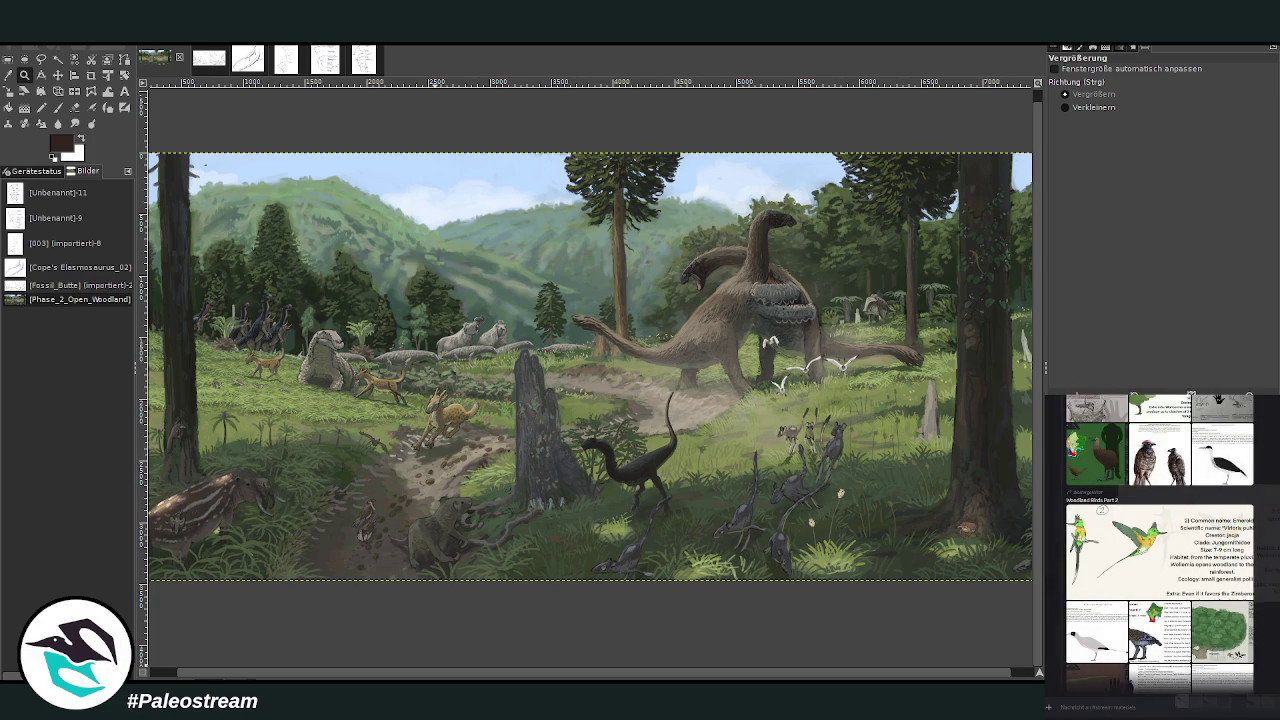
scroll(1218, 533, up, 1)
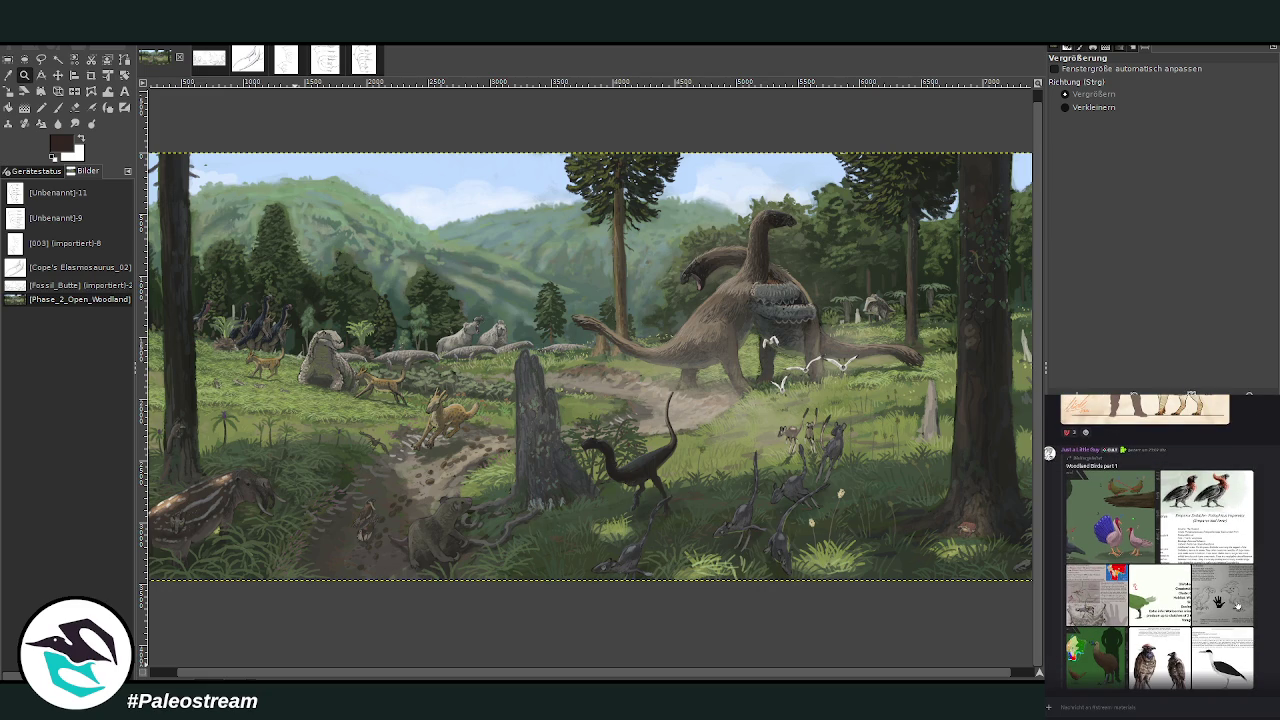
click(1236, 678)
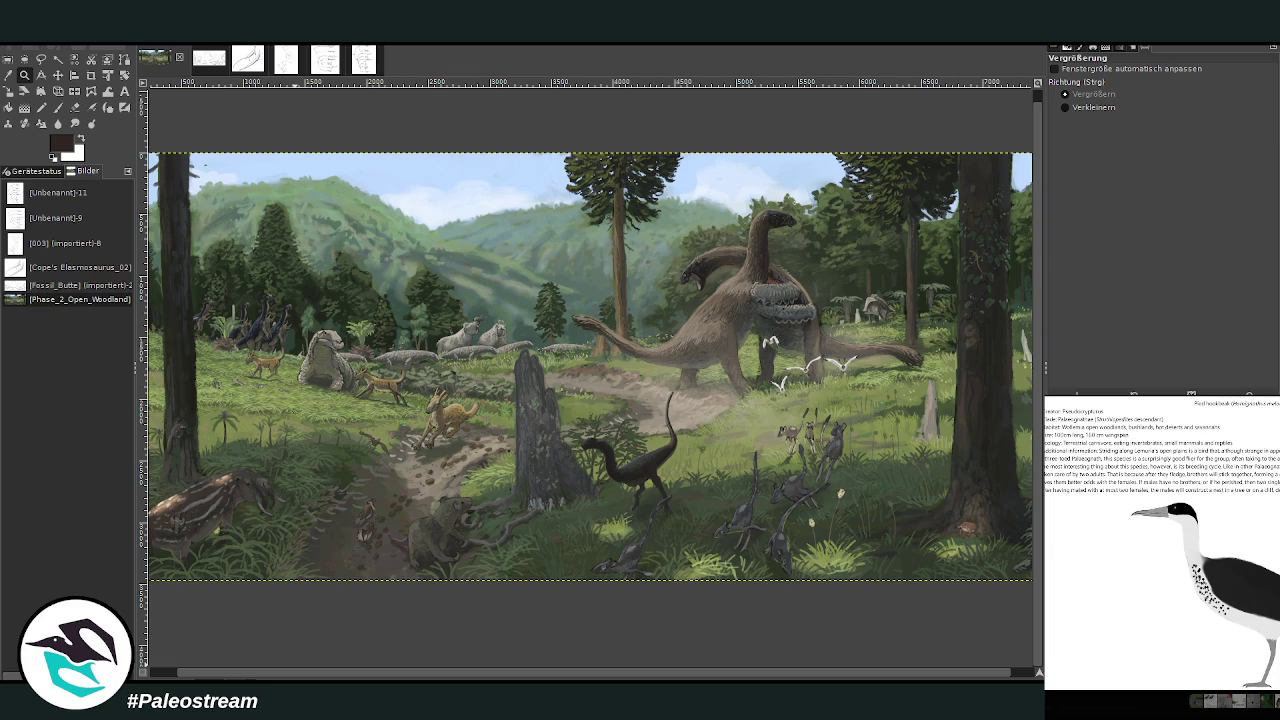
key(Escape)
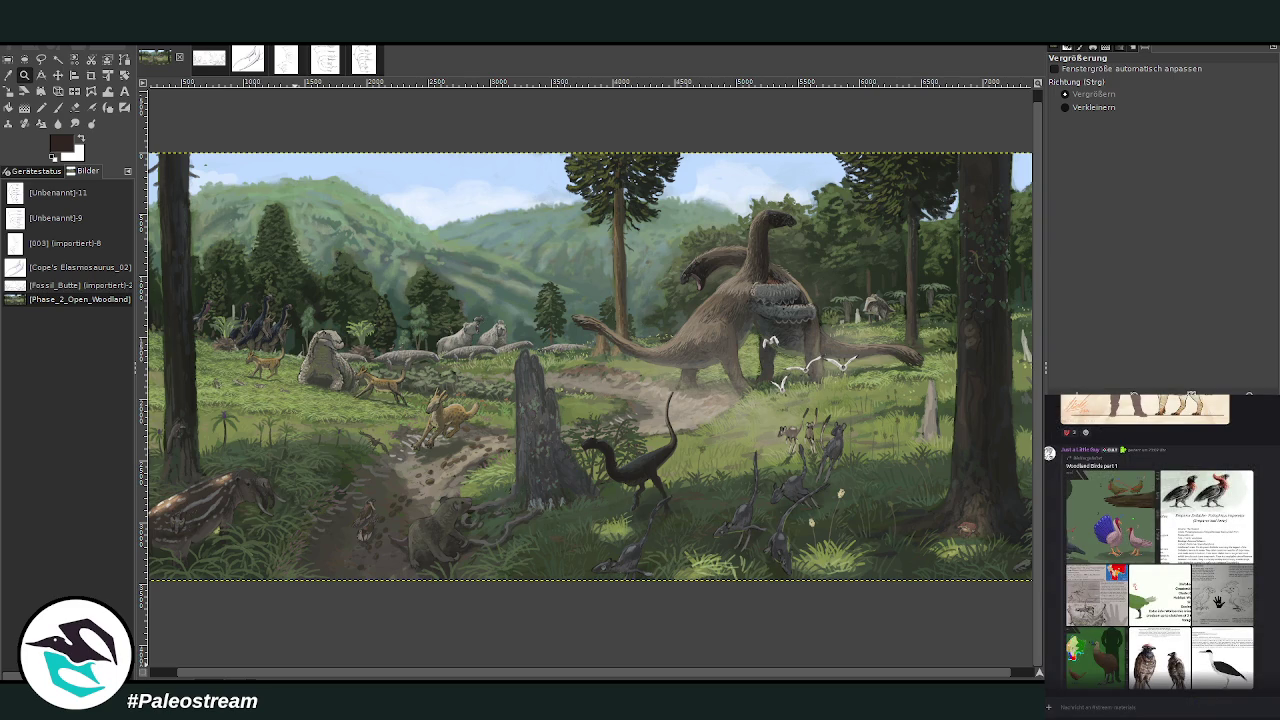
click(1198, 667)
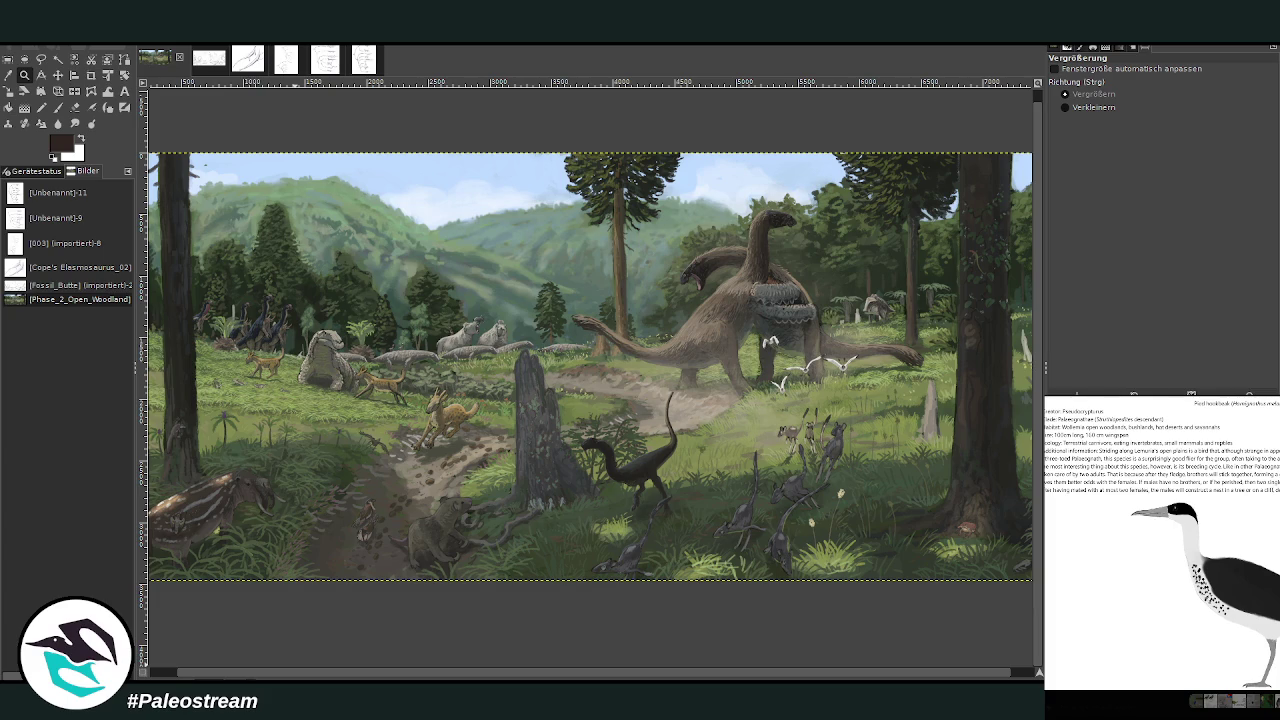
key(Escape)
Step: Scroll through the chat's reference images and preview another one
scroll(1160, 543, up, 1)
scroll(1160, 543, up, 1)
scroll(1160, 543, up, 1)
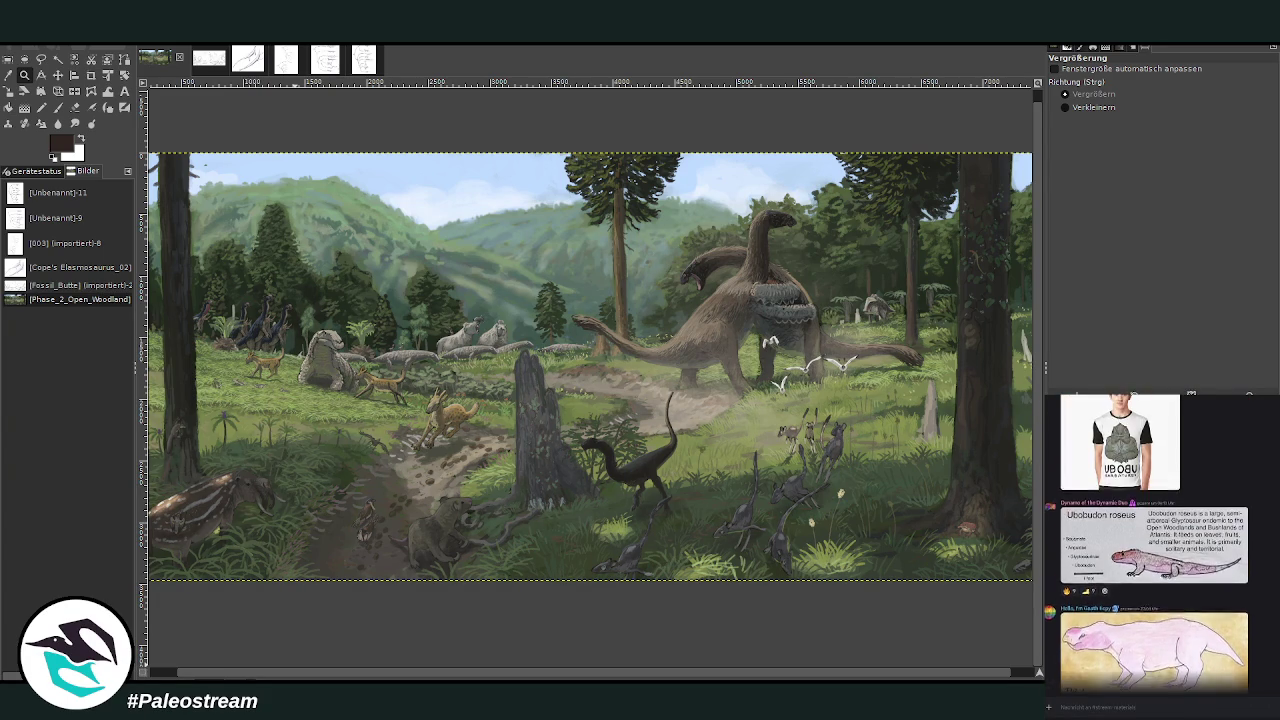
scroll(1218, 670, down, 5)
scroll(1160, 543, down, 3)
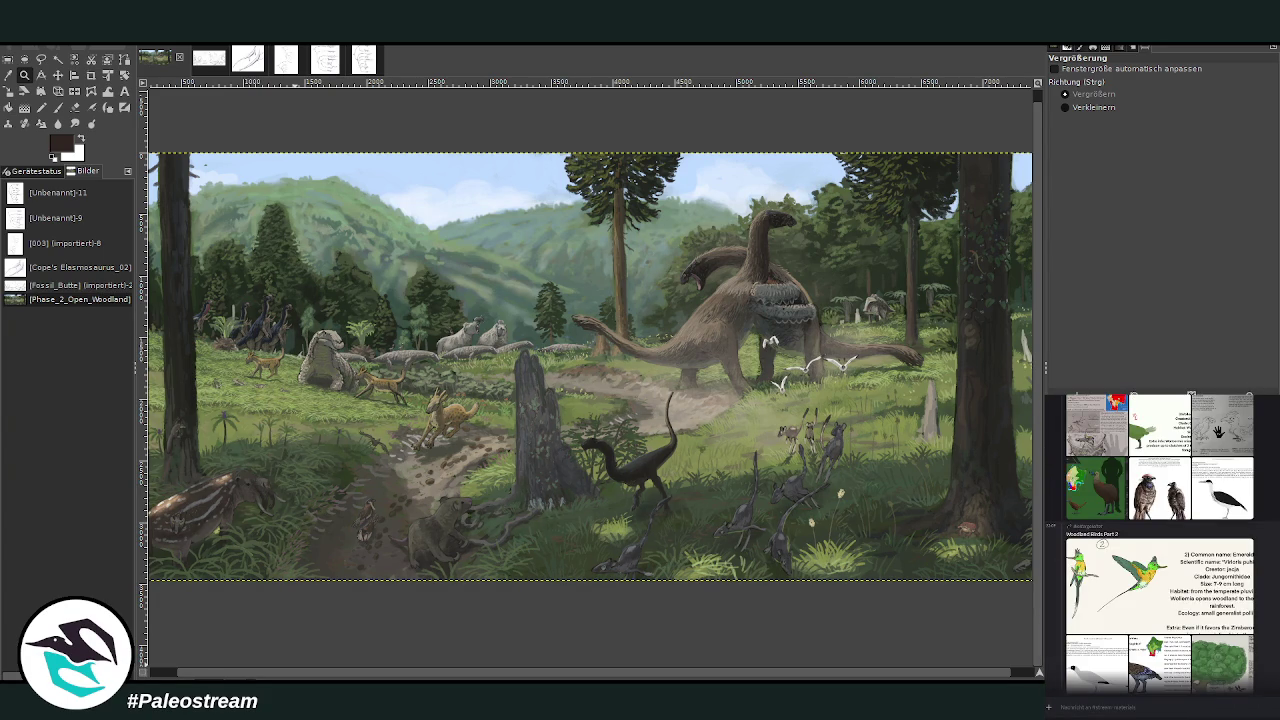
scroll(1160, 543, down, 3)
scroll(1160, 543, down, 3)
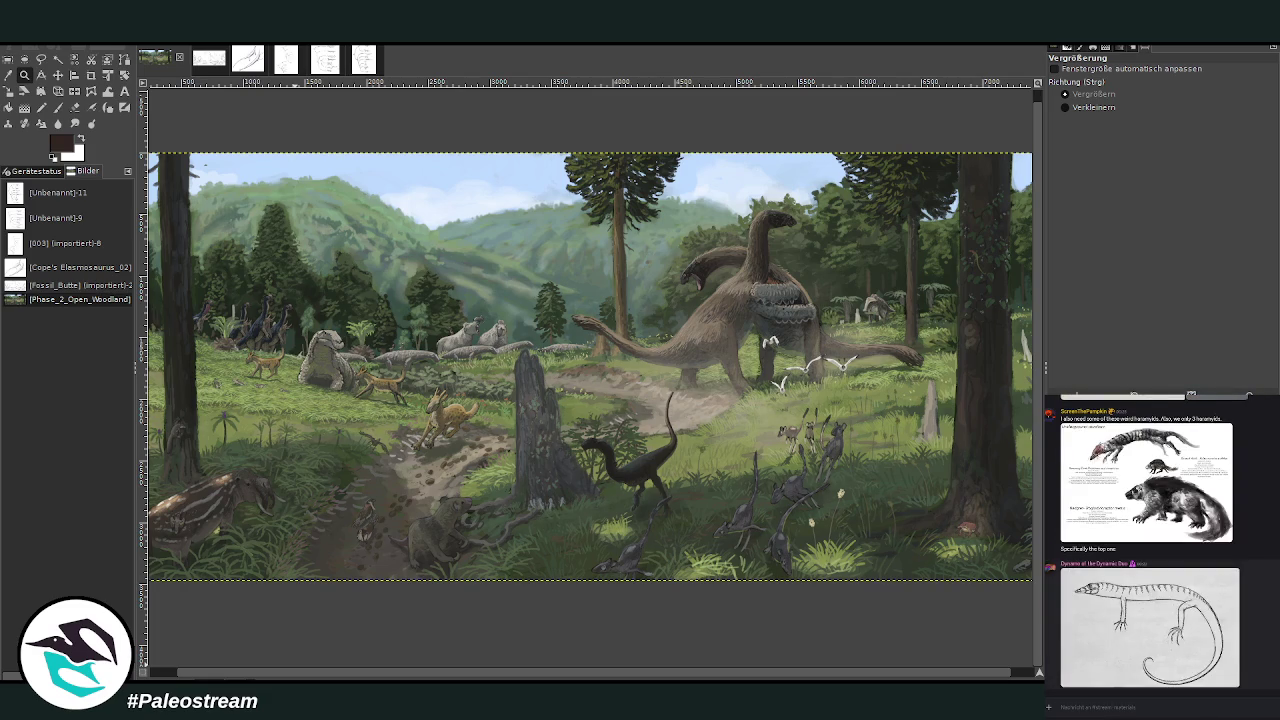
scroll(1160, 543, up, 3)
scroll(1160, 543, up, 2)
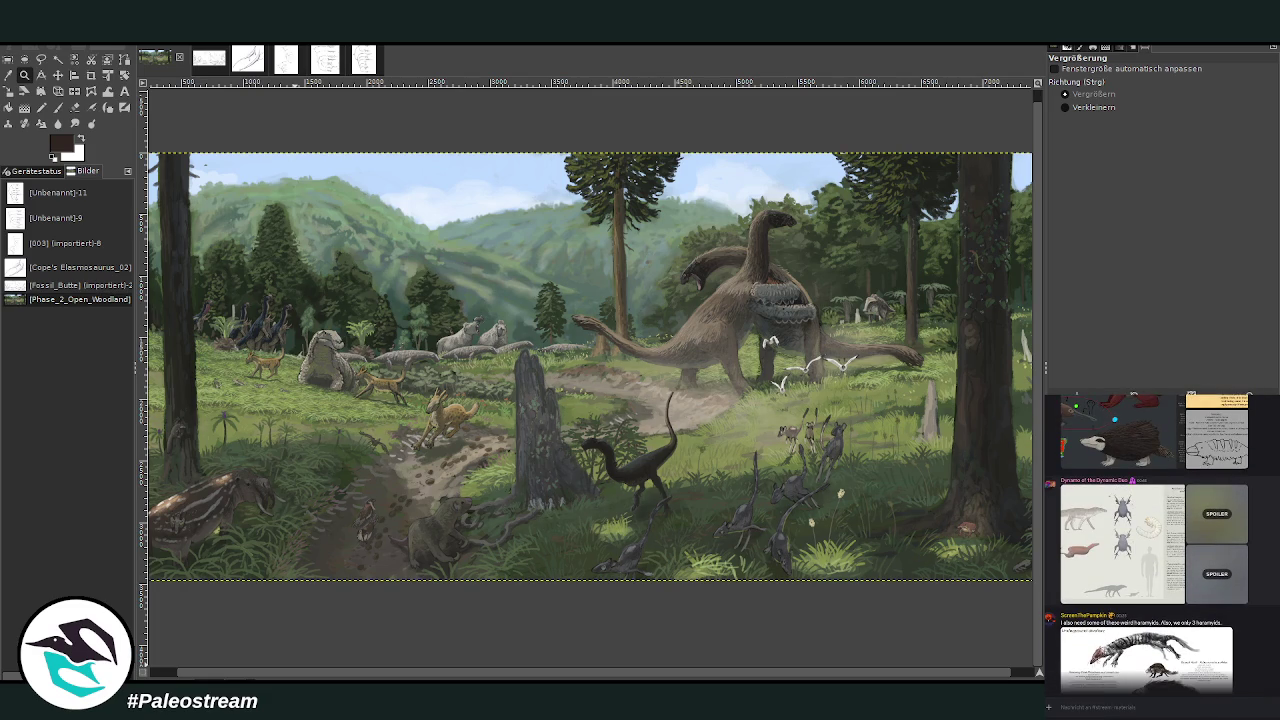
scroll(1160, 543, up, 2)
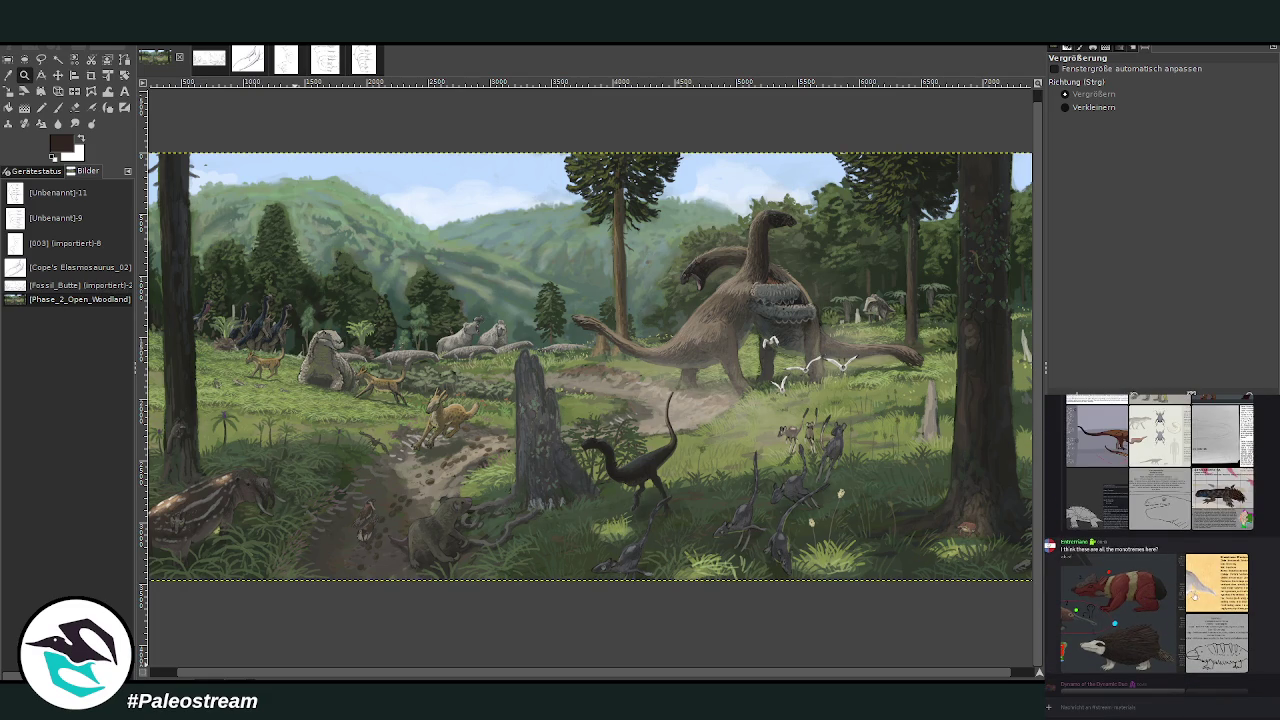
click(1216, 590)
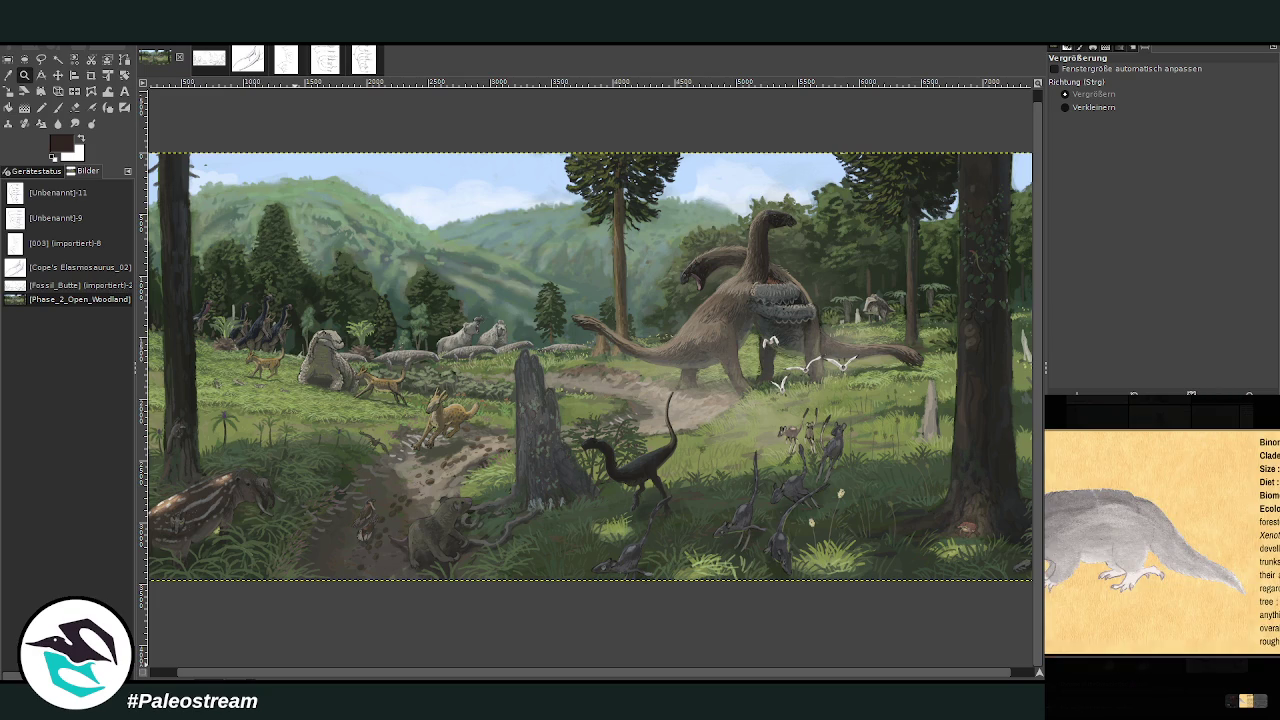
key(Escape)
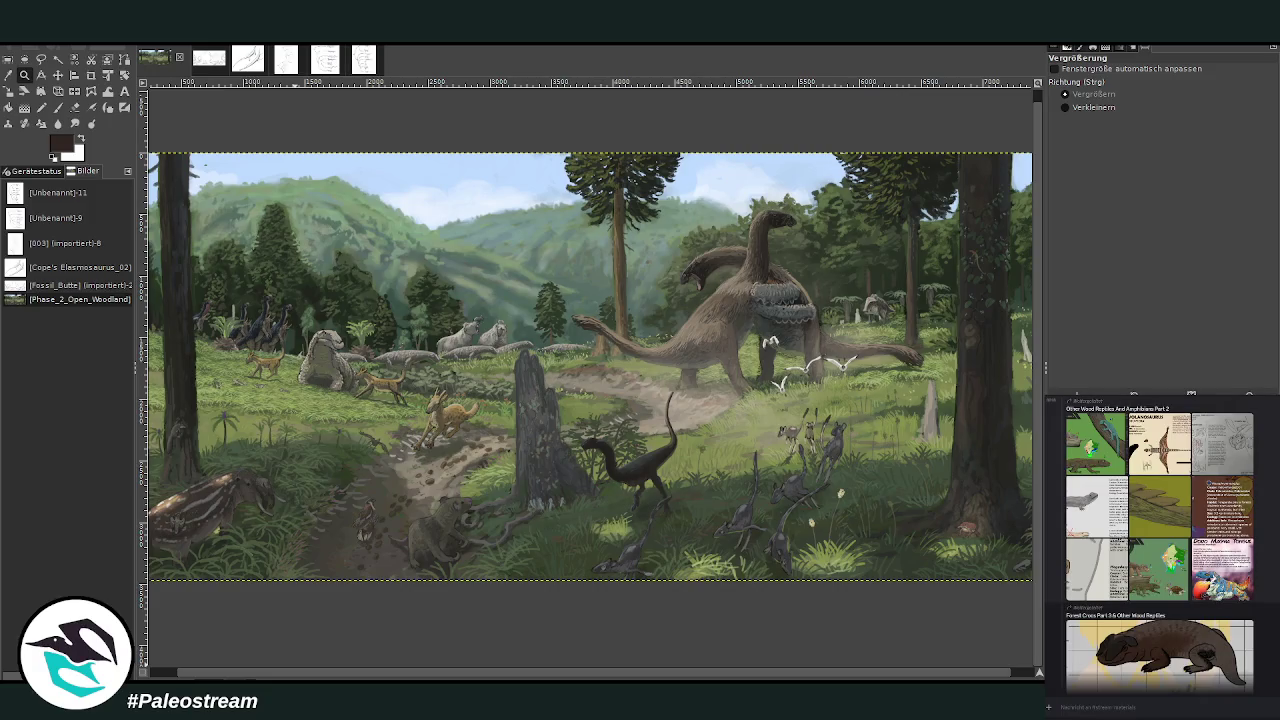
Step: Step through the green animal cards and paste the Open Woodland Fauna card into the painting
scroll(1166, 560, up, 2)
click(1166, 604)
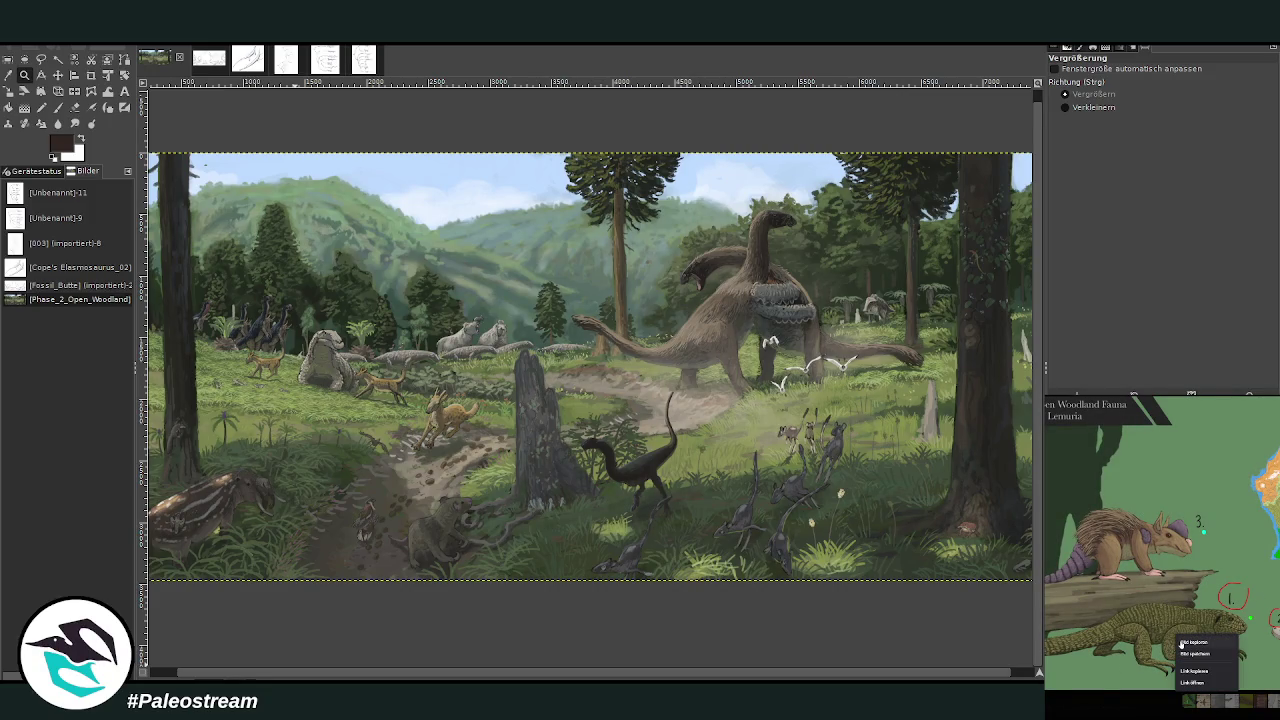
key(Right)
click(1243, 704)
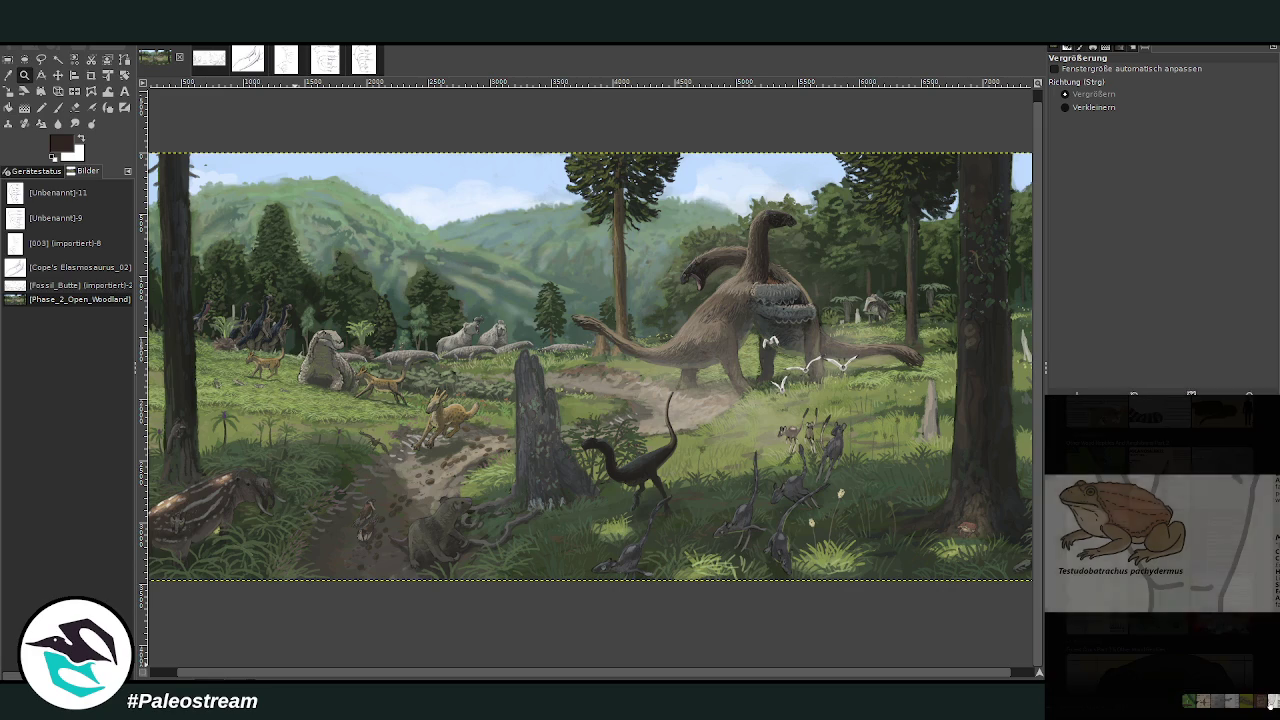
click(1240, 704)
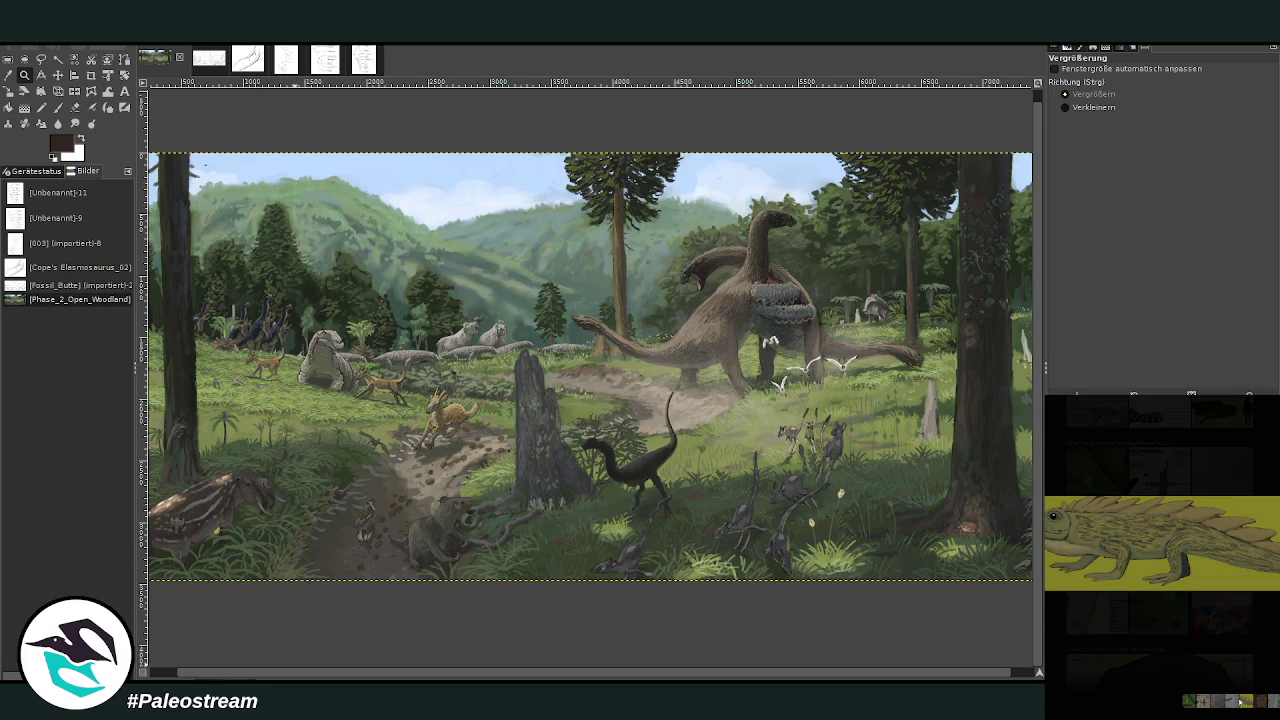
click(1216, 704)
click(1203, 704)
click(1190, 704)
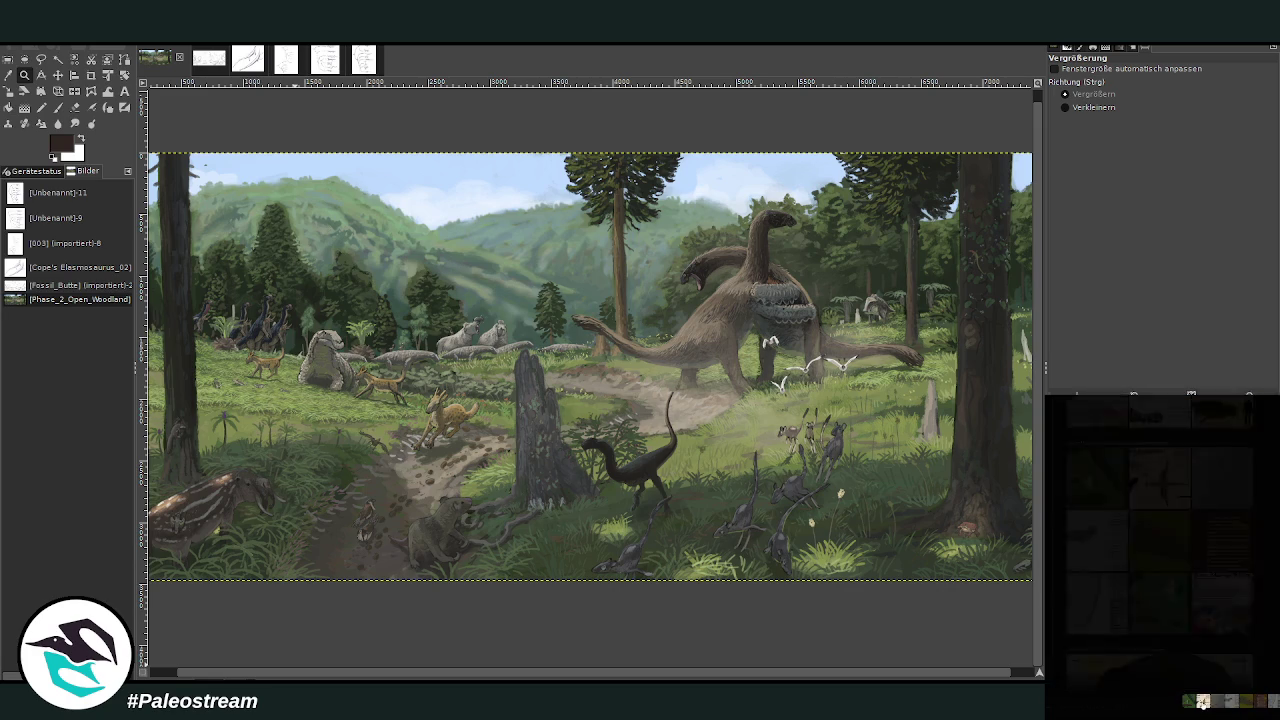
click(1200, 704)
click(1191, 704)
click(1220, 705)
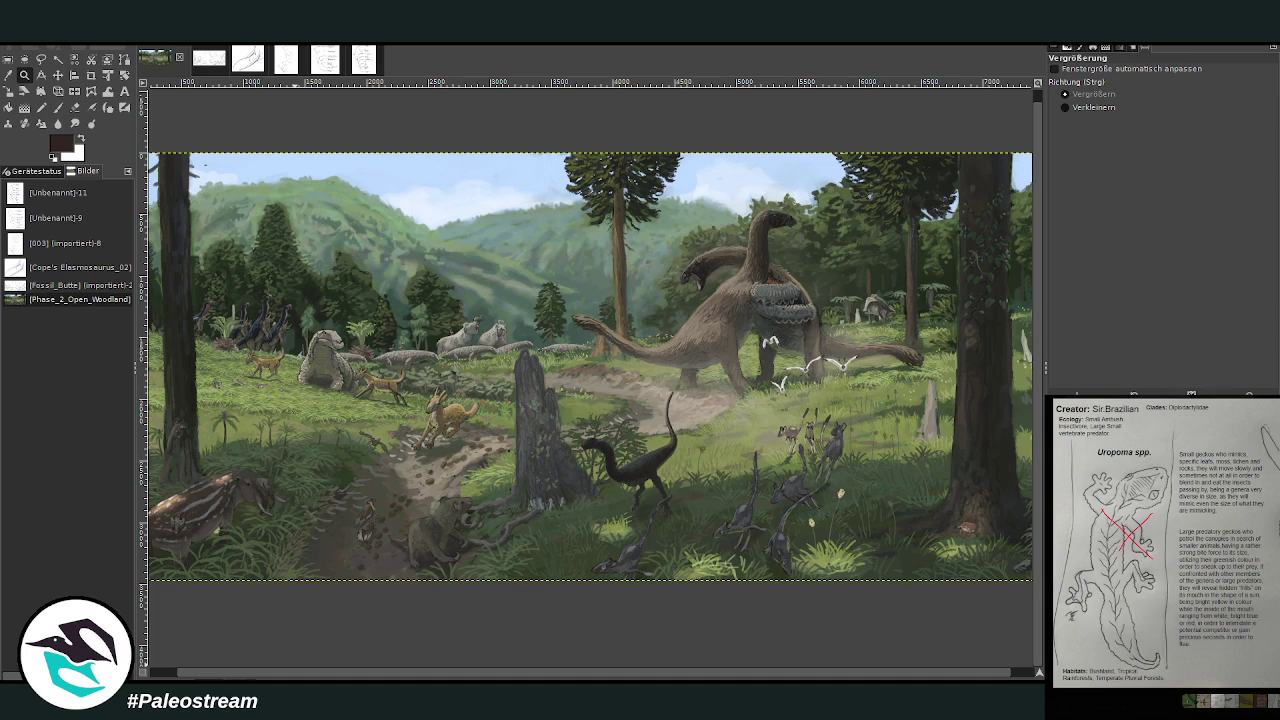
key(Escape)
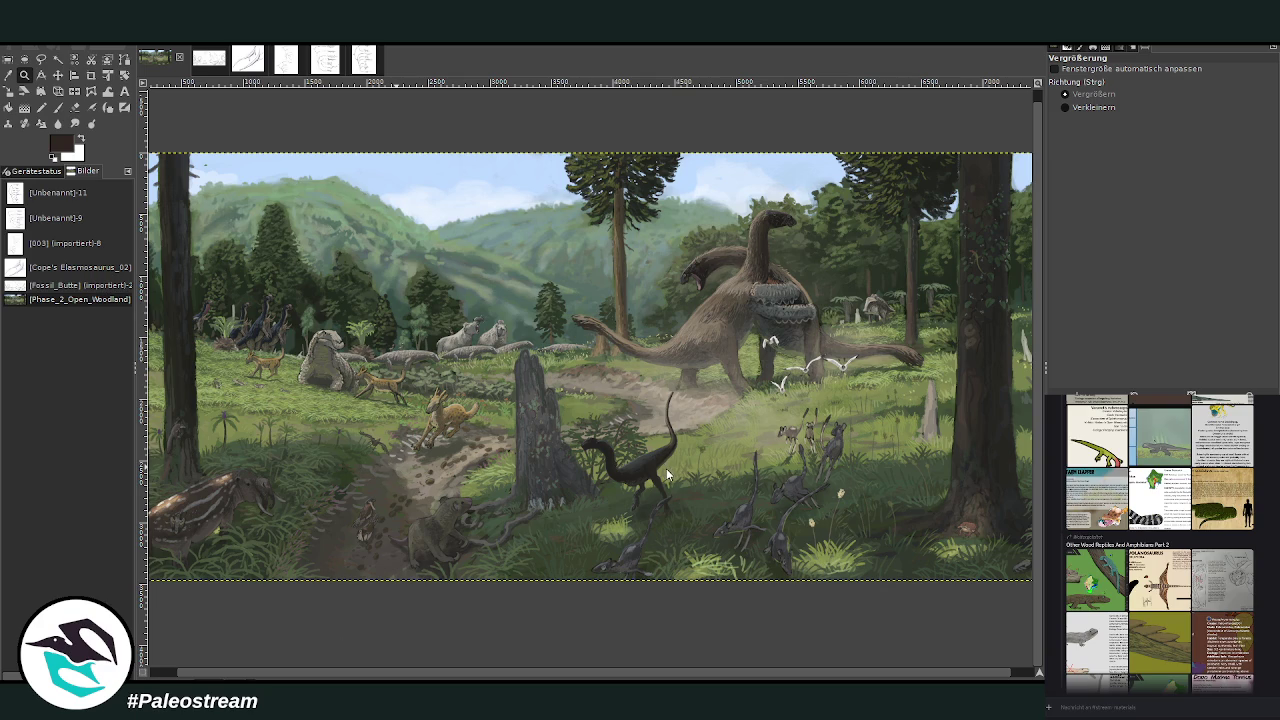
key(ctrl+v)
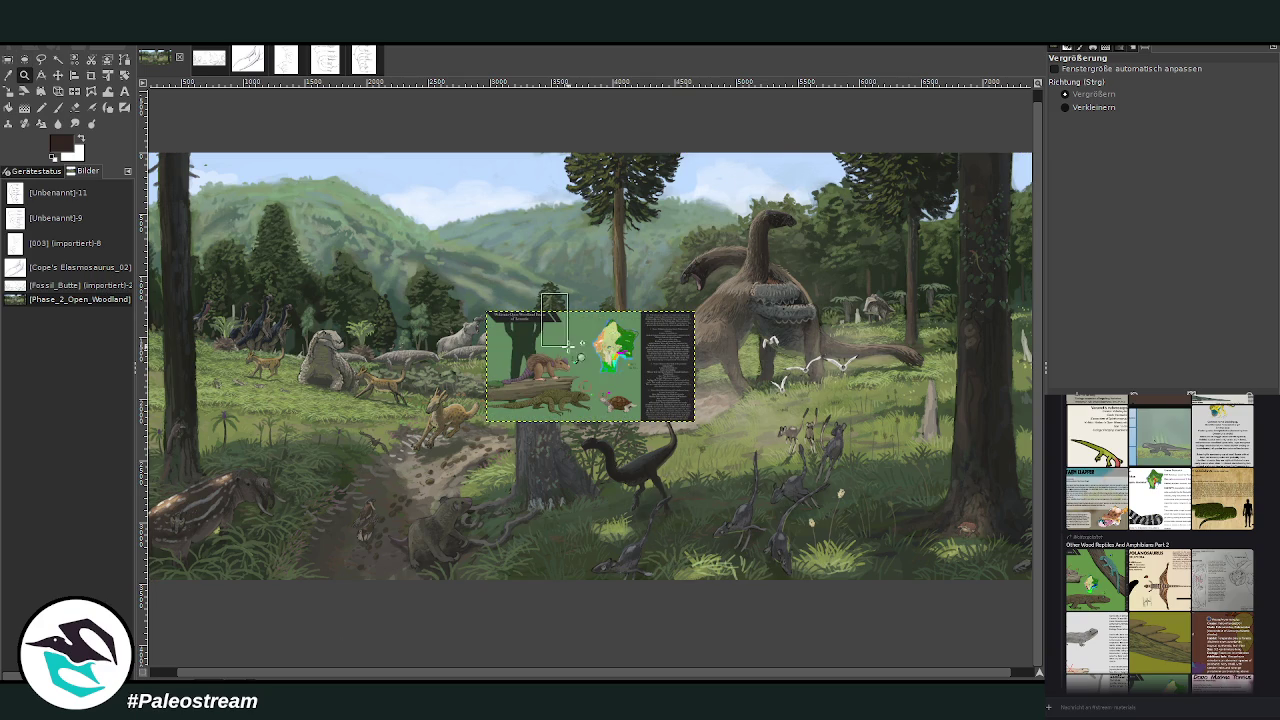
Step: Crop the pasted fauna card to just the box turtle illustration and its species notes
drag(541, 295, 701, 449)
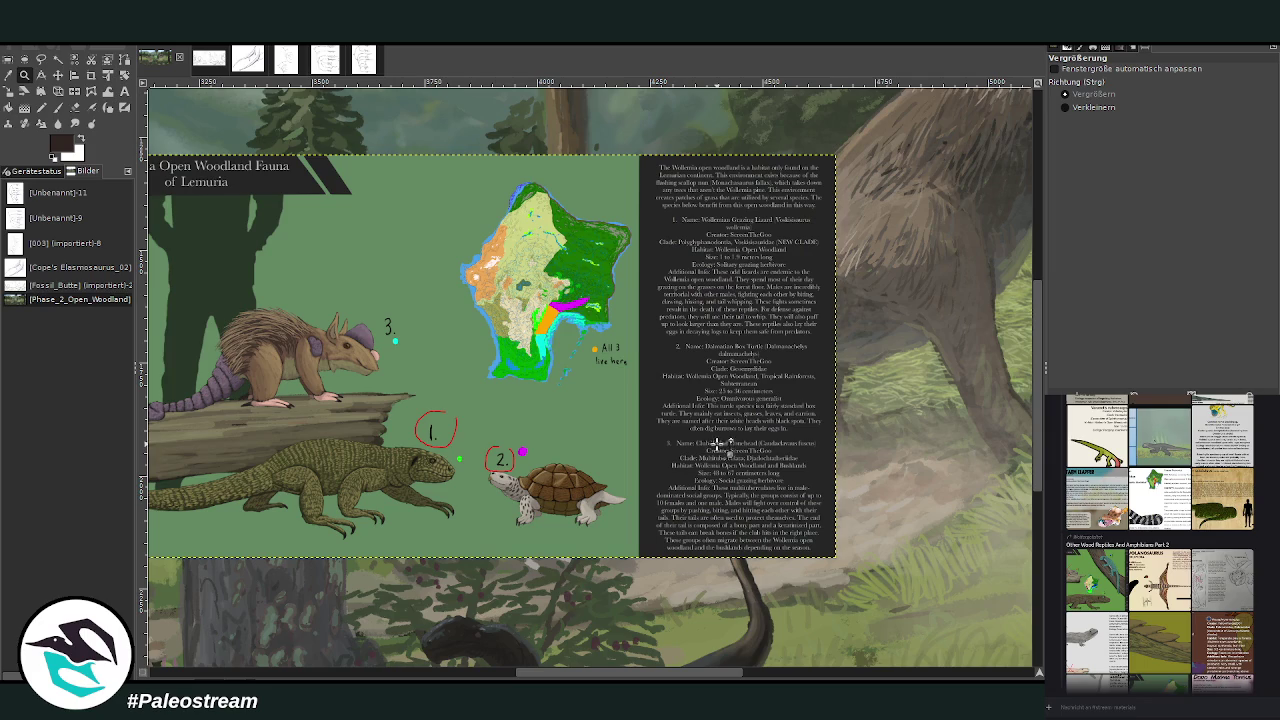
click(91, 75)
drag(481, 311, 835, 557)
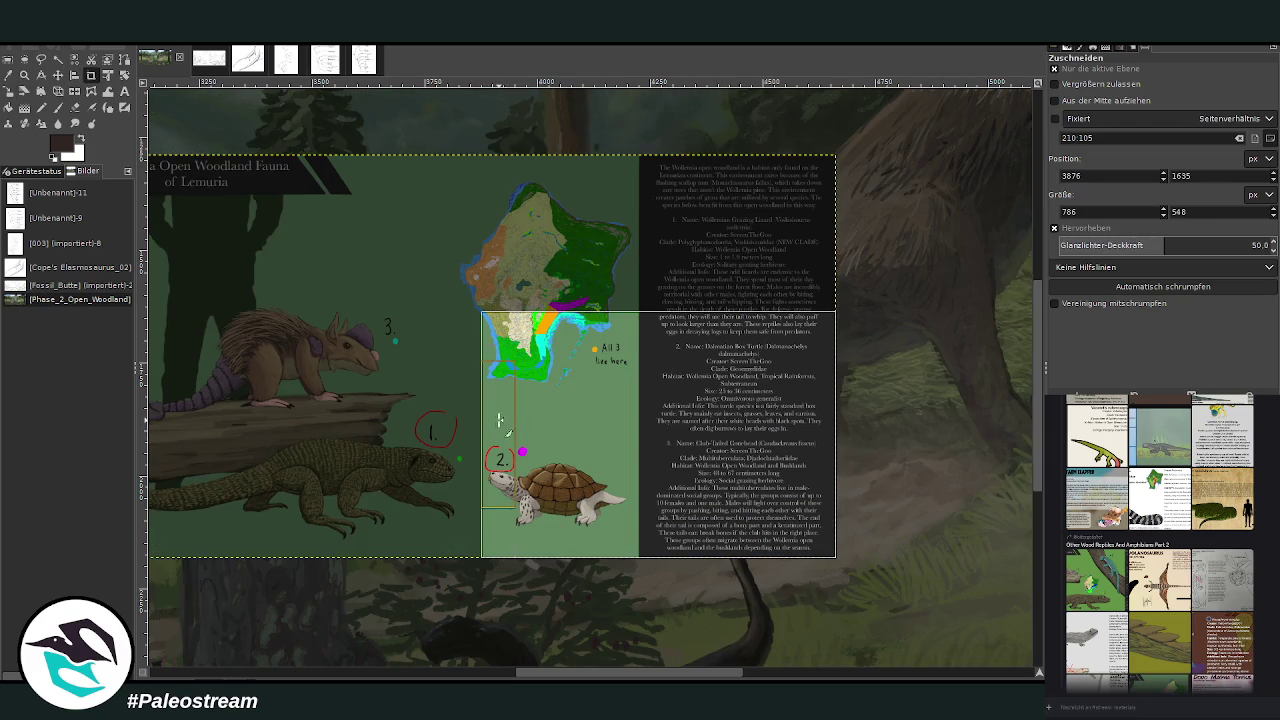
drag(500, 420, 648, 357)
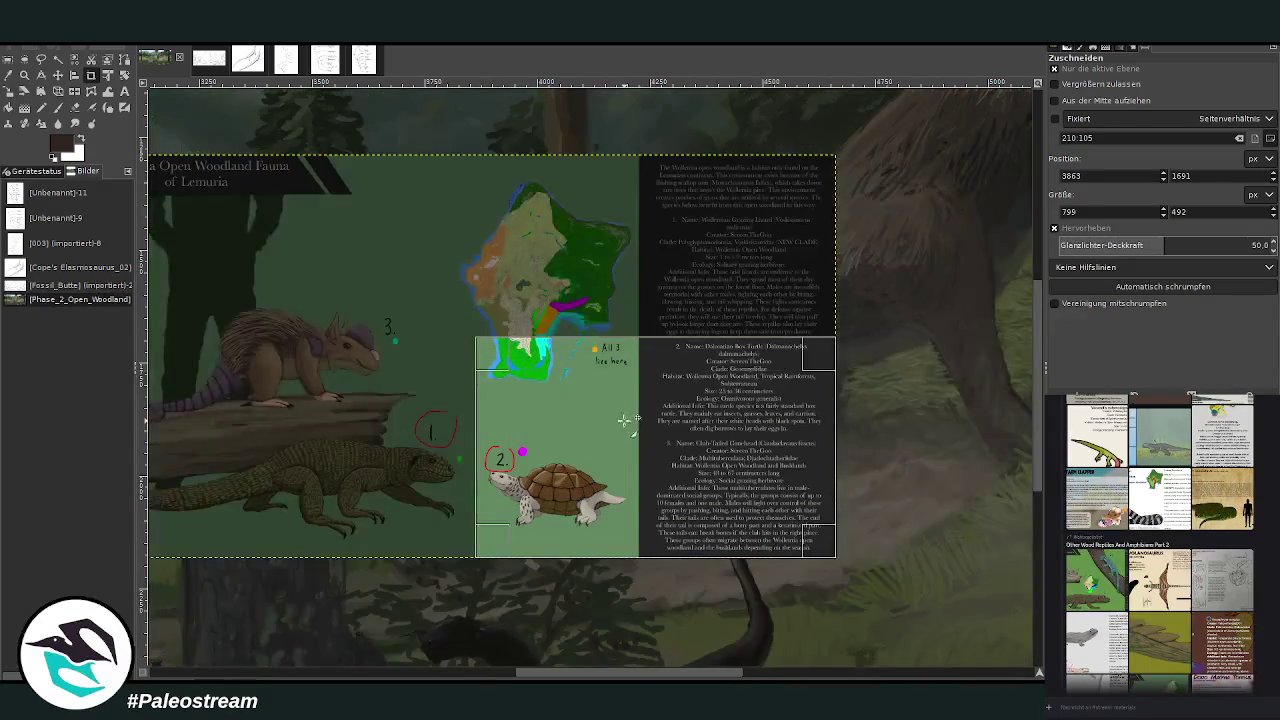
click(640, 418)
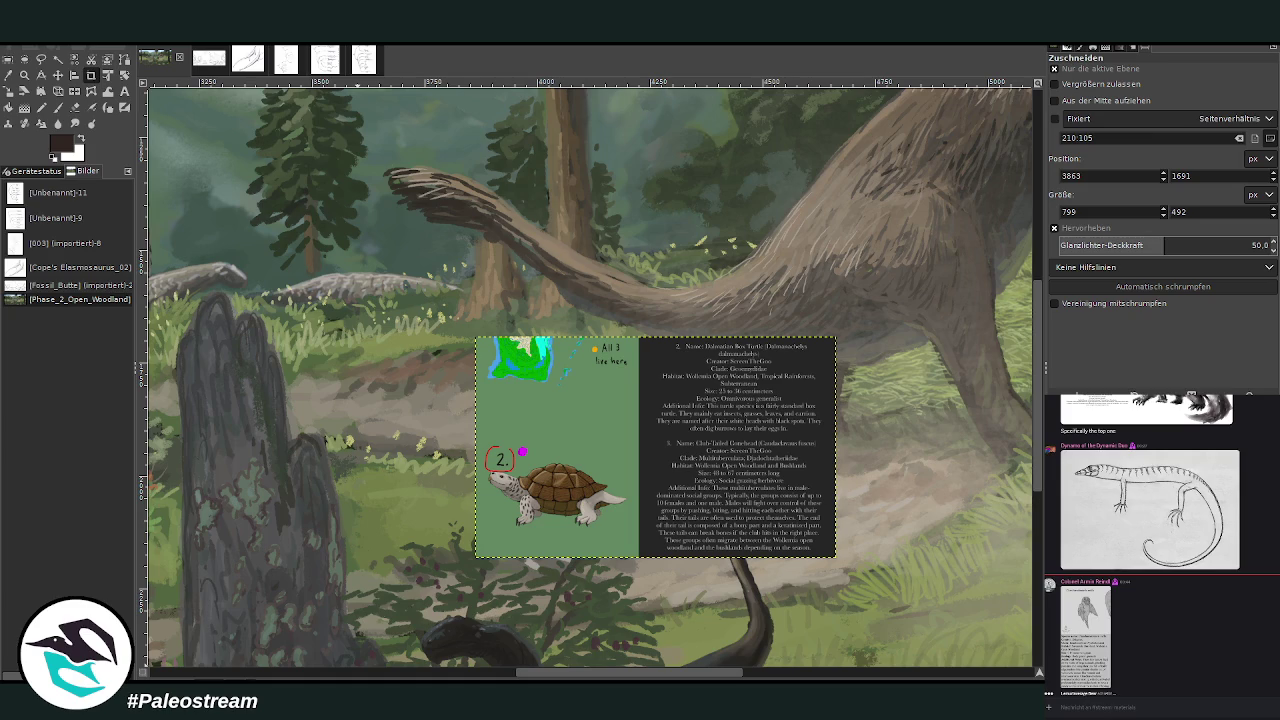
scroll(515, 537, down, 3)
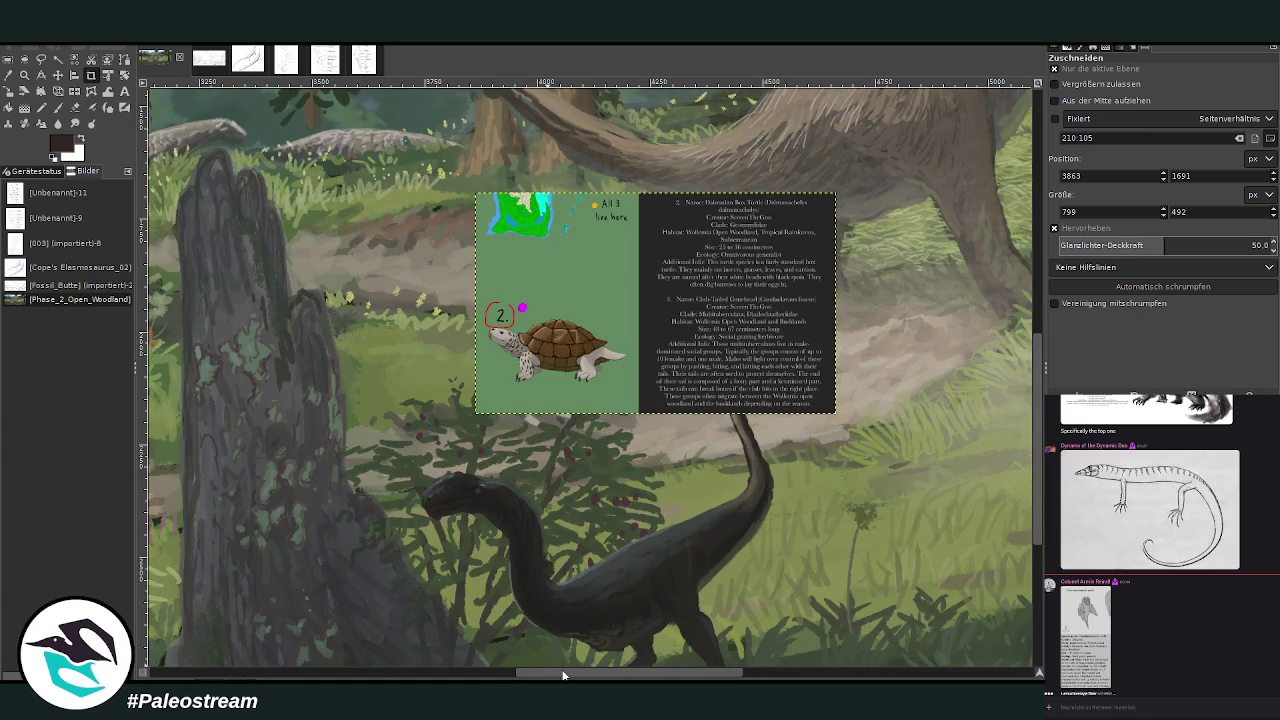
drag(564, 676, 754, 676)
scroll(590, 375, left, 5)
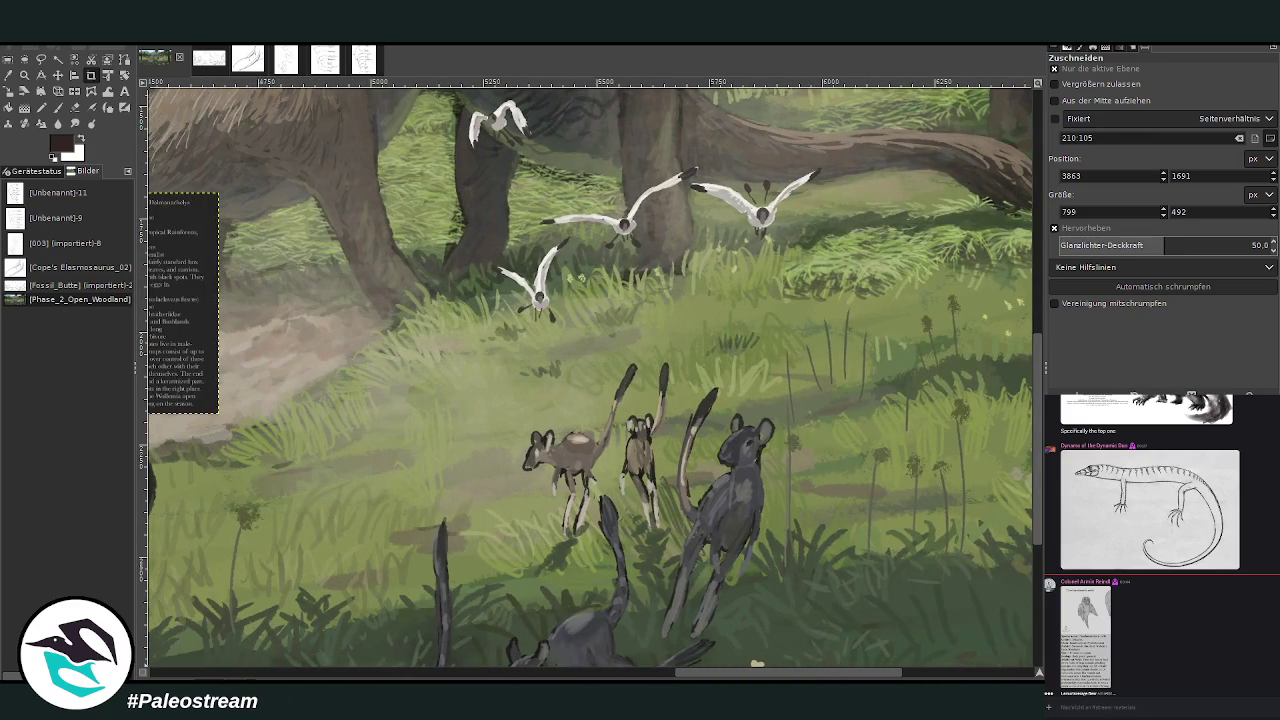
click(60, 76)
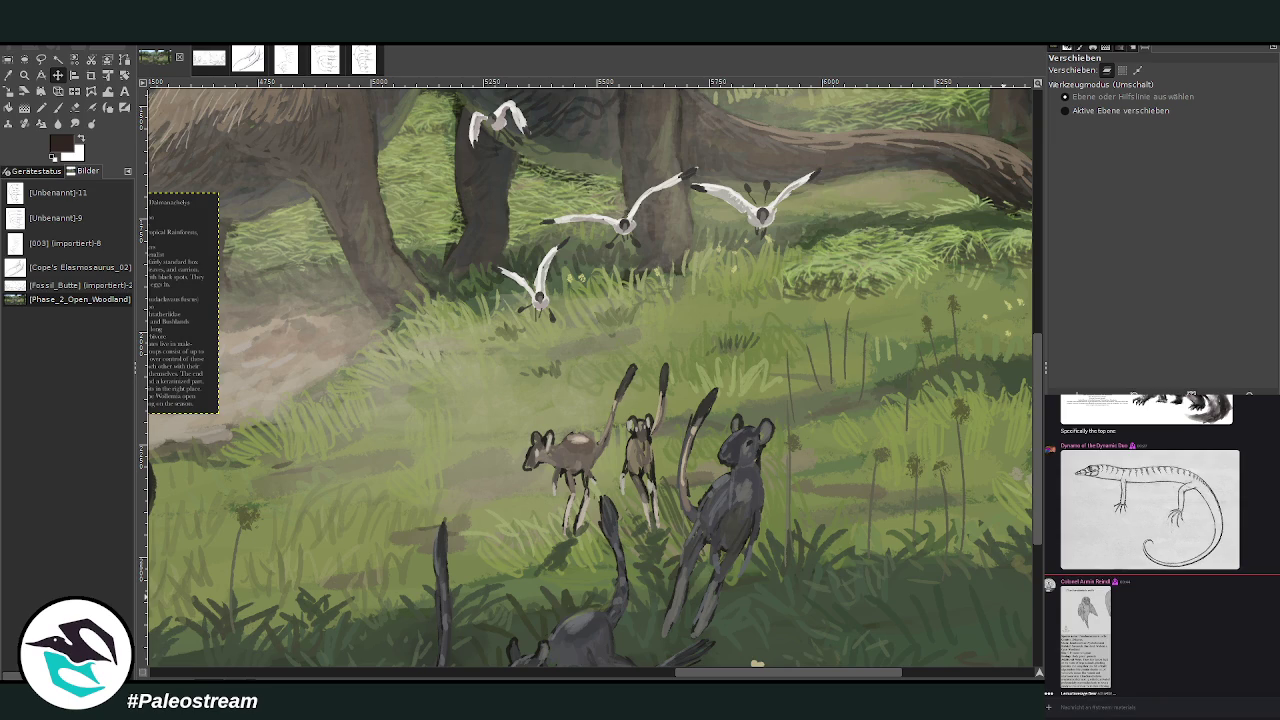
key(Page_Down)
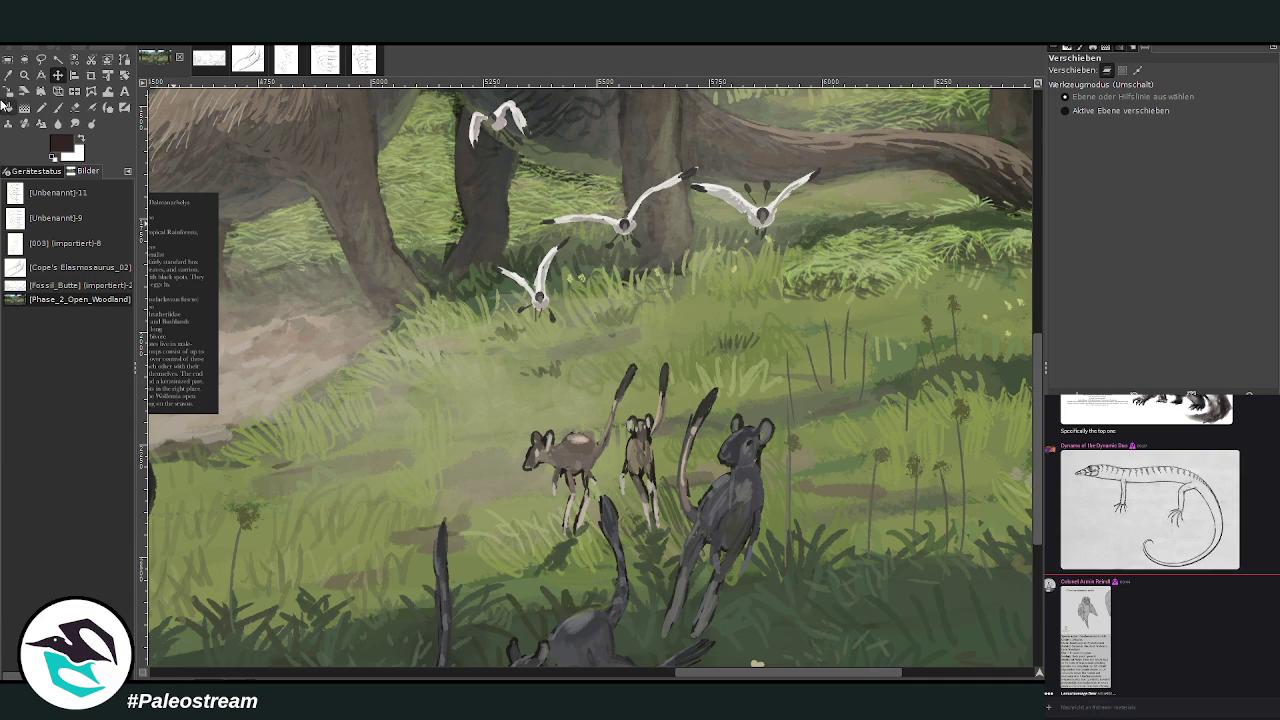
click(8, 75)
Step: Set the Paintbrush to Nur Aufhellen, size 146, opacity 23.7, with the dark animal's colour
click(755, 490)
click(58, 108)
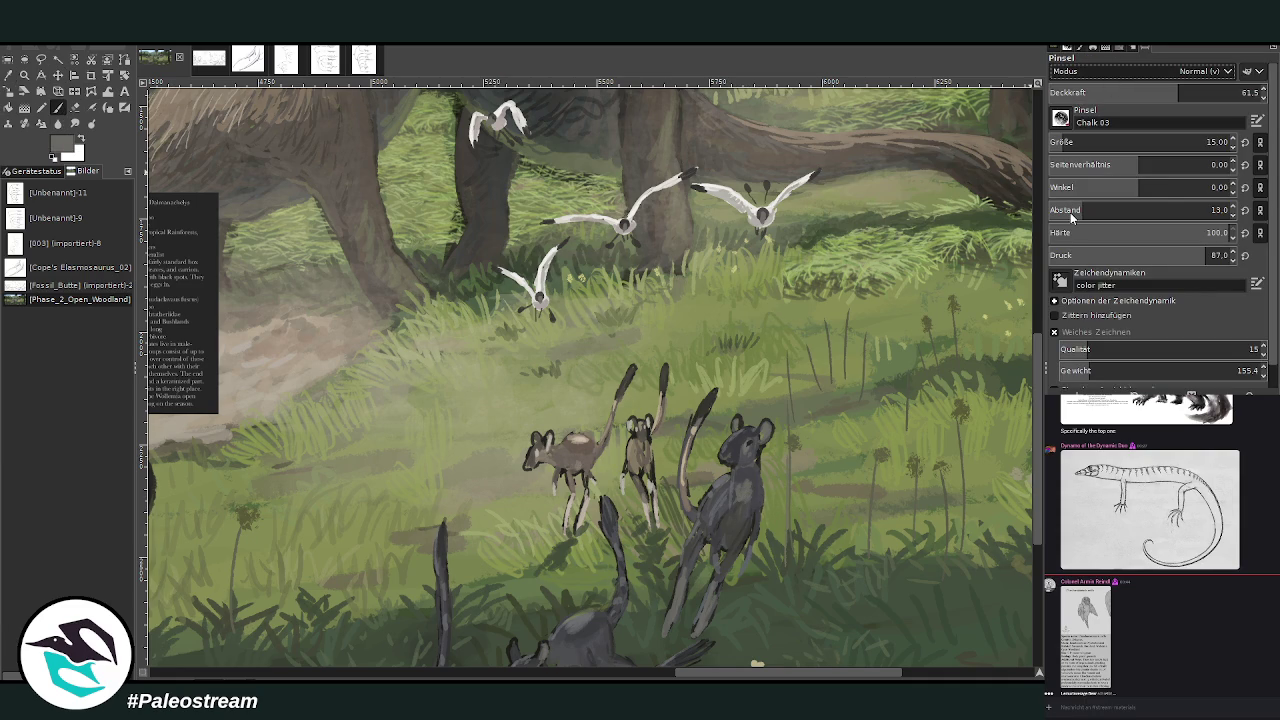
click(1105, 142)
scroll(1096, 72, down, 7)
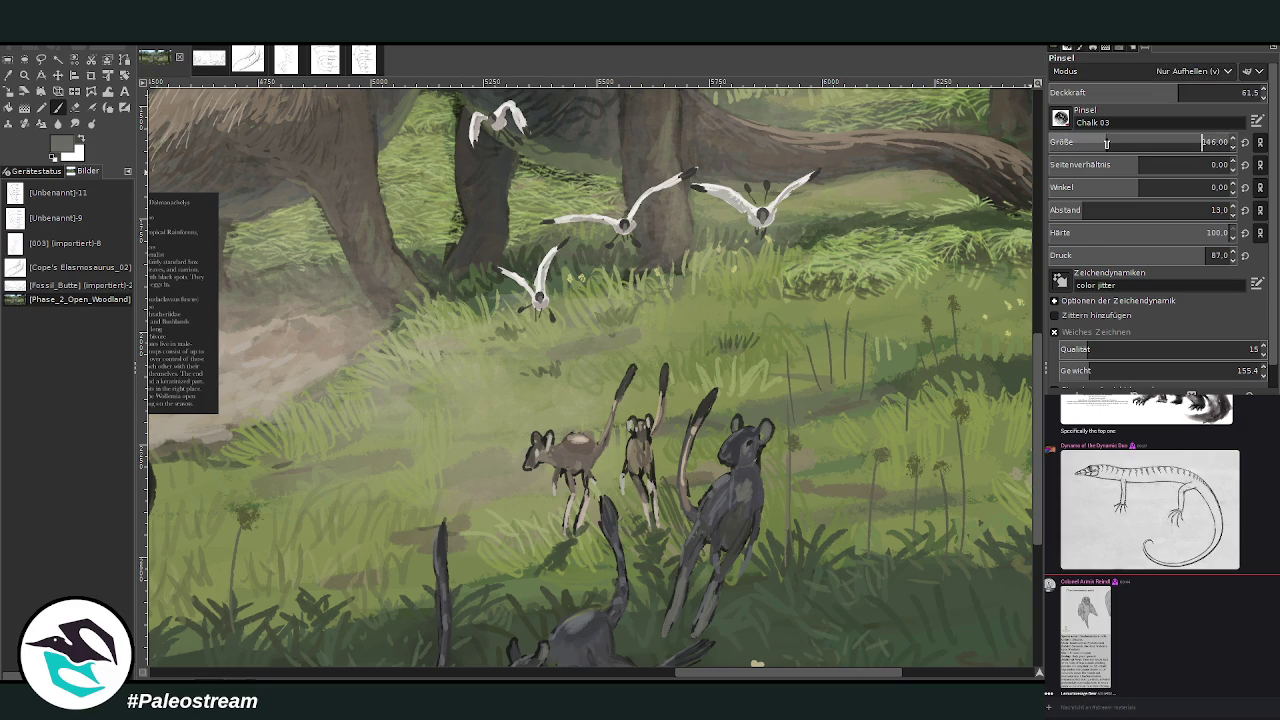
click(1096, 92)
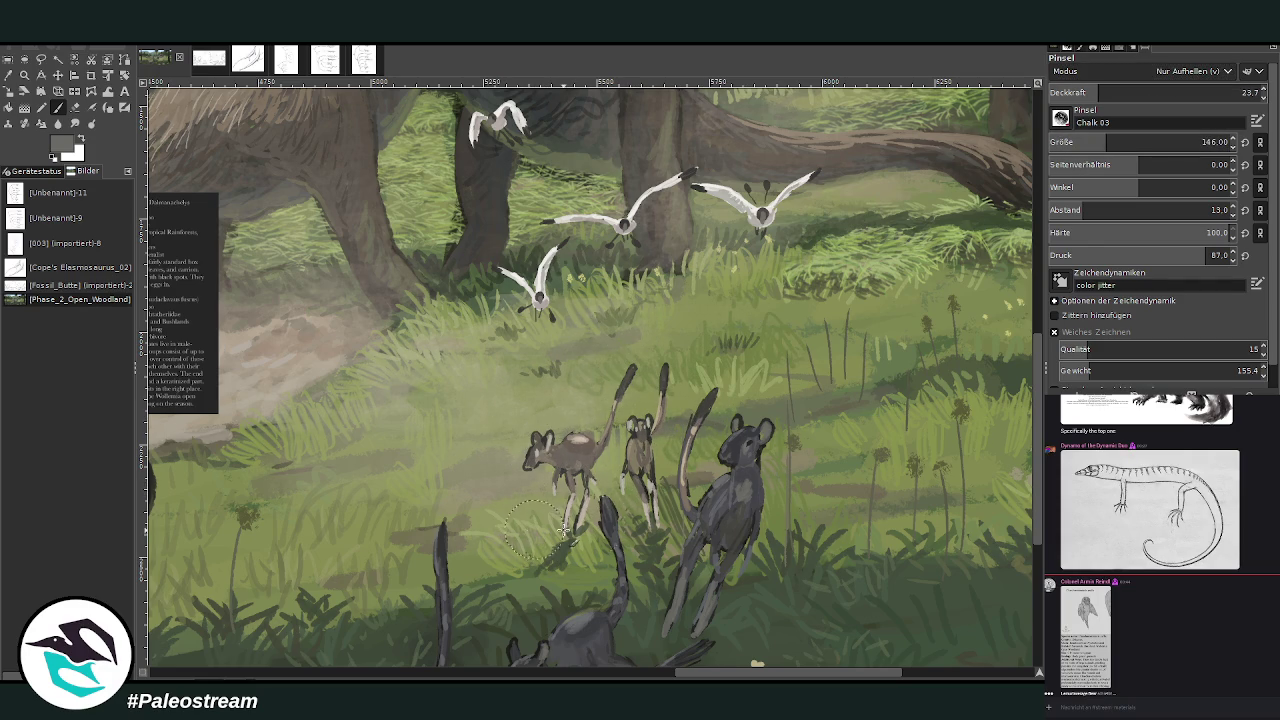
click(9, 75)
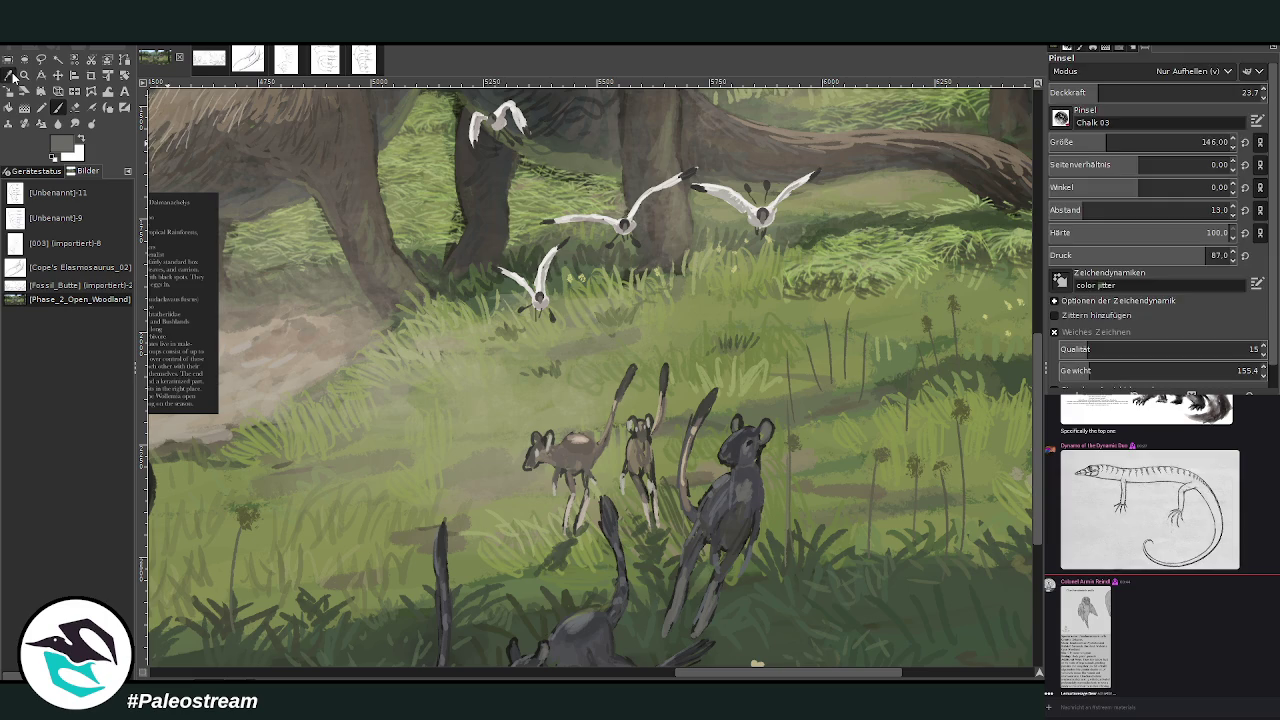
click(735, 447)
key(p)
Step: Scroll the view down to the cropped turtle reference card among the foreground animals
scroll(677, 527, down, 3)
scroll(677, 527, down, 3)
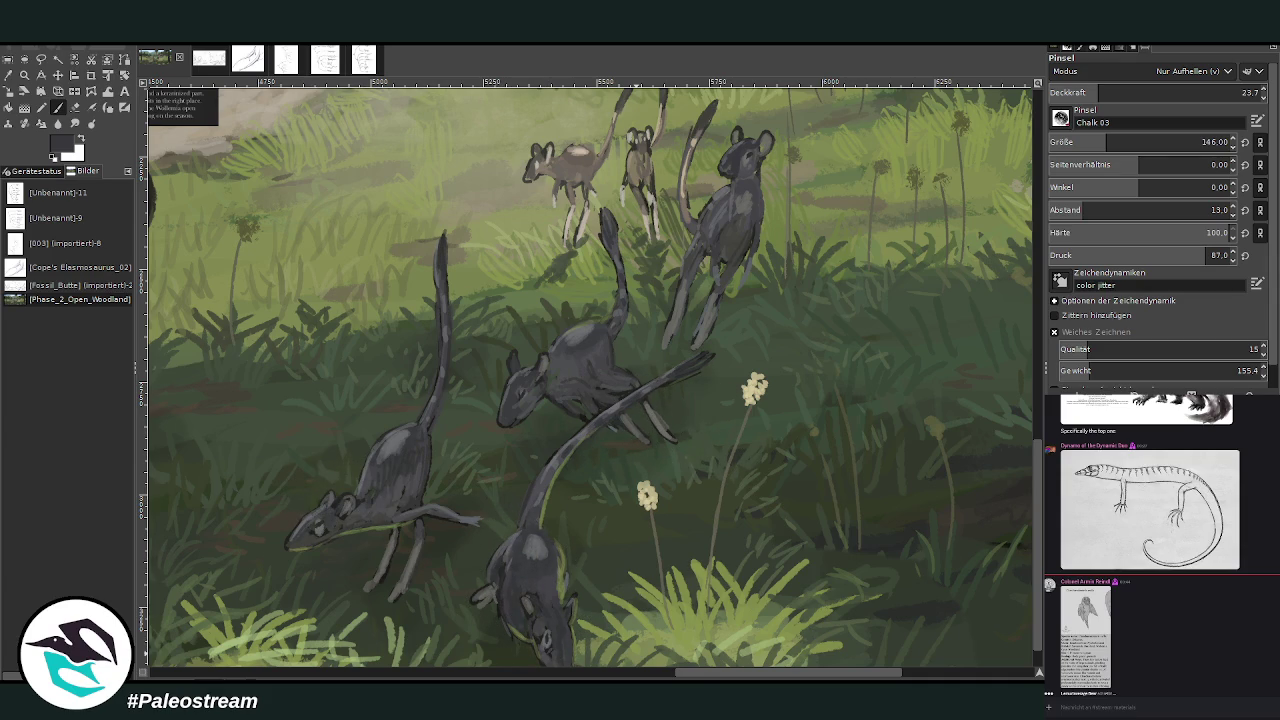
drag(435, 574, 563, 534)
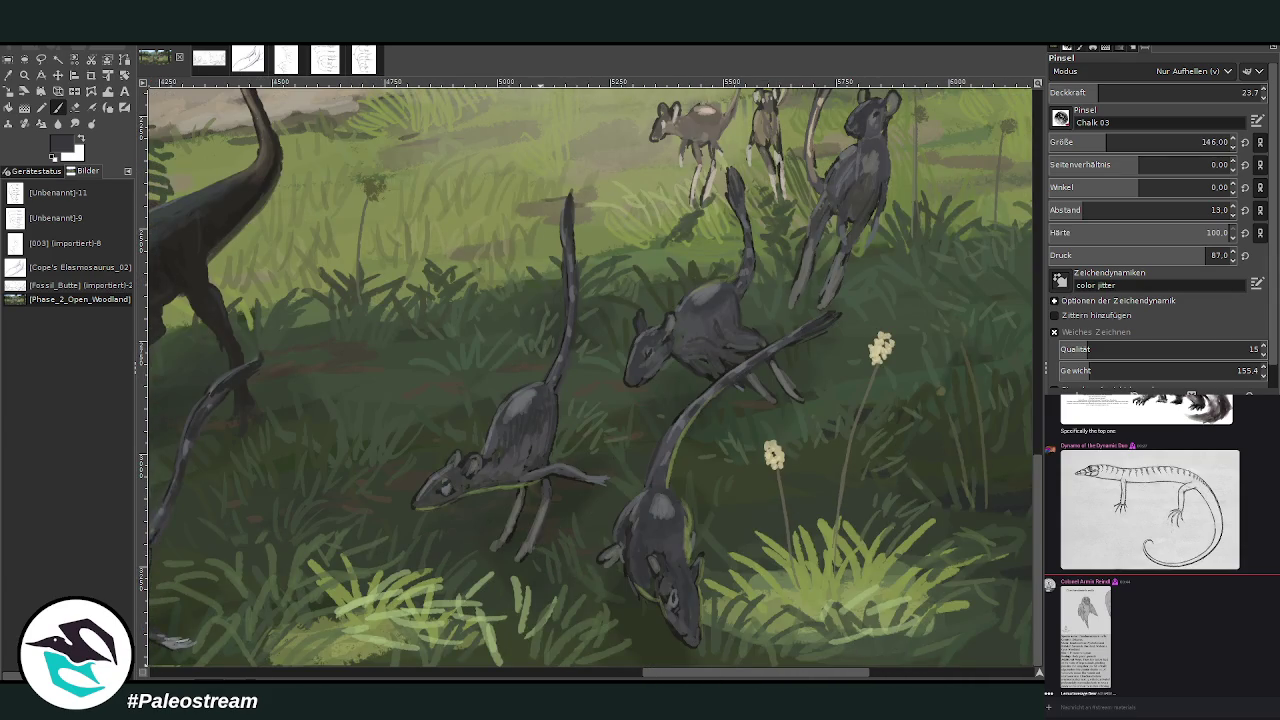
scroll(338, 574, left, 5)
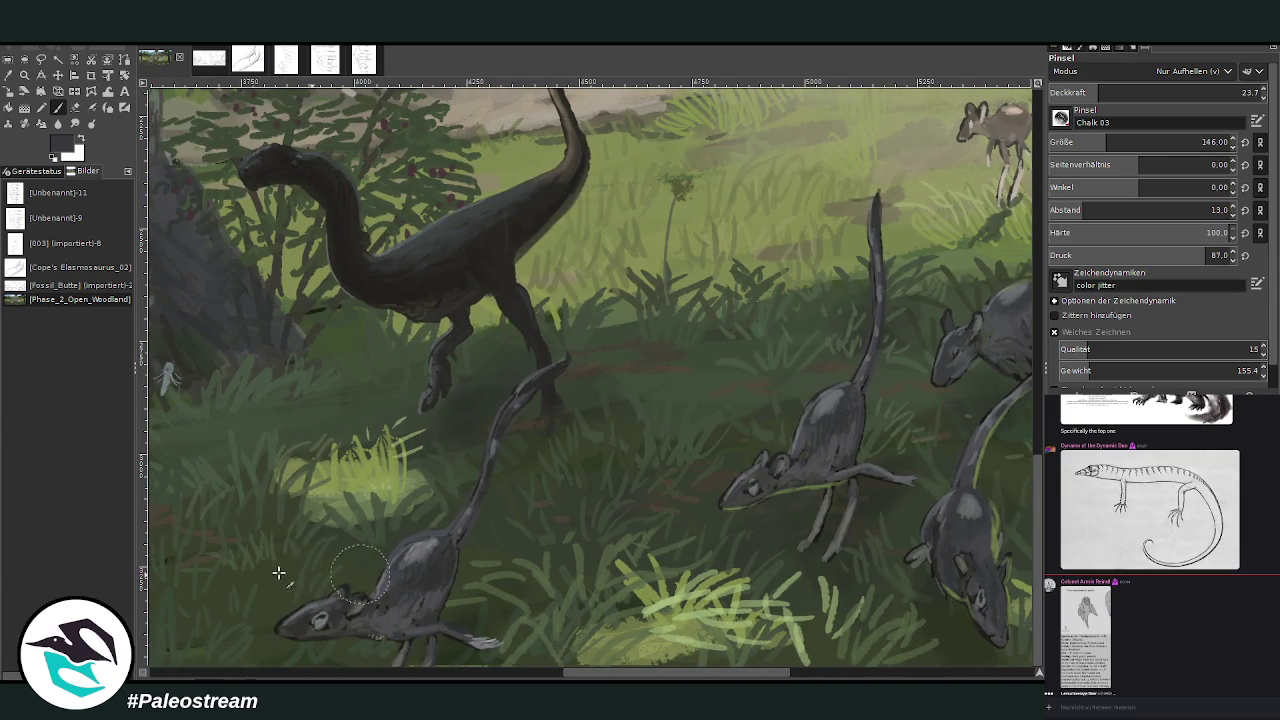
scroll(263, 565, up, 3)
scroll(256, 545, up, 2)
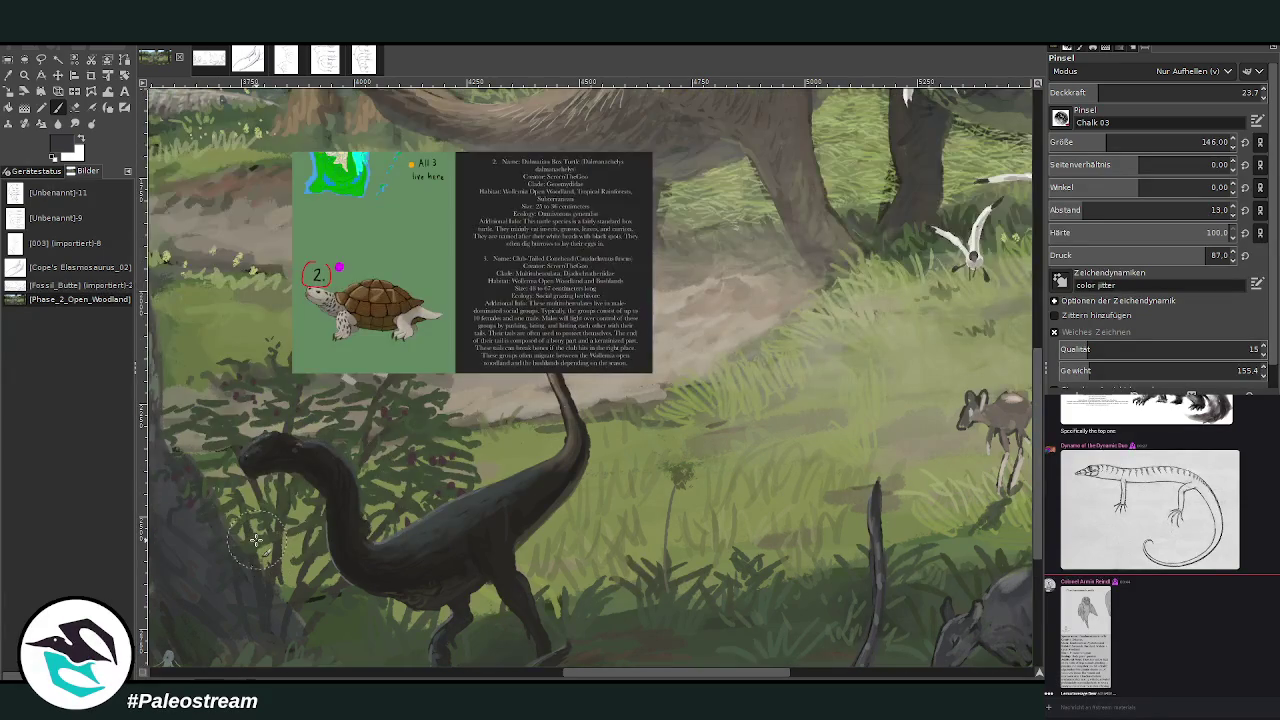
scroll(256, 540, up, 5)
scroll(256, 540, down, 2)
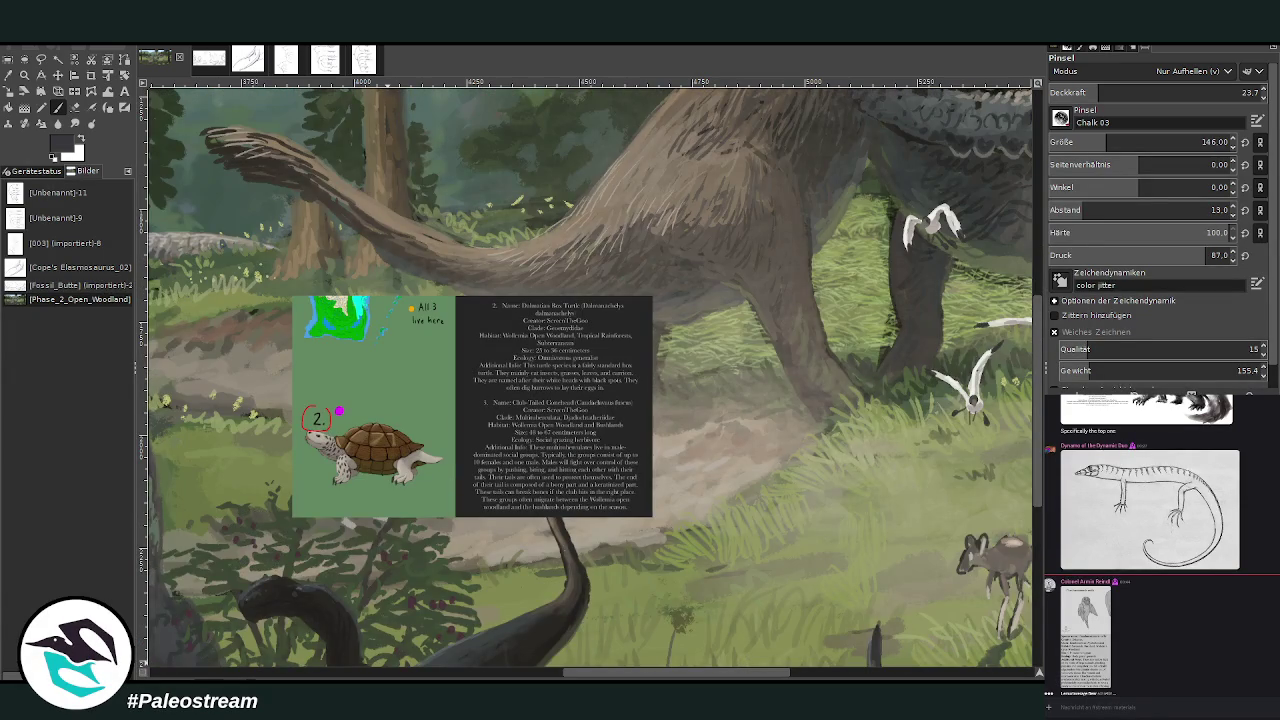
drag(576, 676, 541, 676)
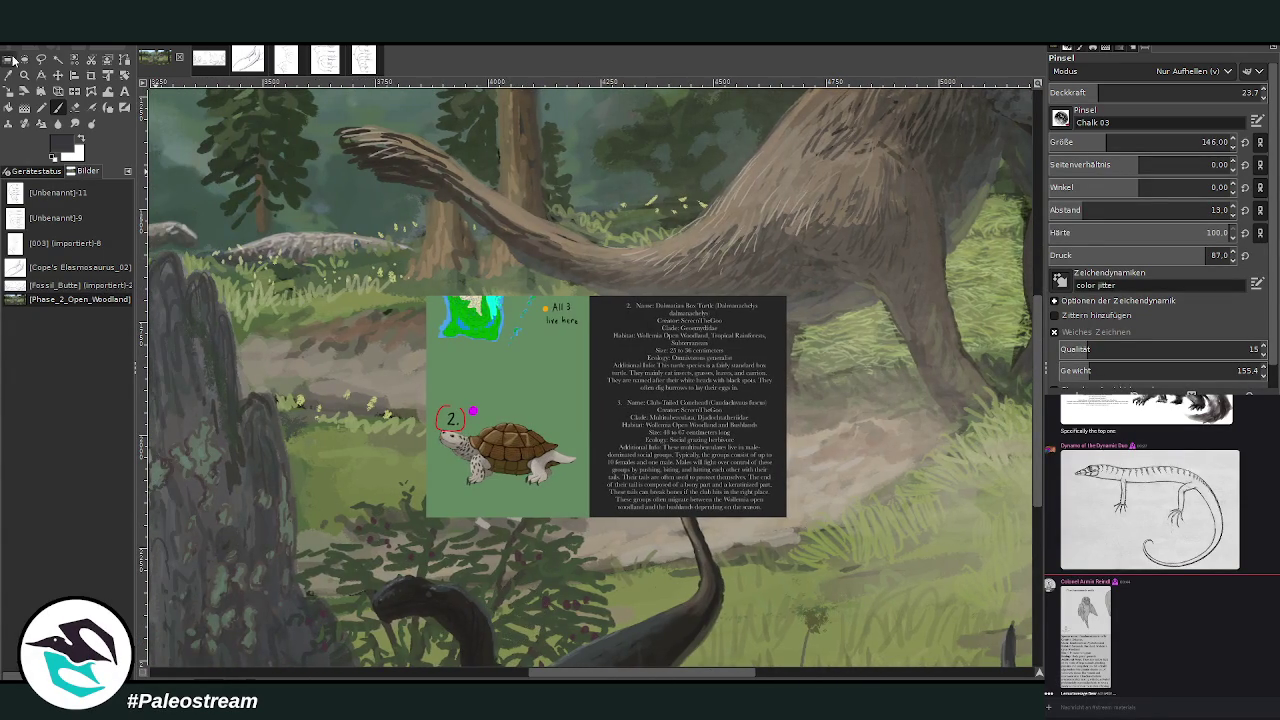
Step: Move the turtle notes card up and right, nudge it, then lift it above the path
click(58, 75)
drag(556, 493, 722, 402)
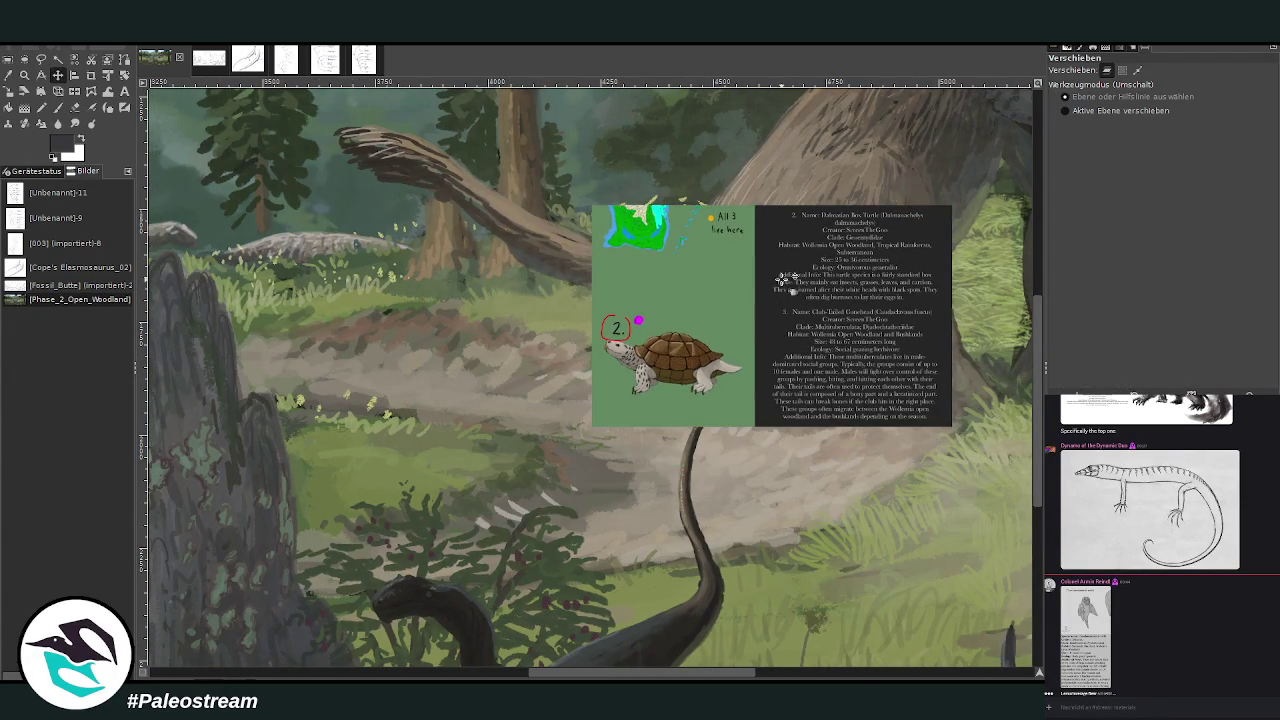
key(Right)
key(Right)
key(Right)
key(Up)
key(Up)
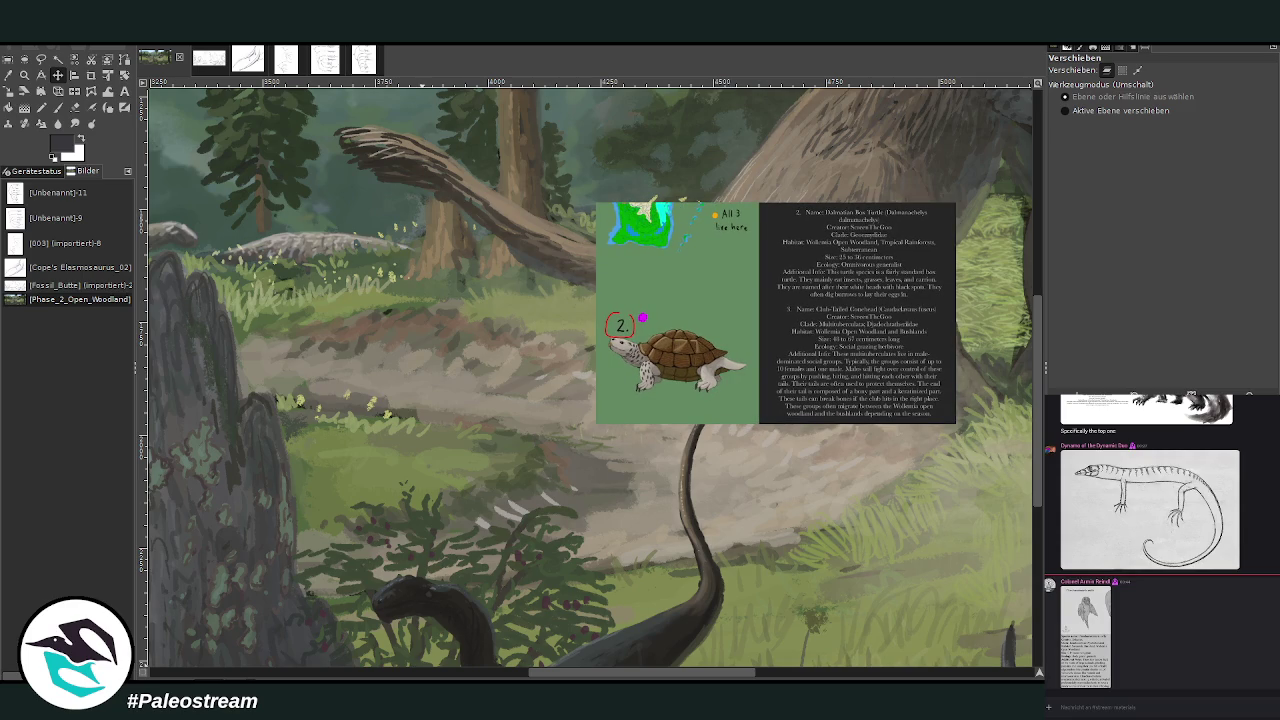
scroll(1234, 616, down, 10)
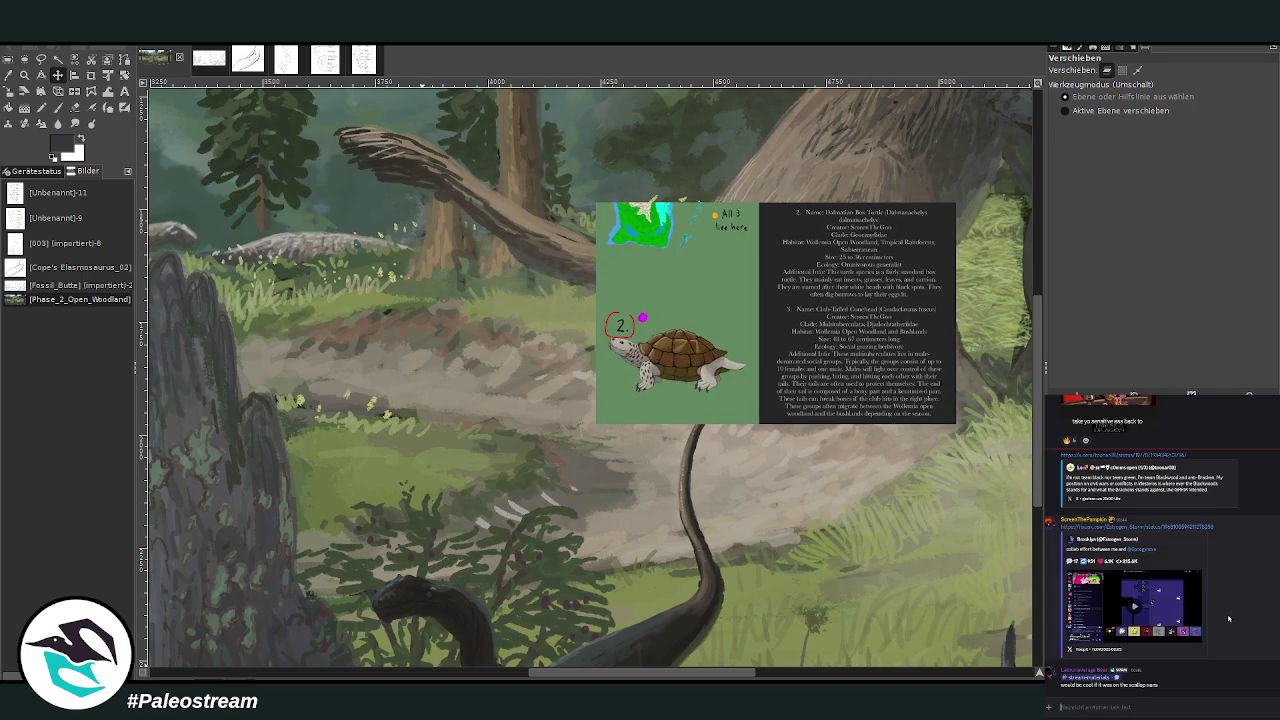
scroll(1228, 618, up, 3)
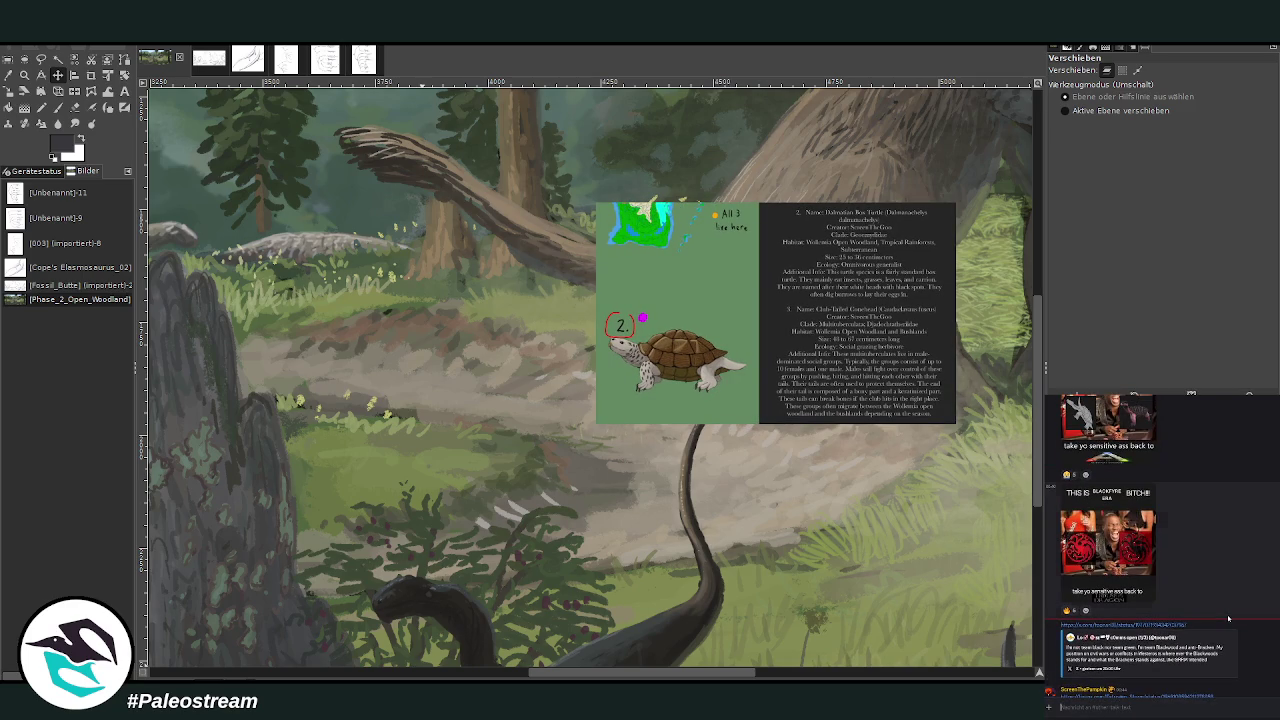
scroll(1228, 618, down, 3)
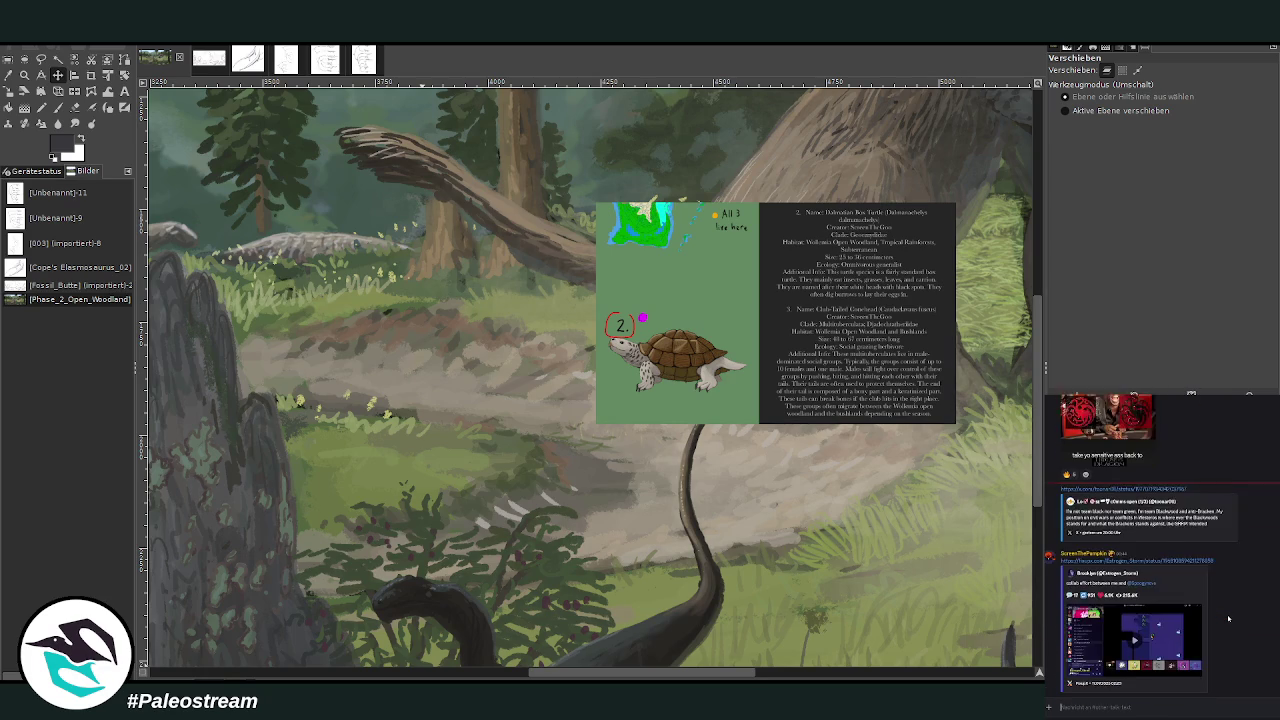
scroll(1194, 632, up, 10)
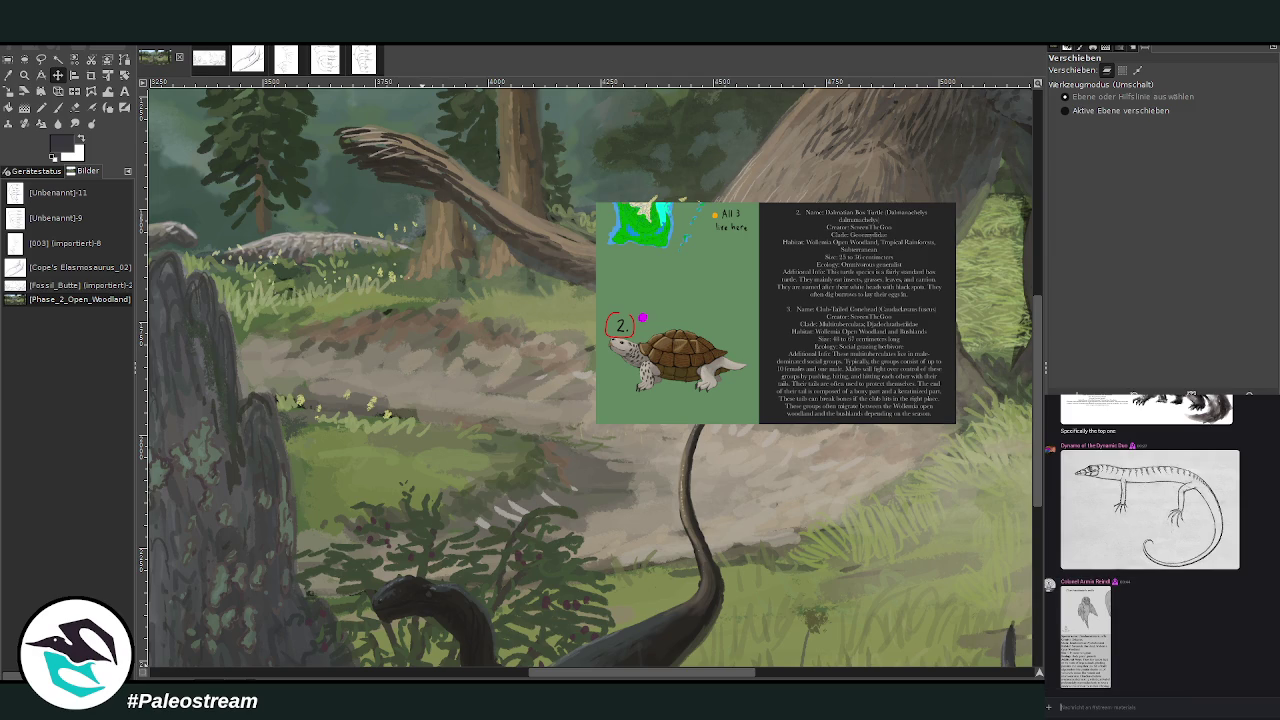
key(z)
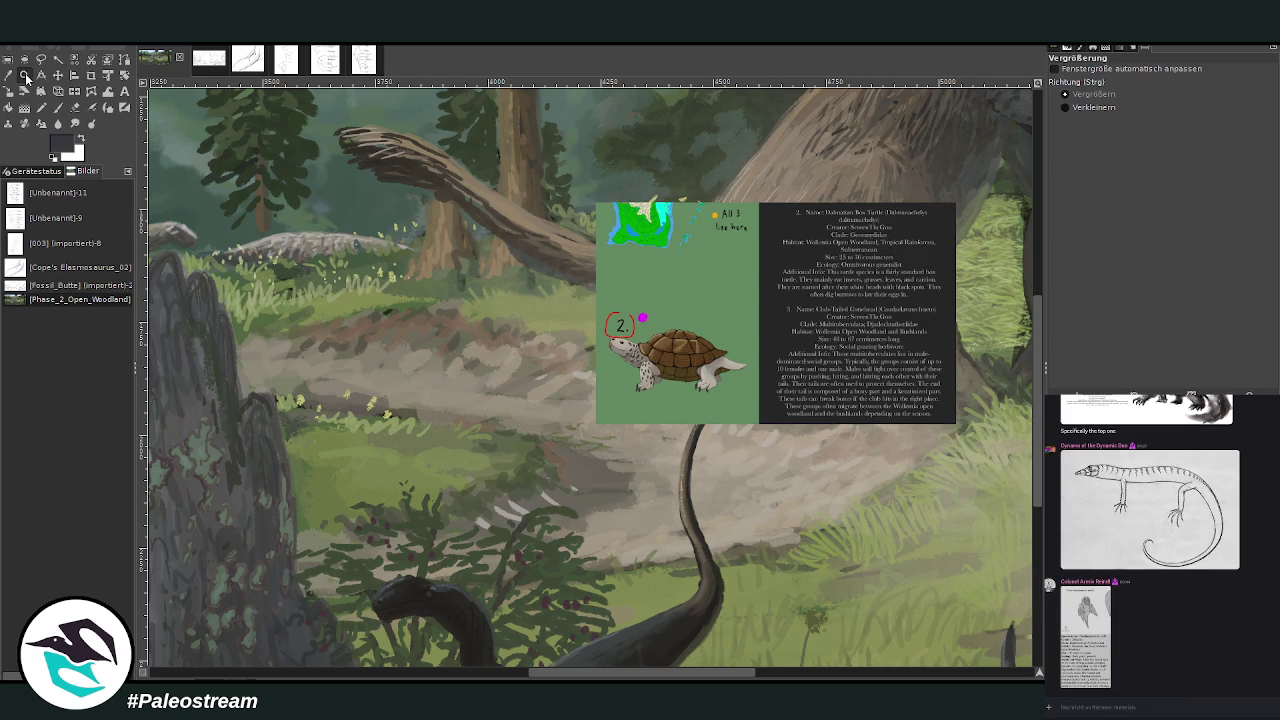
click(58, 76)
drag(658, 315, 668, 245)
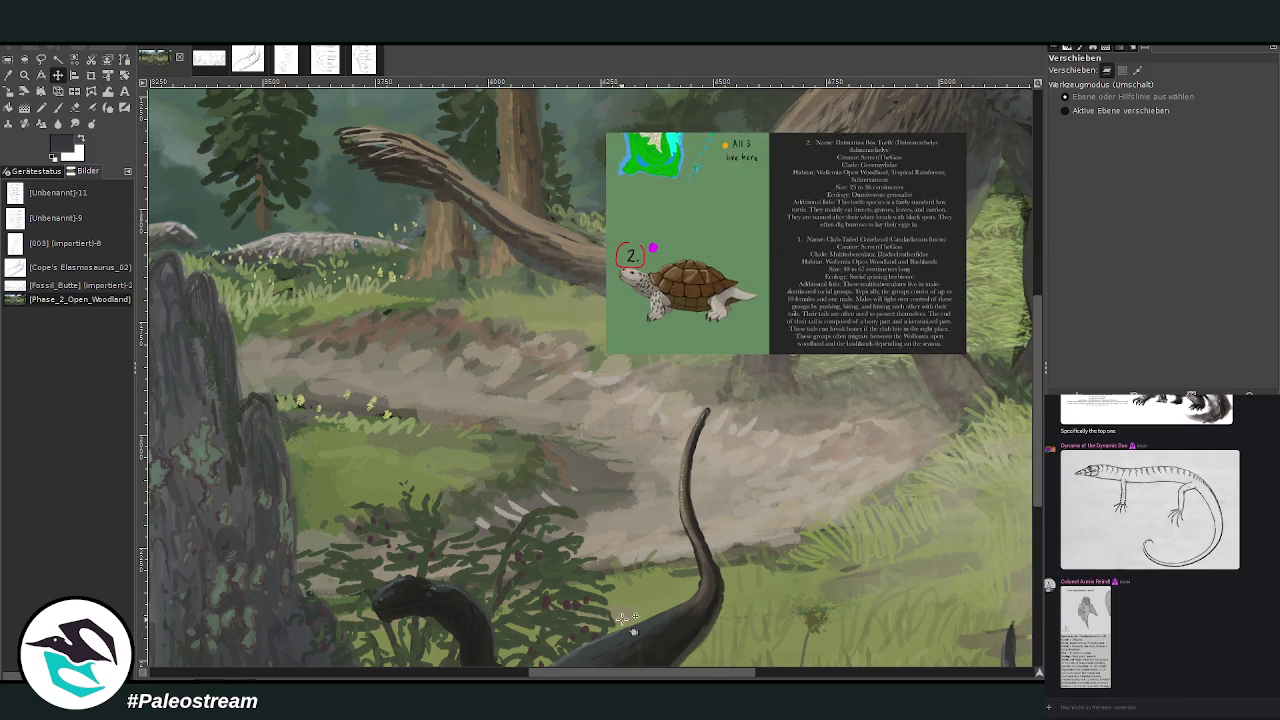
Step: Zoom in around the turtle card and set the Paintbrush to size 35, opacity 73.8
drag(658, 677, 713, 677)
key(z)
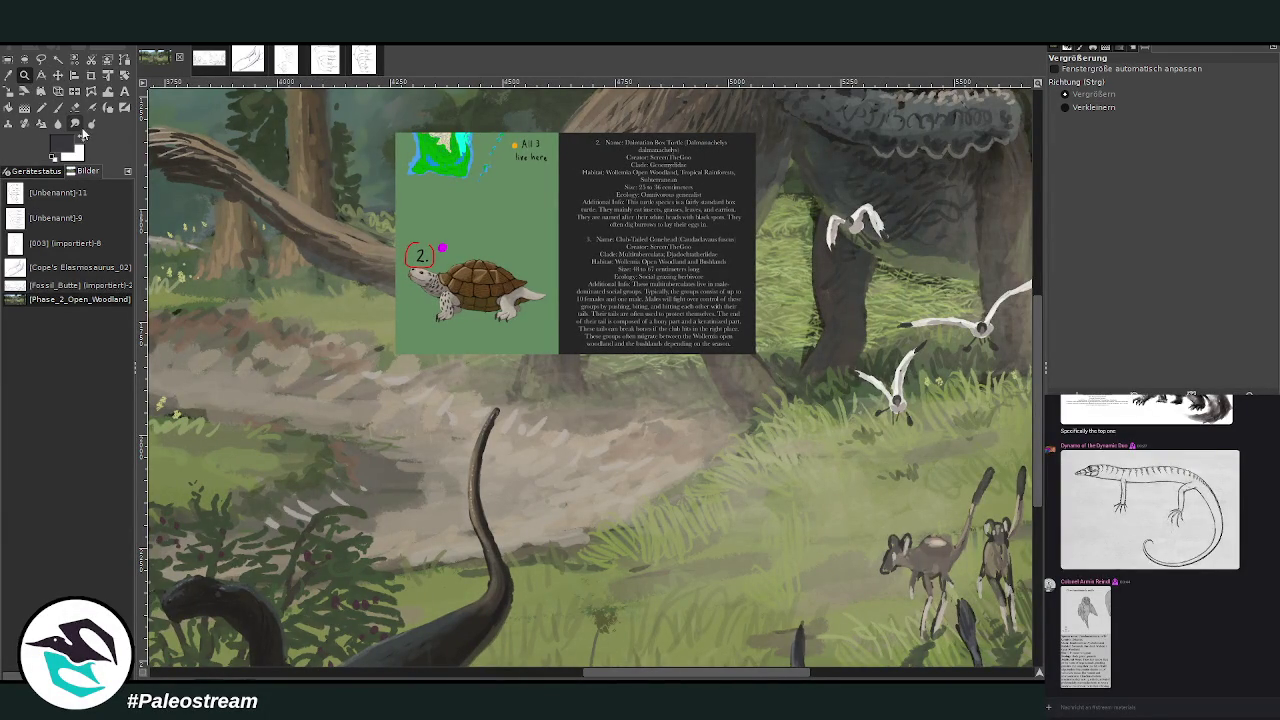
drag(345, 110, 764, 574)
click(58, 107)
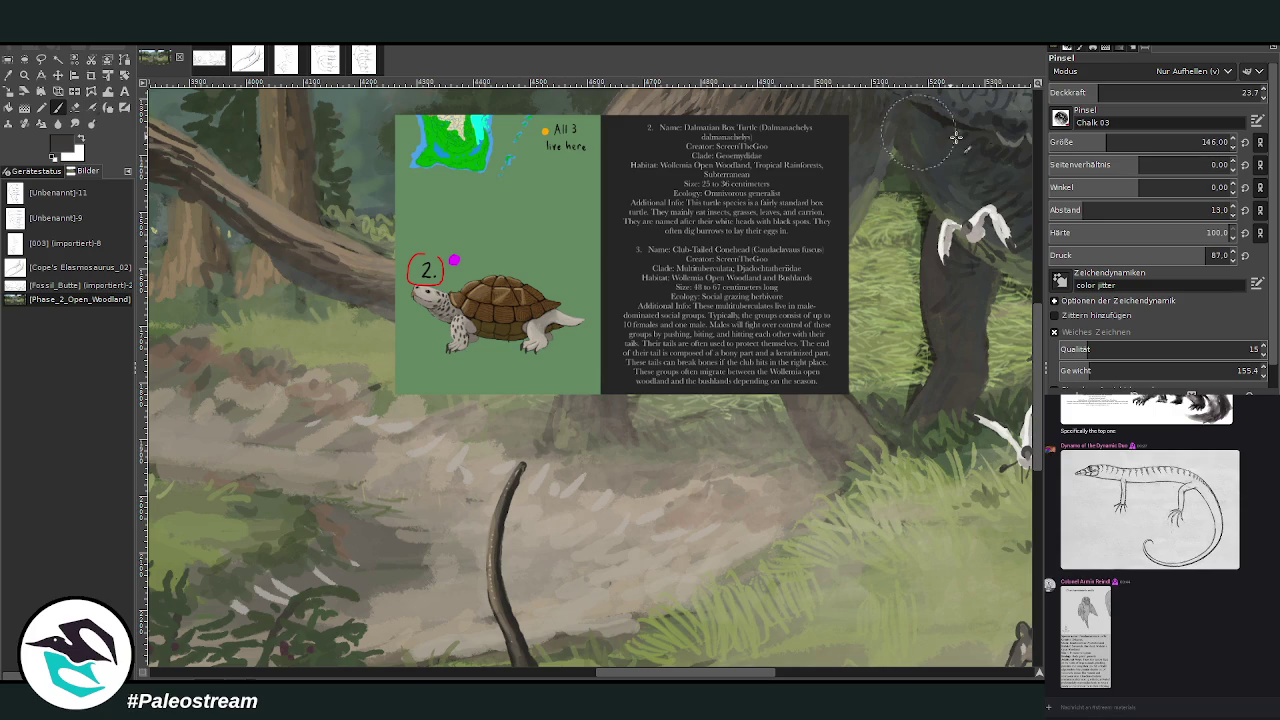
scroll(1110, 72, up, 7)
drag(1100, 96, 1172, 96)
drag(1170, 144, 1068, 144)
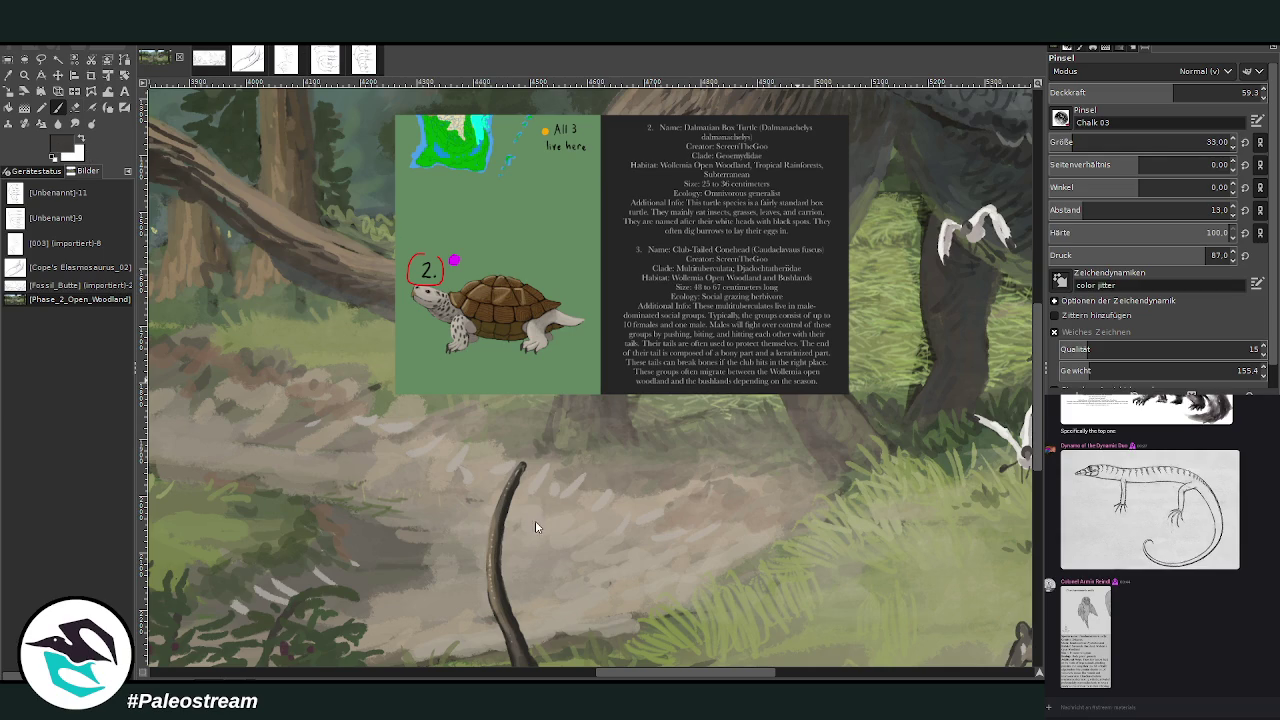
drag(1150, 146, 1156, 146)
click(1205, 88)
Step: Sketch a small dark turtle on the path and begin a second one to its upper right
mouse_move(570, 580)
mouse_down()
mouse_move(605, 582)
mouse_move(567, 589)
mouse_up()
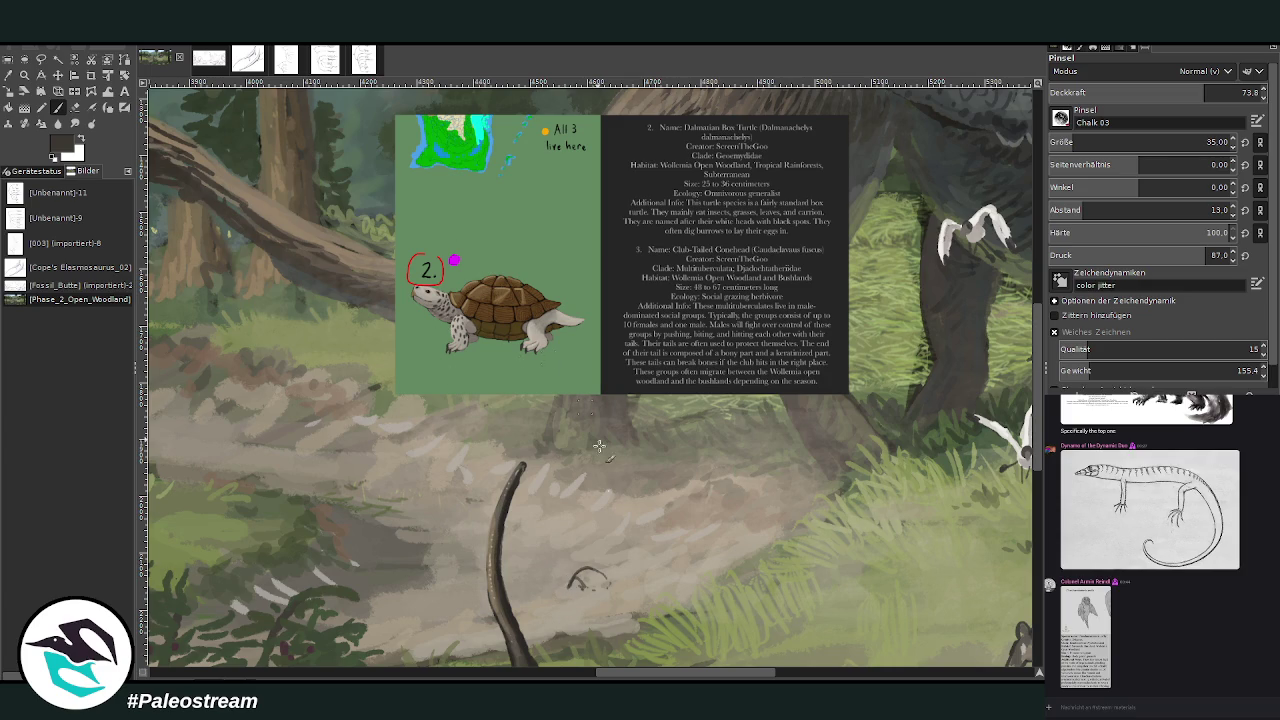
drag(567, 591, 578, 604)
mouse_move(576, 576)
mouse_down()
mouse_move(604, 586)
mouse_move(607, 602)
mouse_up()
drag(592, 570, 612, 588)
drag(610, 584, 636, 600)
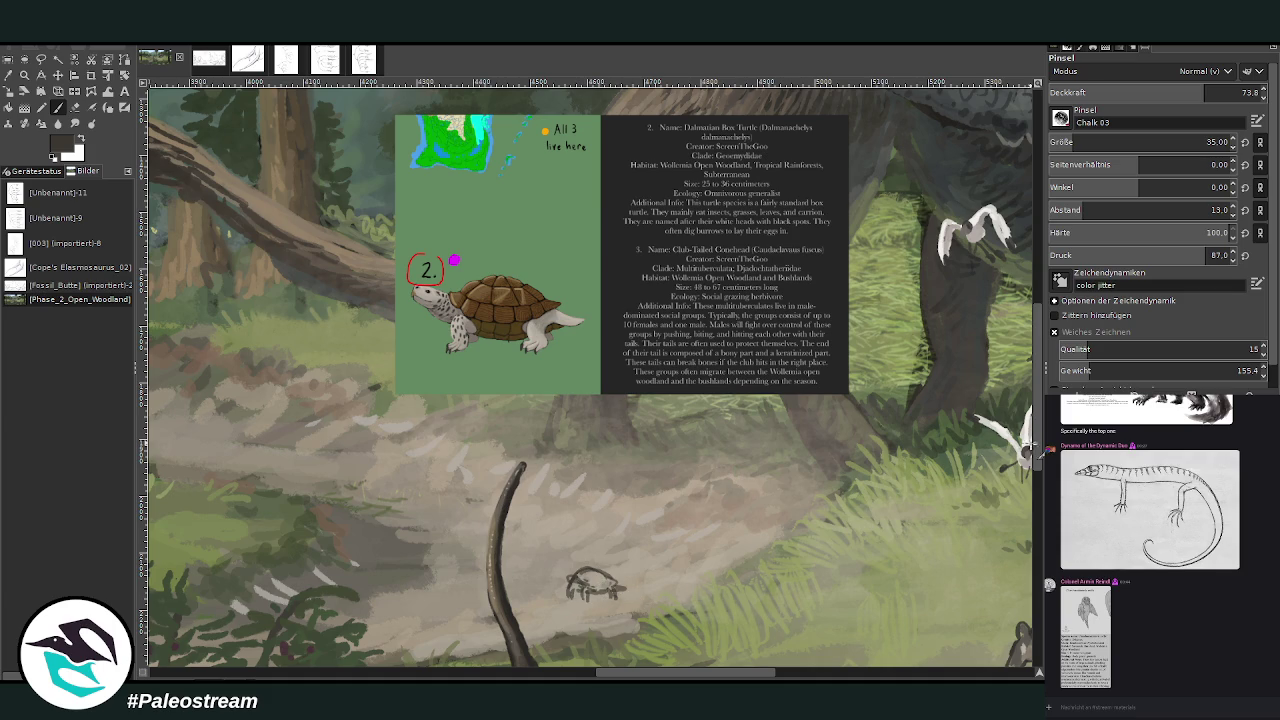
scroll(600, 570, down, 1)
mouse_move(622, 678)
mouse_down()
mouse_move(605, 678)
mouse_move(621, 678)
mouse_up()
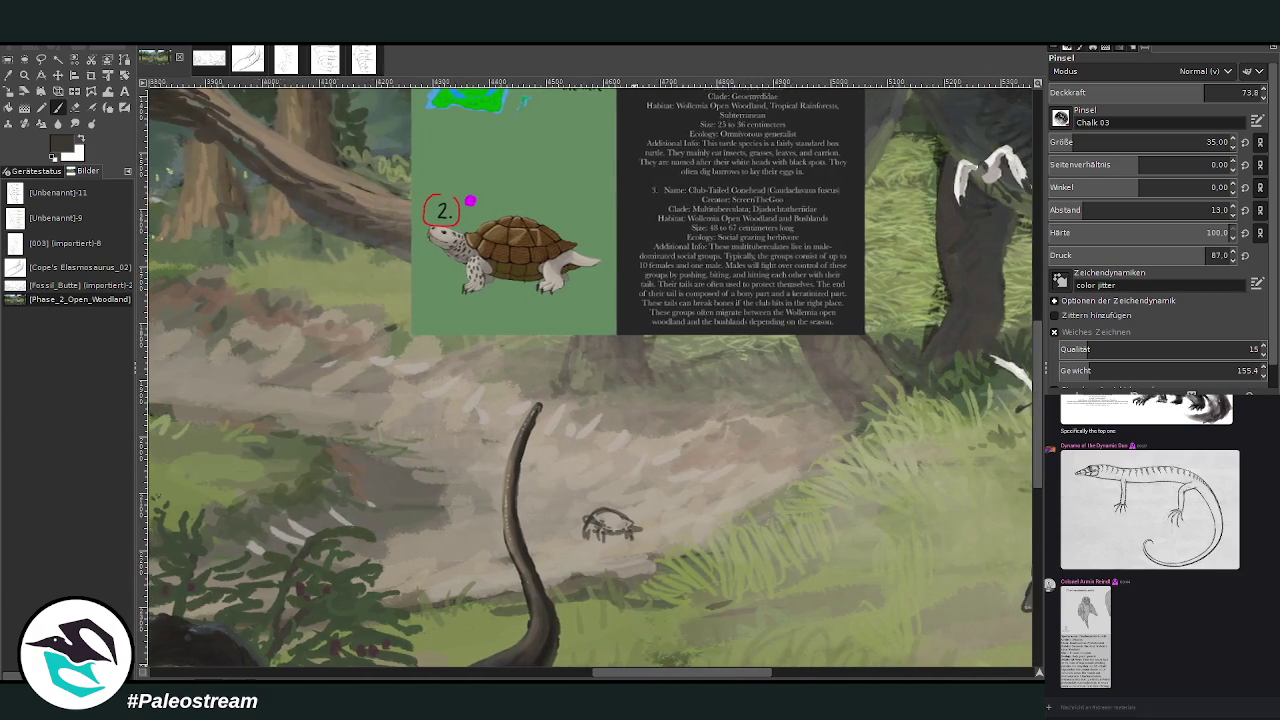
mouse_move(826, 431)
mouse_down()
mouse_move(815, 415)
mouse_move(806, 438)
mouse_move(832, 455)
mouse_move(802, 426)
mouse_move(820, 446)
mouse_move(828, 408)
mouse_move(852, 436)
mouse_move(818, 446)
mouse_up()
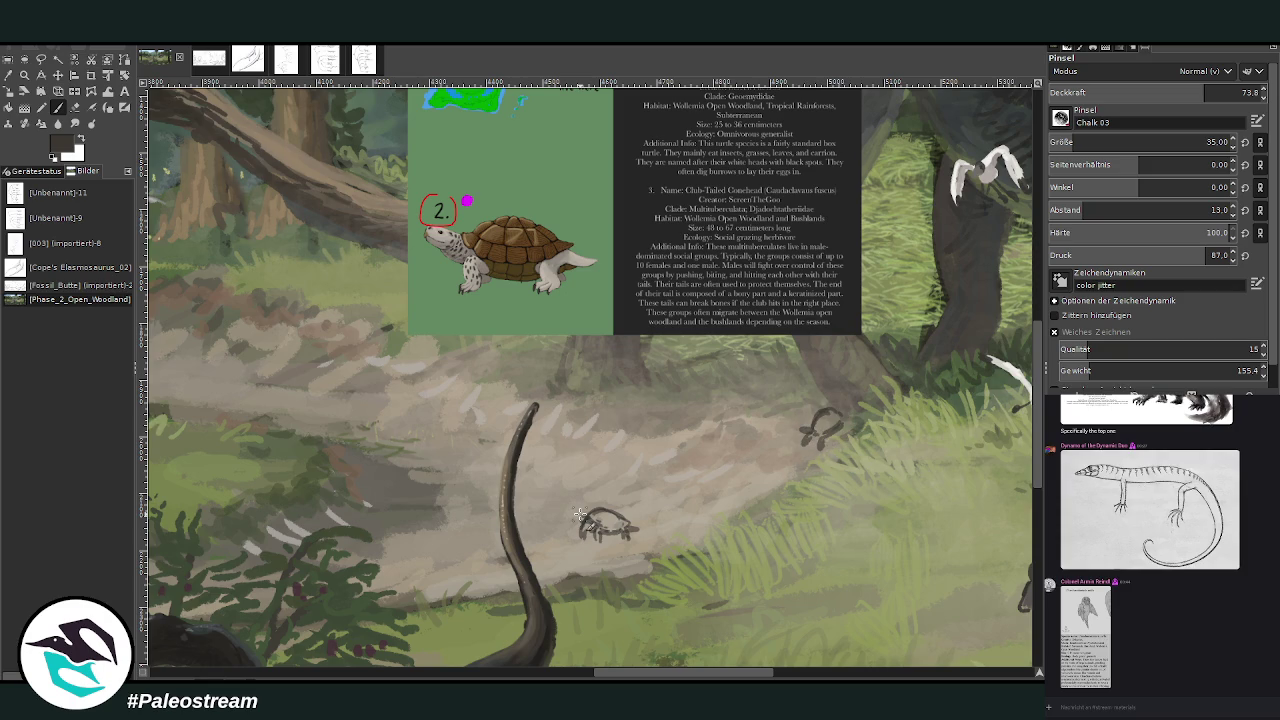
Step: Undo the last stroke and redraw the second turtle's body, leg and head
key(ctrl+z)
key(ctrl+z)
key(ctrl+z)
key(ctrl+z)
drag(808, 432, 786, 441)
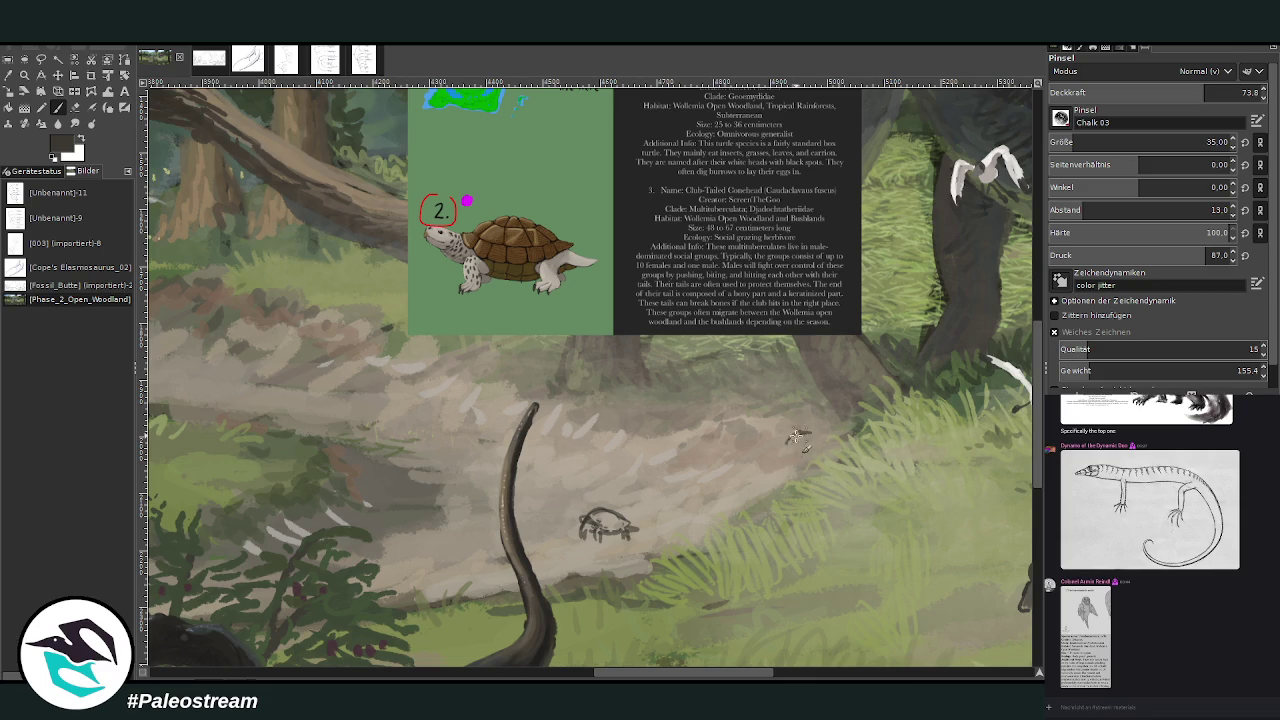
mouse_move(802, 466)
mouse_down()
mouse_move(790, 453)
mouse_move(795, 475)
mouse_move(784, 468)
mouse_move(816, 442)
mouse_up()
drag(812, 440, 822, 440)
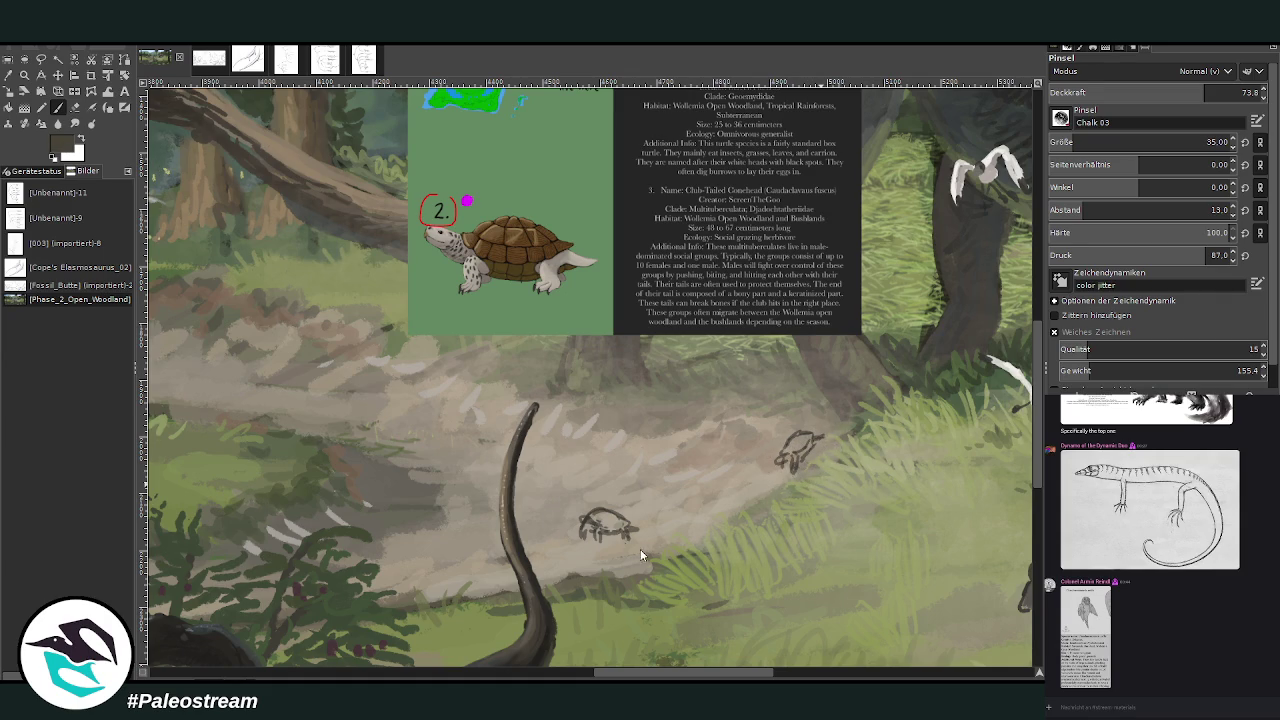
Step: Sample a lighter colour and shade the shells and bodies of both turtles
ctrl+click(557, 514)
mouse_move(605, 524)
mouse_down()
mouse_move(591, 517)
mouse_move(612, 530)
mouse_move(610, 512)
mouse_move(618, 520)
mouse_up()
mouse_move(820, 458)
mouse_down()
mouse_move(808, 444)
mouse_move(792, 458)
mouse_up()
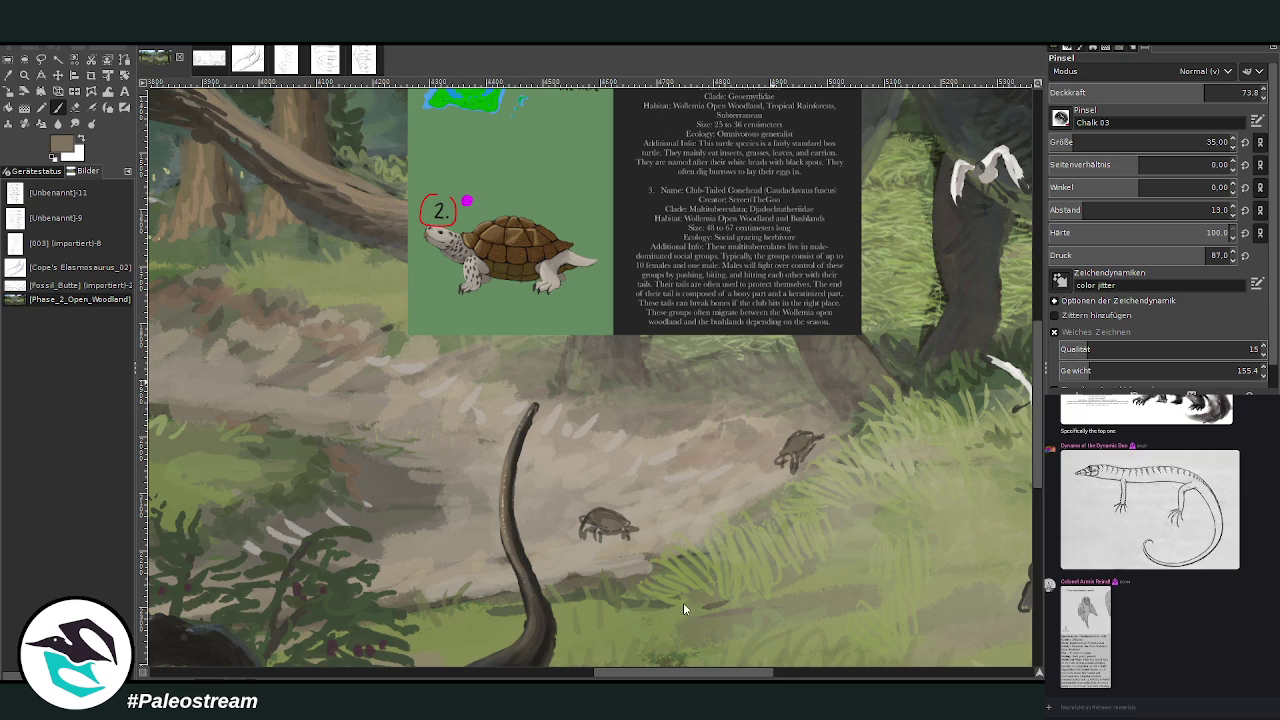
drag(590, 516, 630, 530)
drag(802, 450, 796, 448)
Step: Switch to dark brown and add dark marks along the lower turtle's underside
ctrl+click(643, 542)
ctrl+click(557, 476)
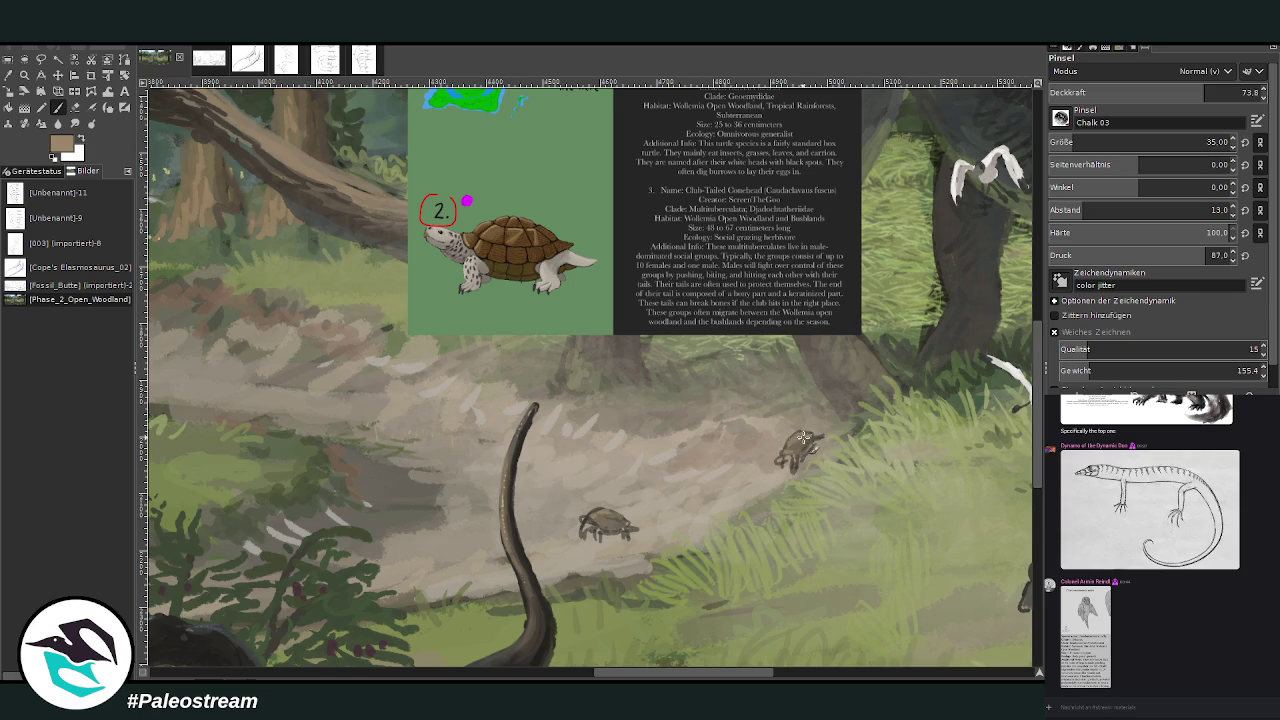
key(d)
drag(618, 538, 596, 532)
ctrl+click(538, 487)
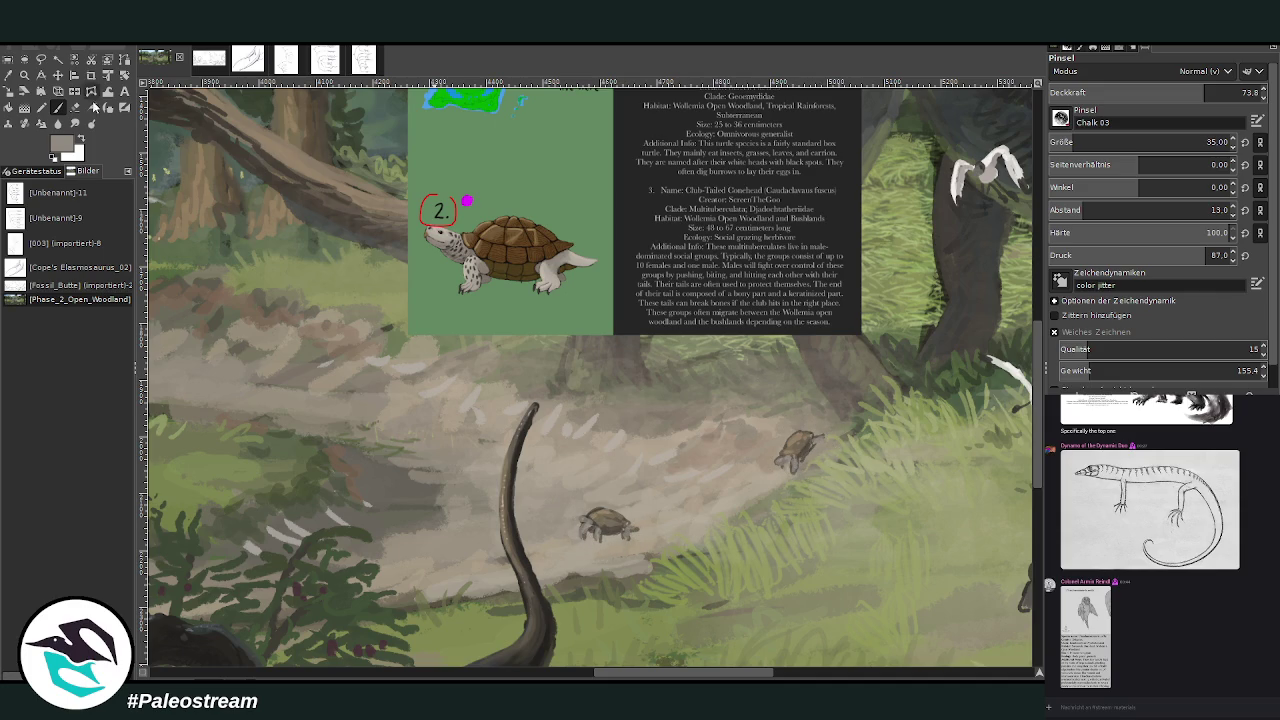
ctrl+click(535, 488)
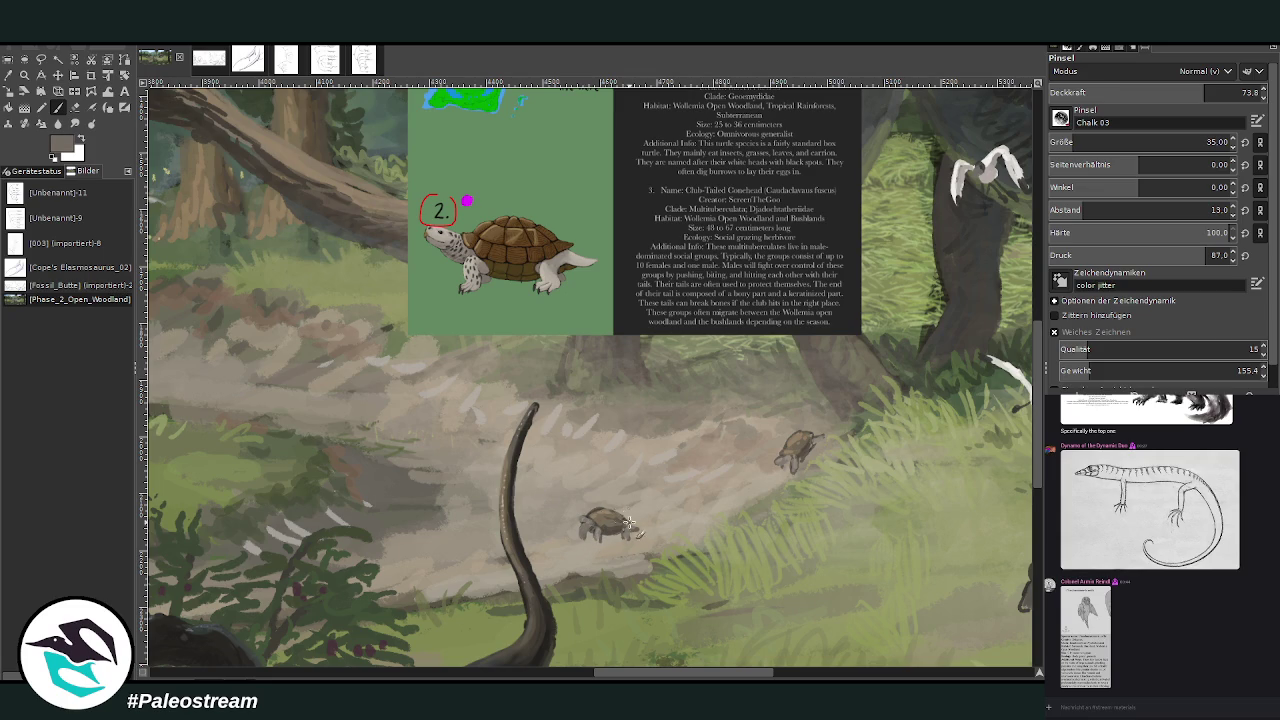
Step: Sample the grass green and add a light green touch on the tree trunk
key(o)
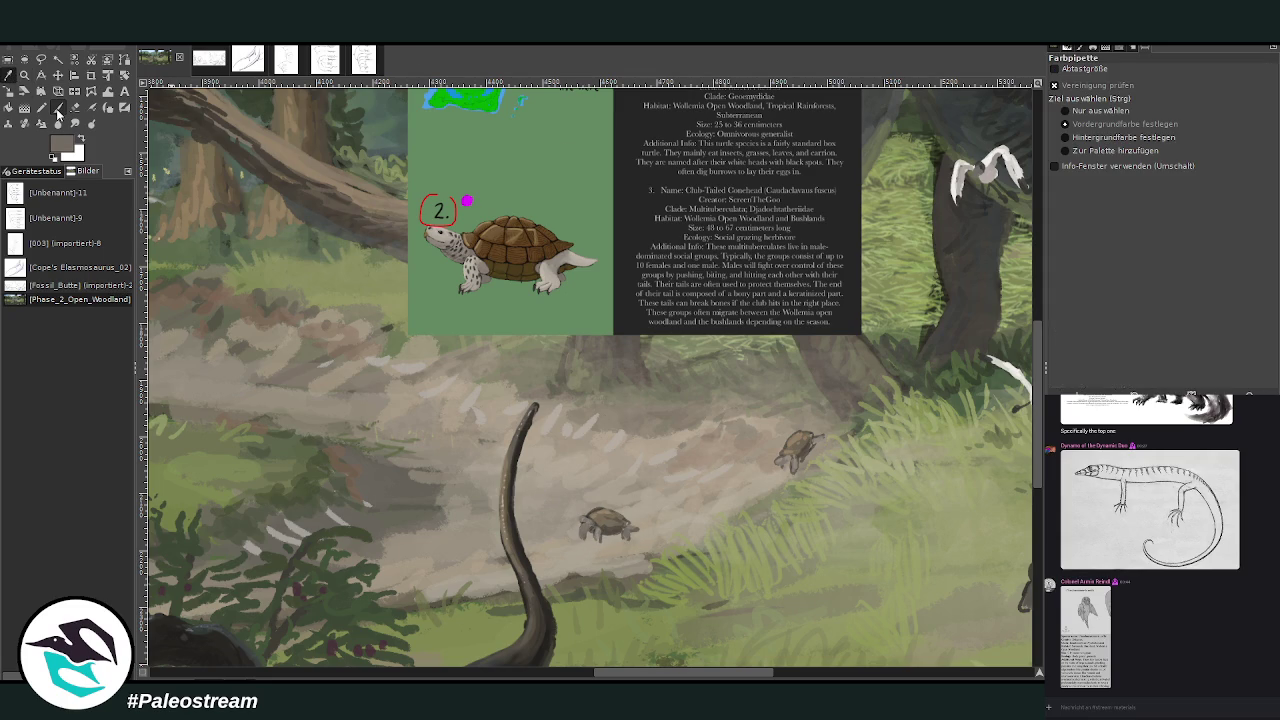
key(p)
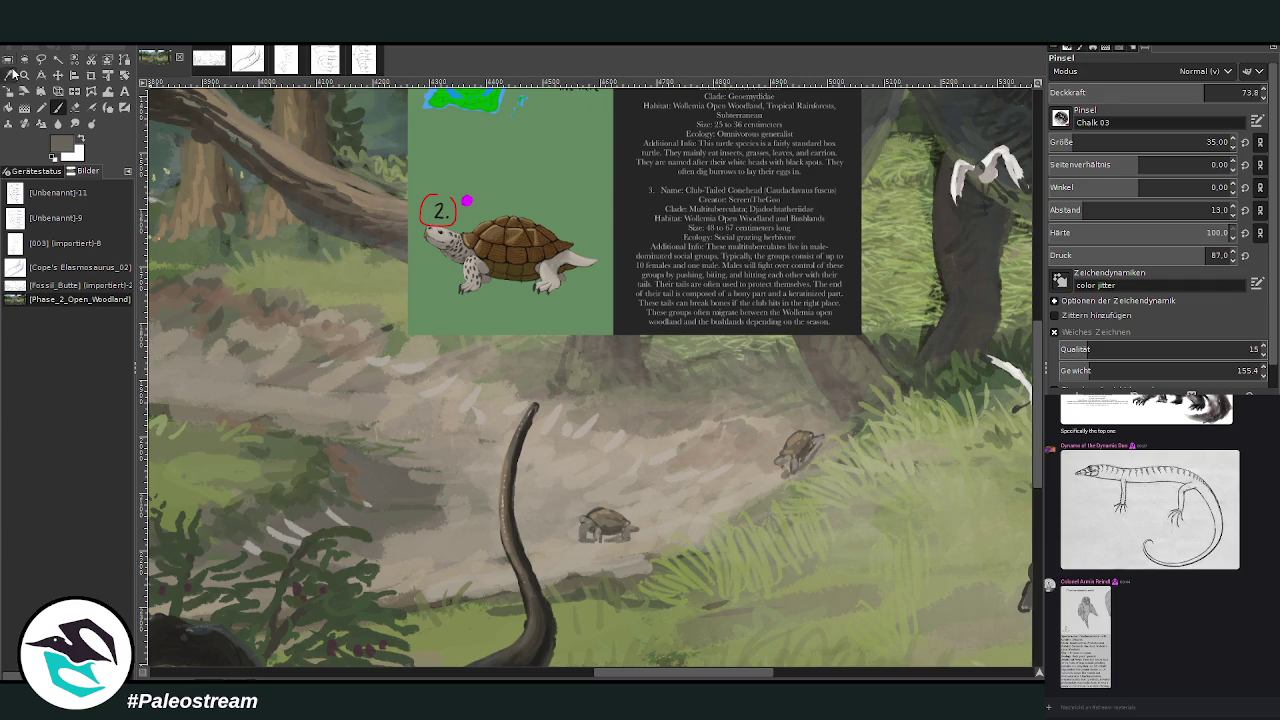
click(8, 75)
drag(632, 672, 670, 672)
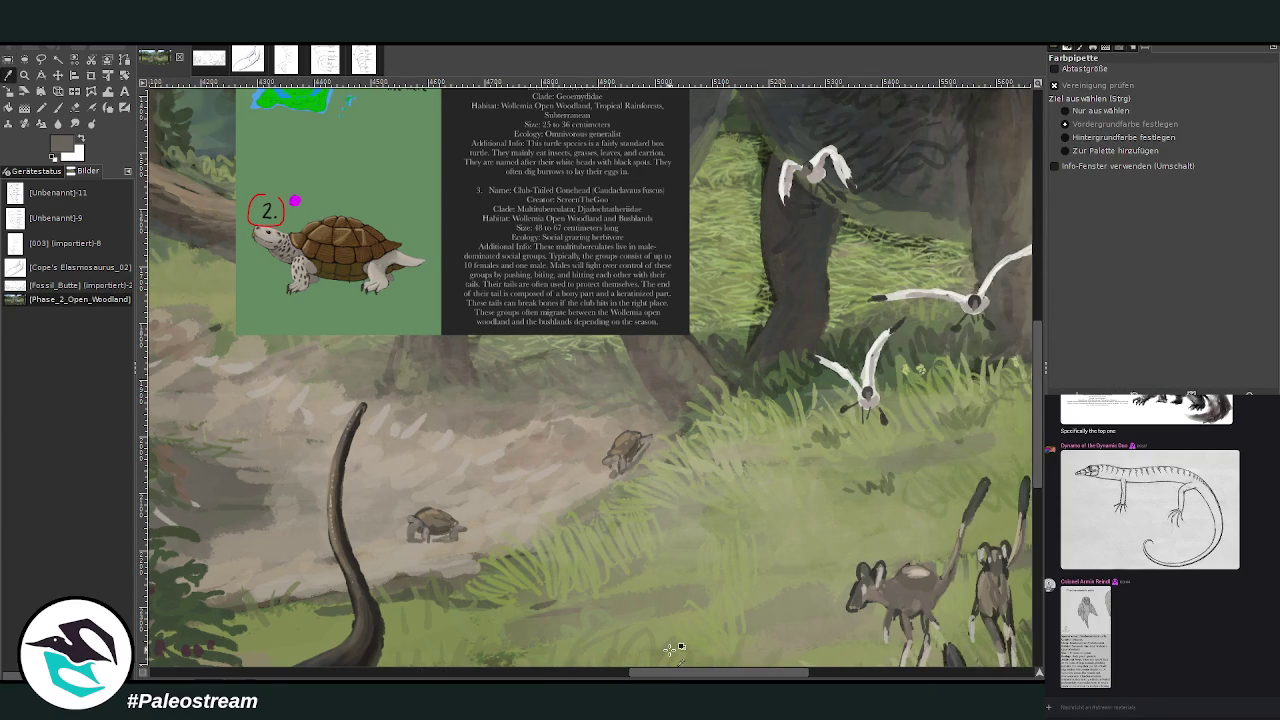
click(745, 327)
click(57, 107)
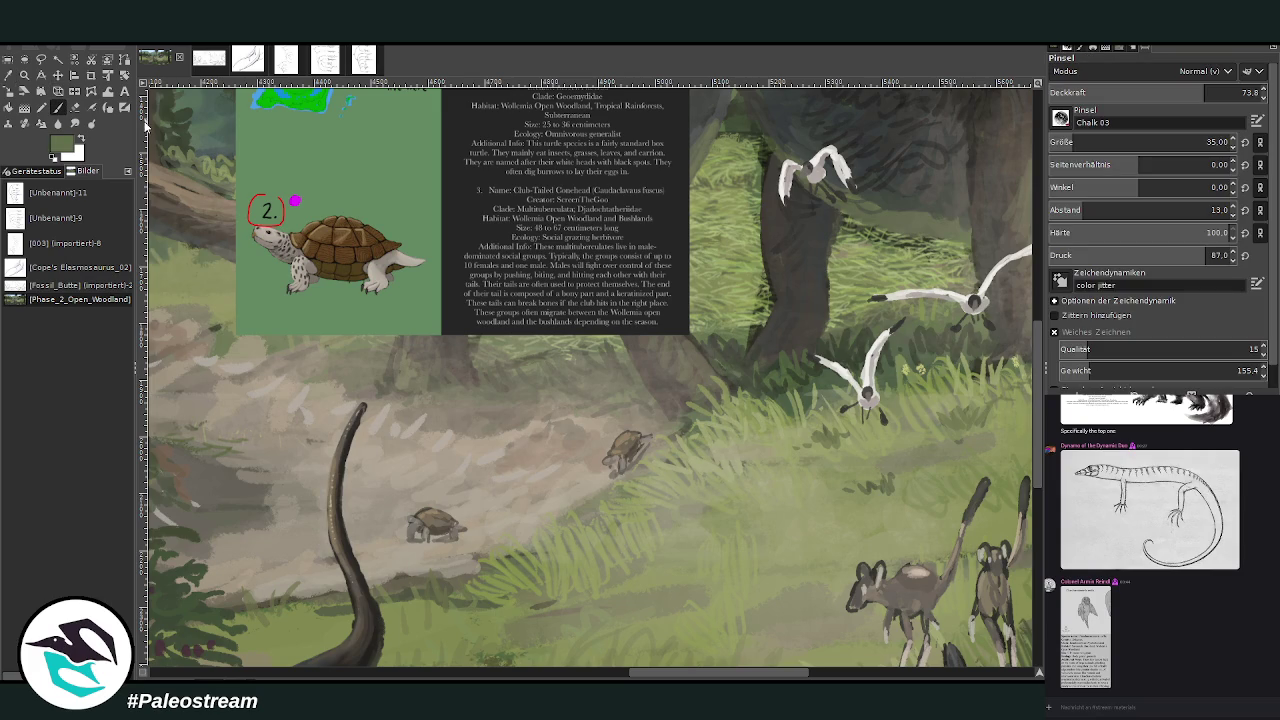
drag(760, 318, 772, 290)
drag(637, 672, 615, 665)
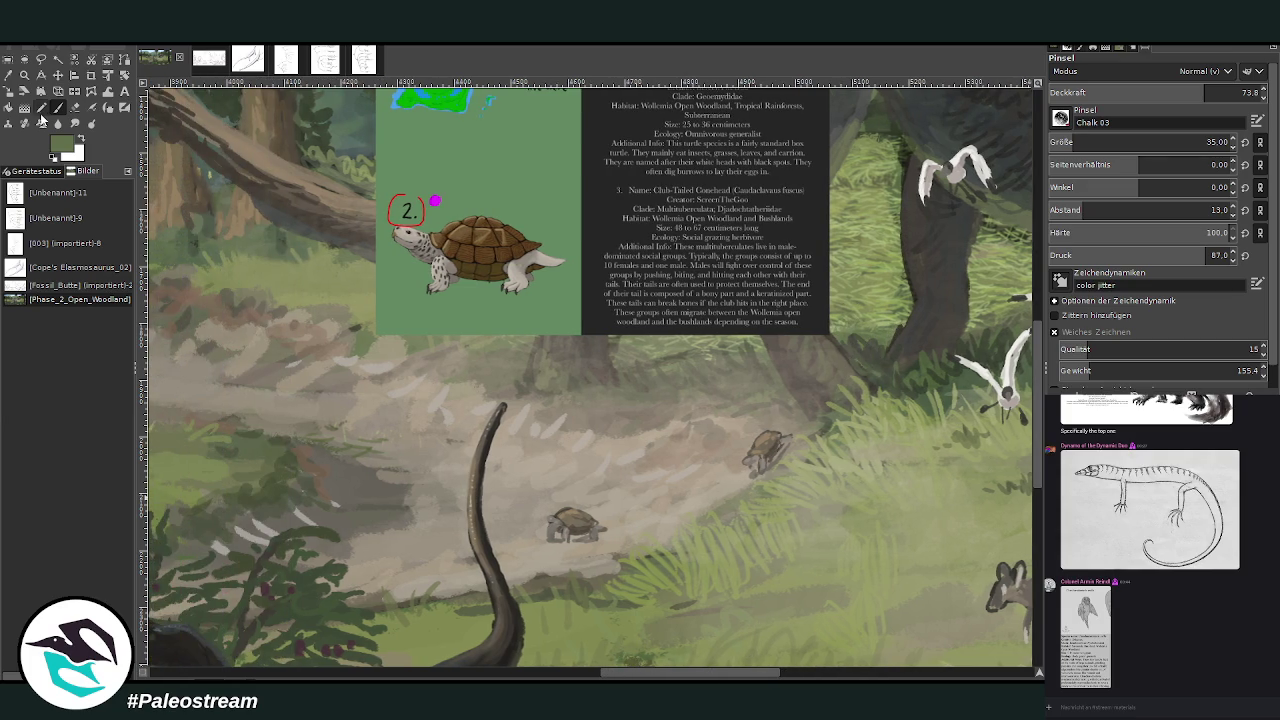
Step: Sample the ground beige, set brush size 15 at about 41 opacity, and undo a trial stroke
click(9, 75)
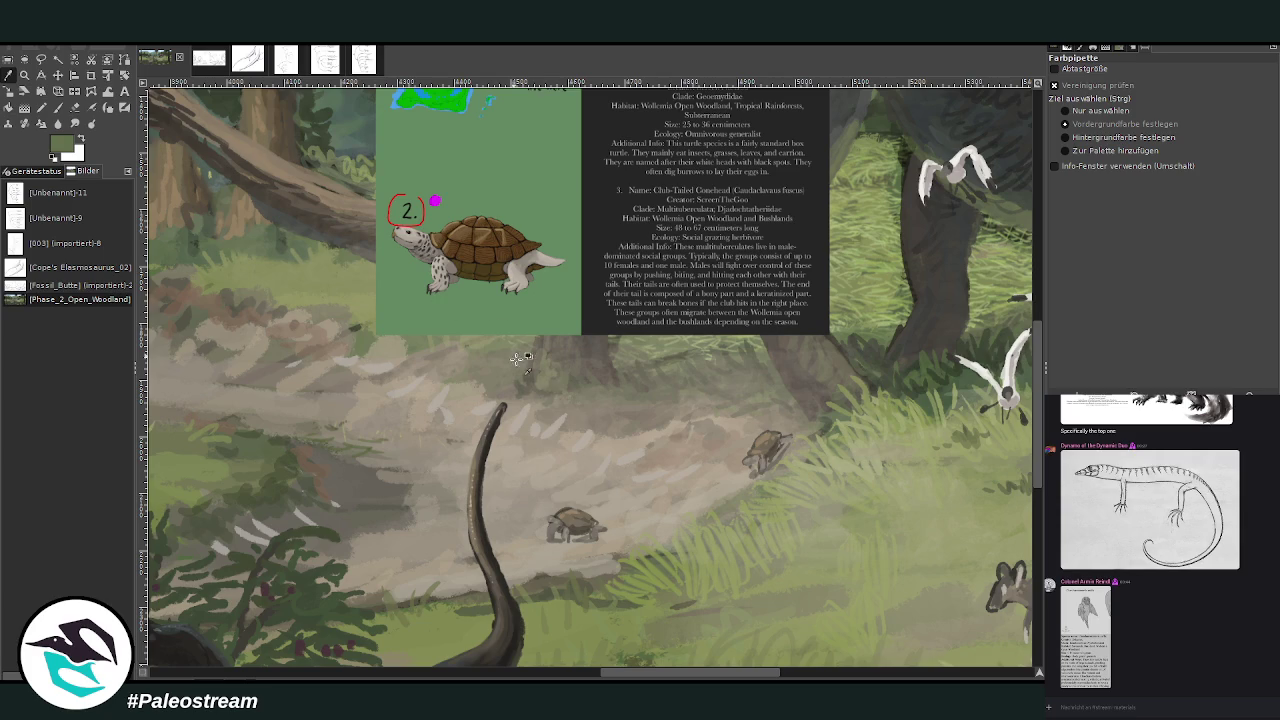
click(574, 521)
key(p)
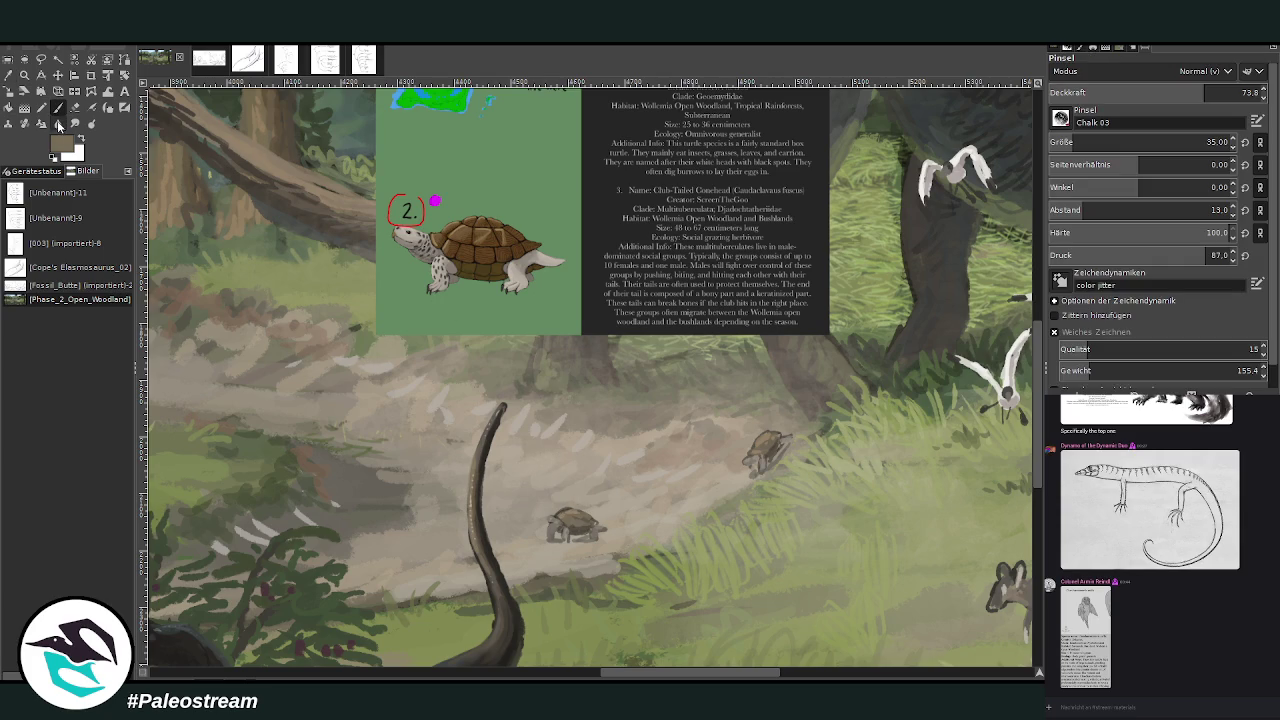
ctrl+click(537, 447)
drag(1100, 142, 1070, 142)
drag(1186, 92, 1202, 92)
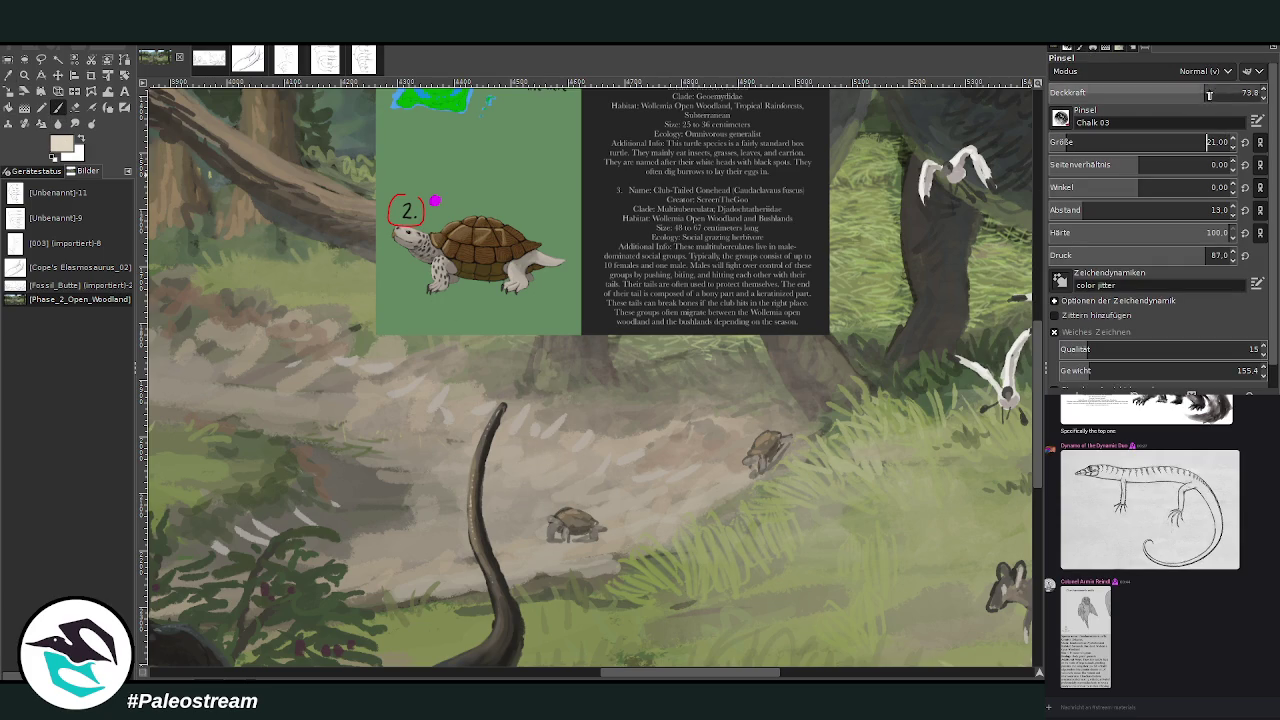
drag(1063, 142, 1050, 142)
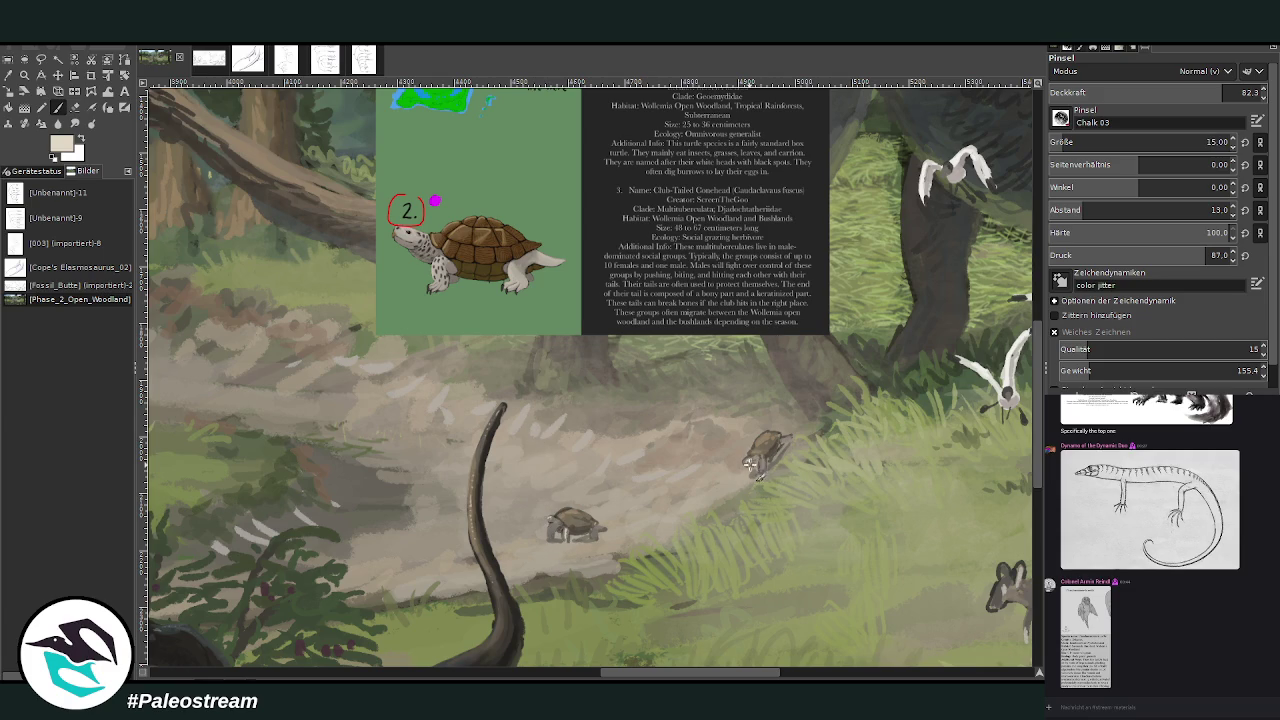
key(less)
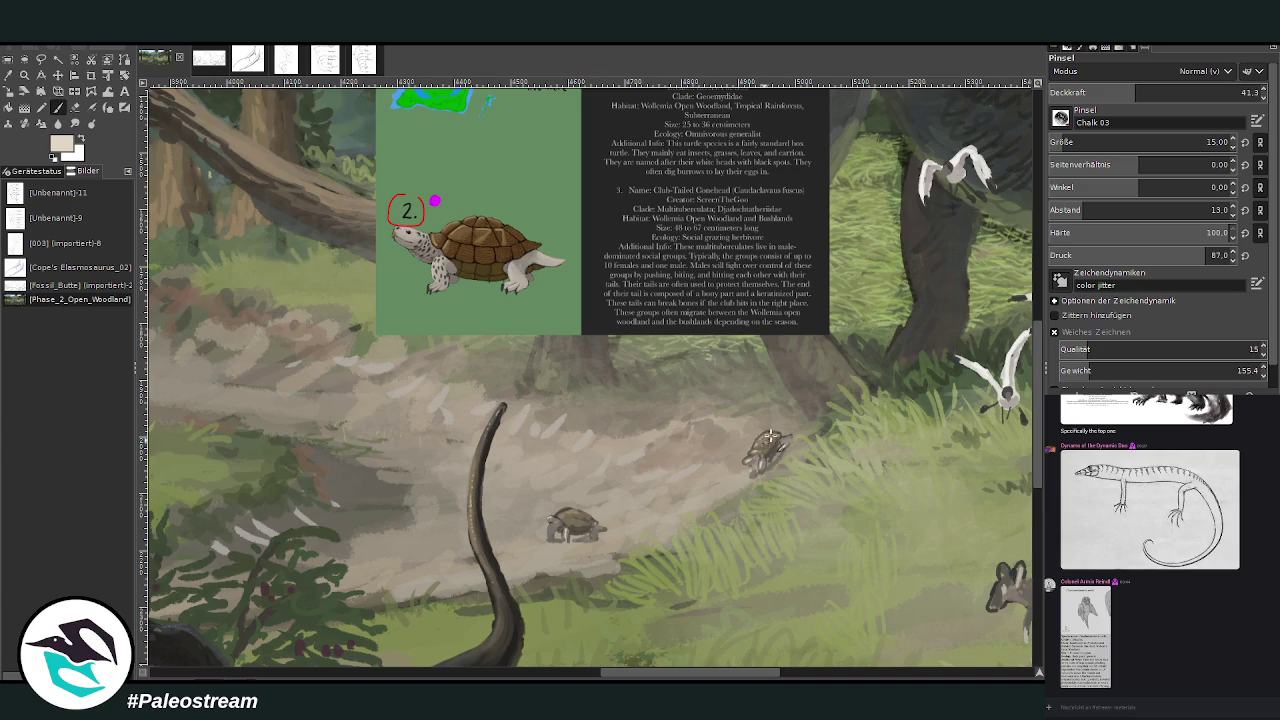
drag(560, 512, 568, 525)
key(ctrl+z)
Step: With a size 20 brush in path beige, cover the dark patch left of the tail
key(o)
click(558, 532)
key(p)
key(bracketright)
key(bracketright)
key(bracketright)
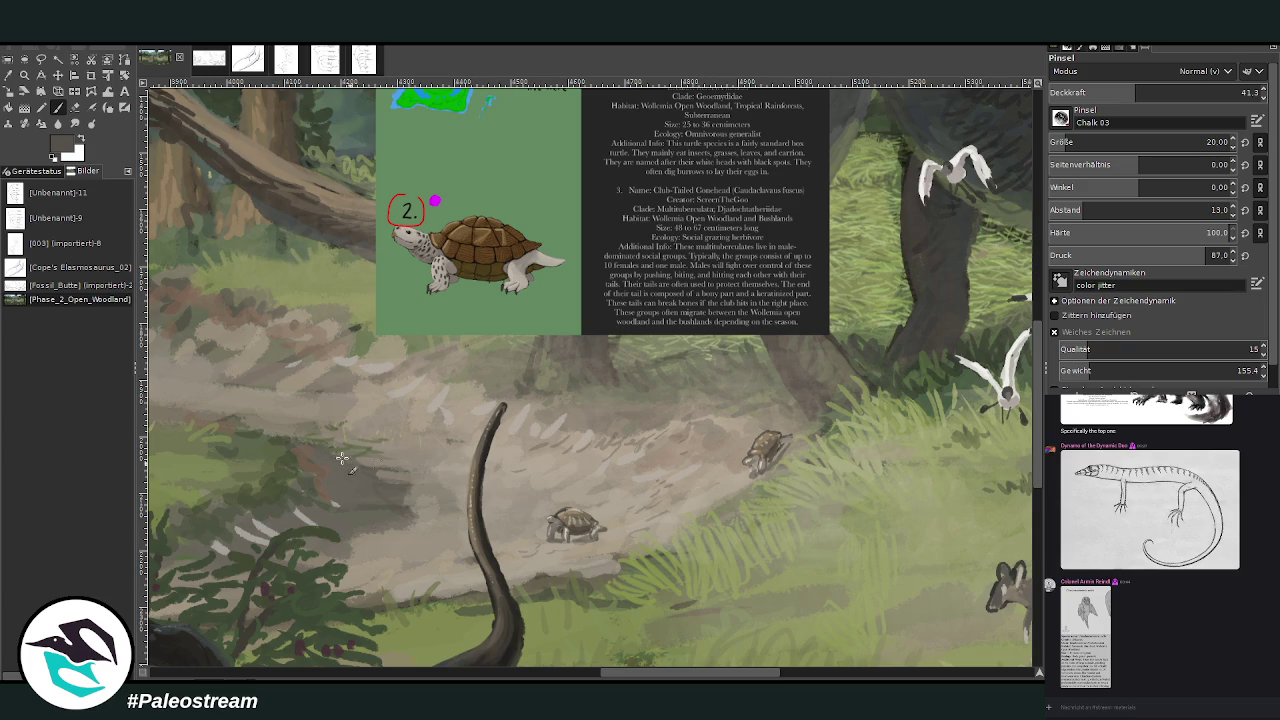
key(o)
click(440, 515)
key(p)
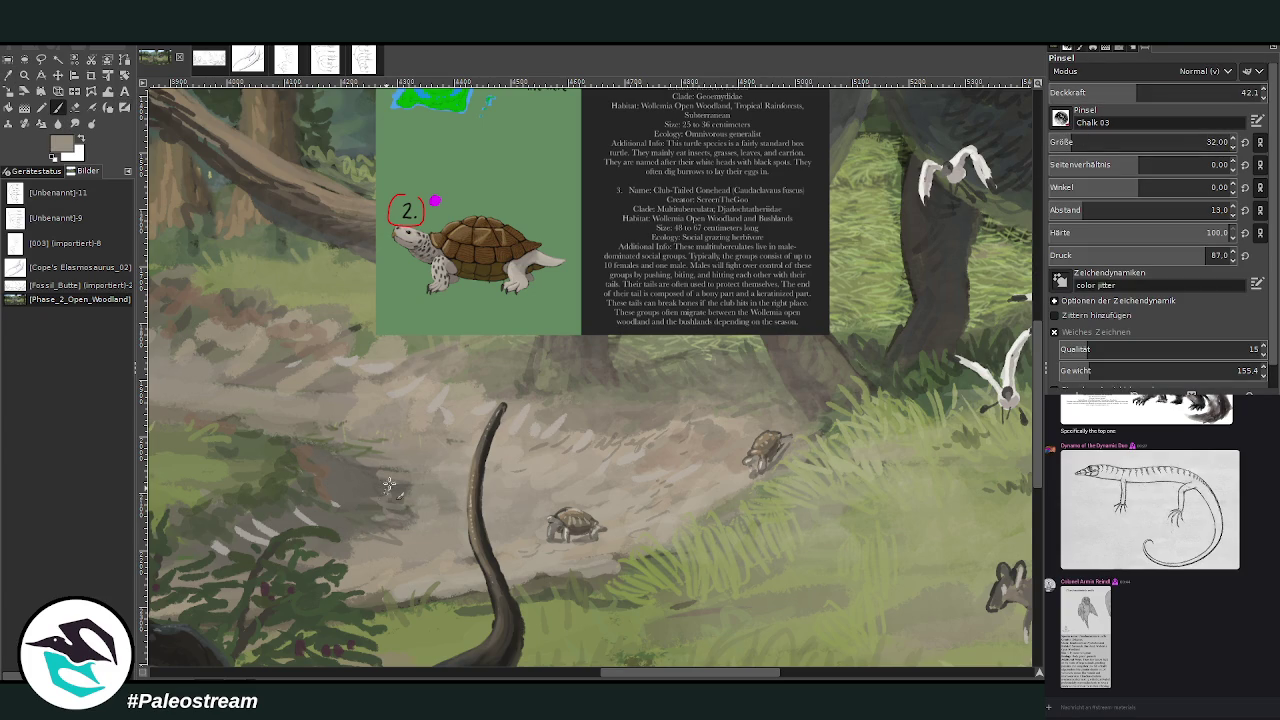
mouse_move(350, 478)
mouse_down()
mouse_move(405, 500)
mouse_move(350, 540)
mouse_move(372, 488)
mouse_move(330, 465)
mouse_move(310, 440)
mouse_move(320, 433)
mouse_up()
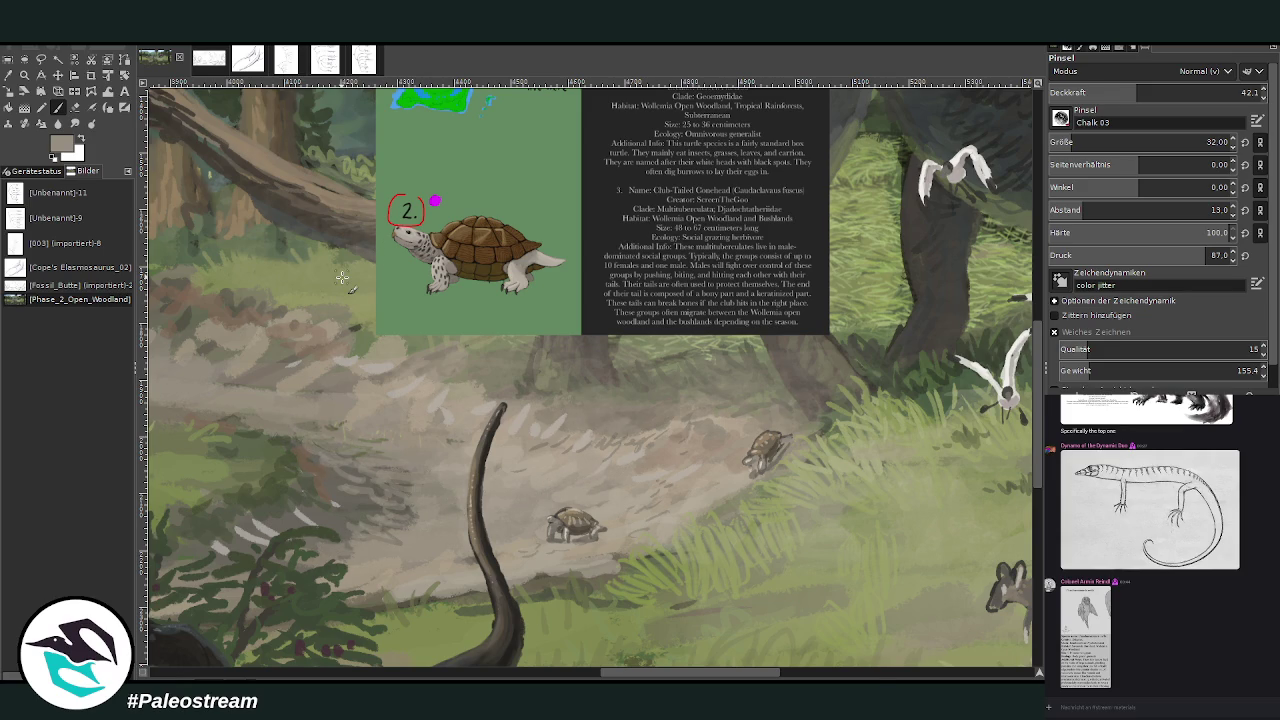
scroll(341, 277, down, 2)
scroll(341, 277, down, 1)
Step: Zoom in on the central part of the painting
key(z)
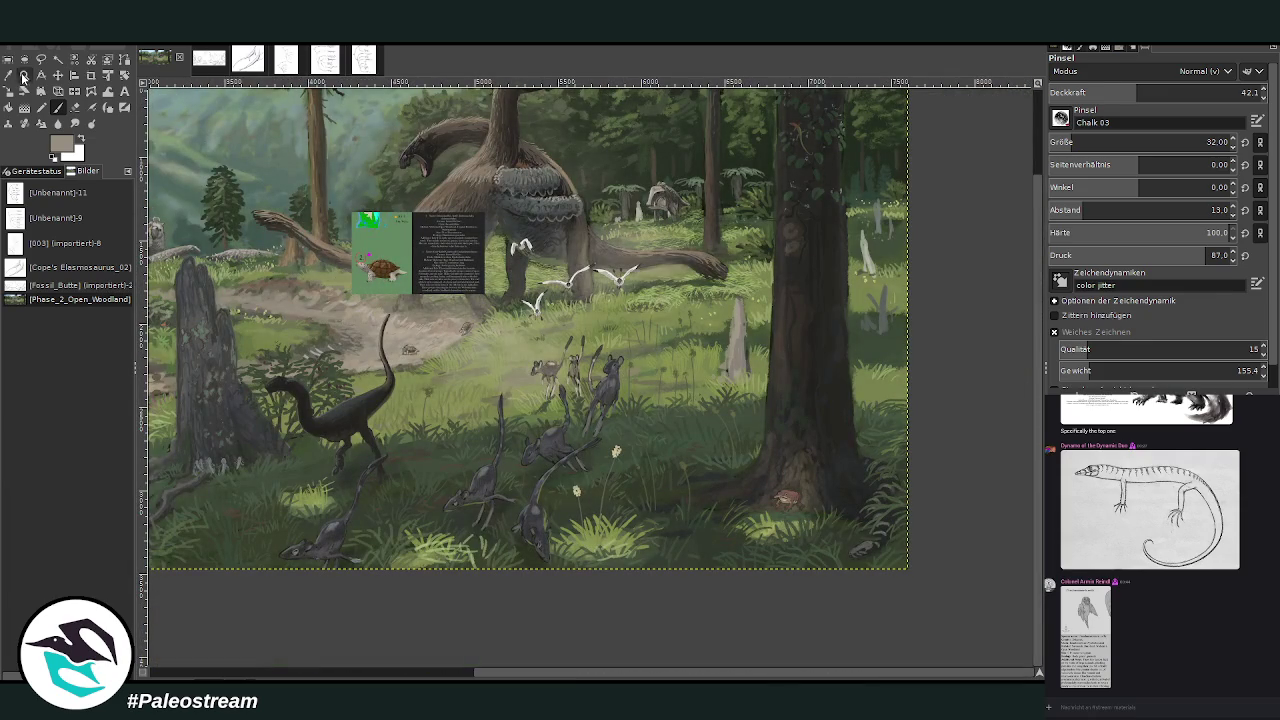
drag(350, 192, 586, 466)
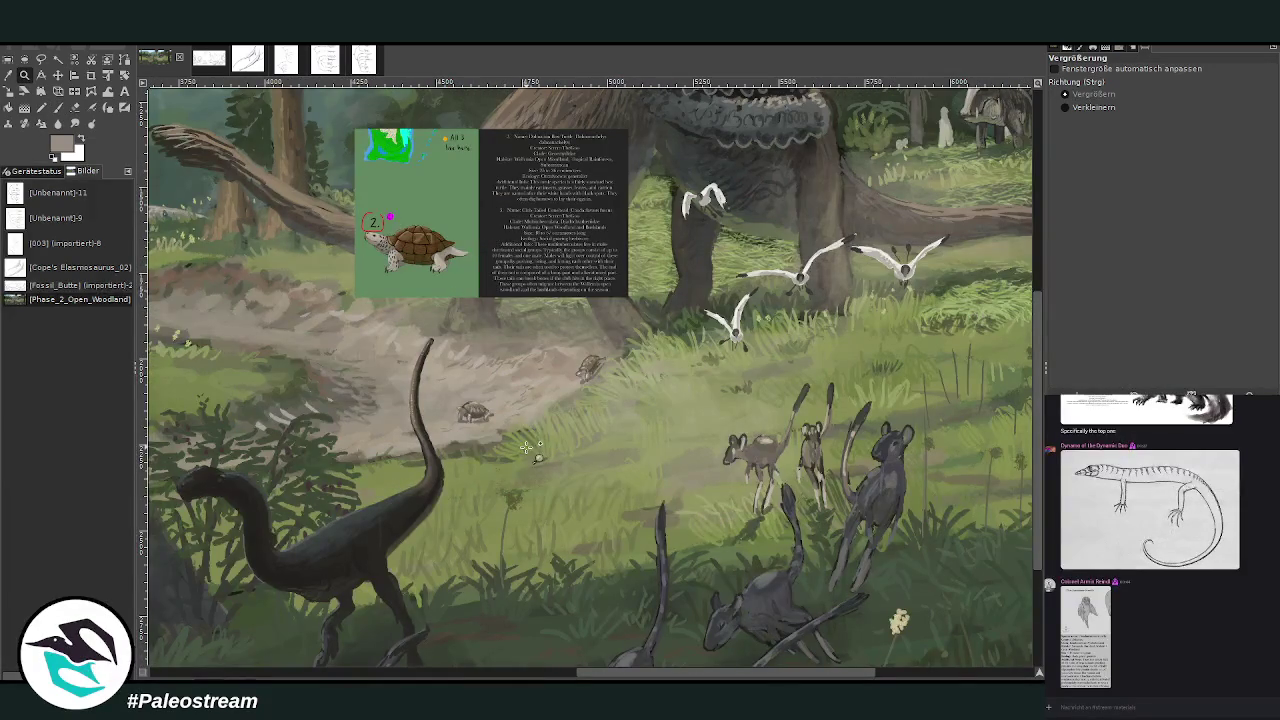
click(8, 74)
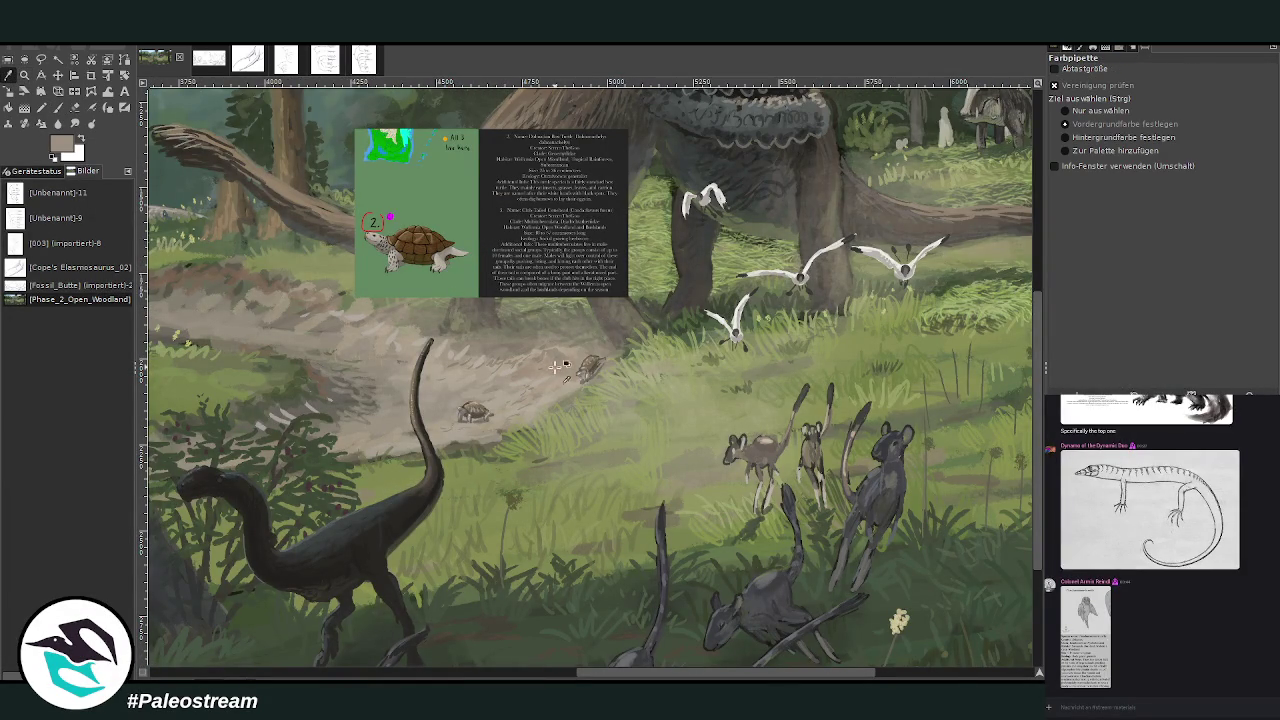
Step: Set the paintbrush to Lighten only mode with size 362 and opacity 22.4
key(p)
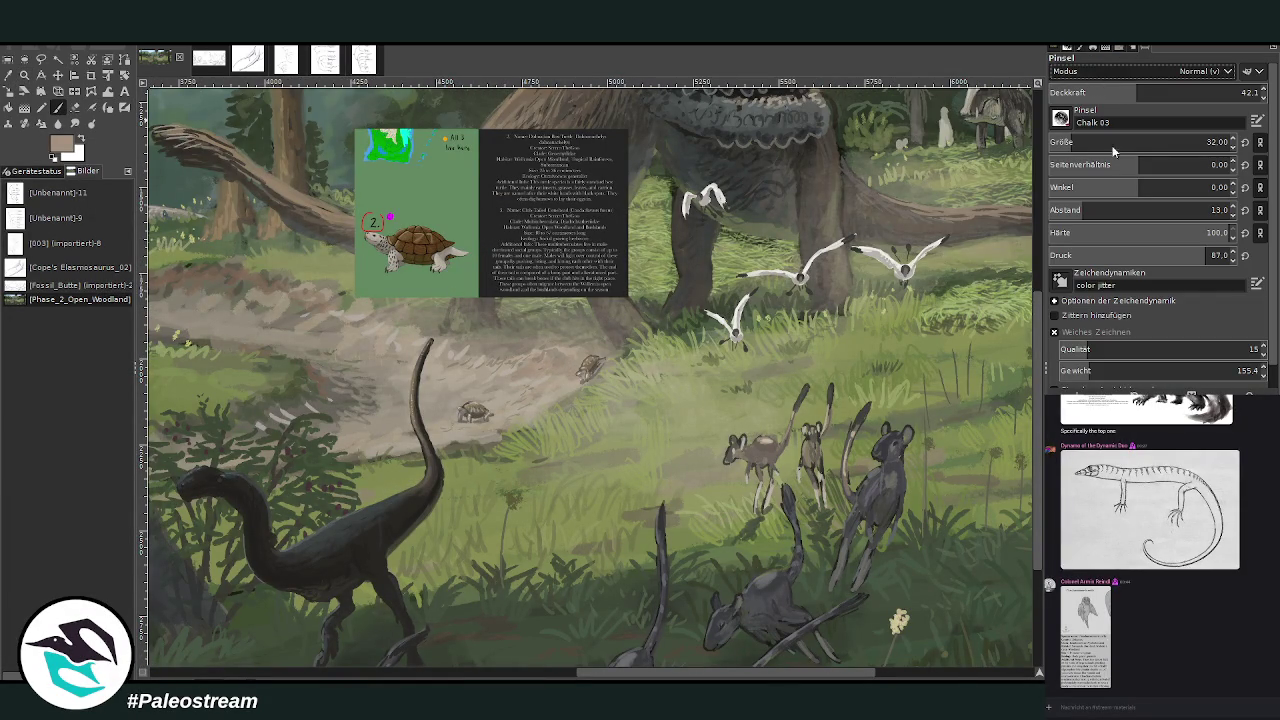
scroll(1093, 71, down, 6)
scroll(1093, 71, up, 1)
drag(1064, 142, 1148, 142)
click(1096, 92)
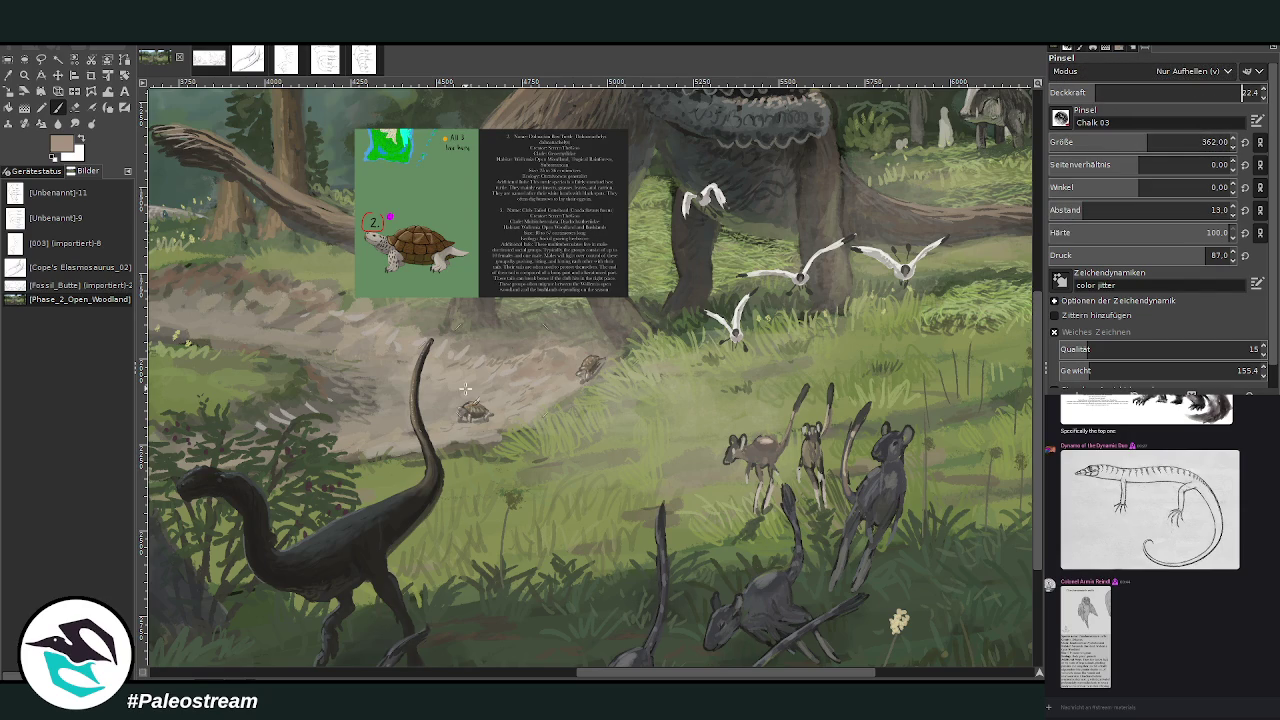
Step: Zoom back in on the central woodland area of the panorama
scroll(463, 487, down, 1)
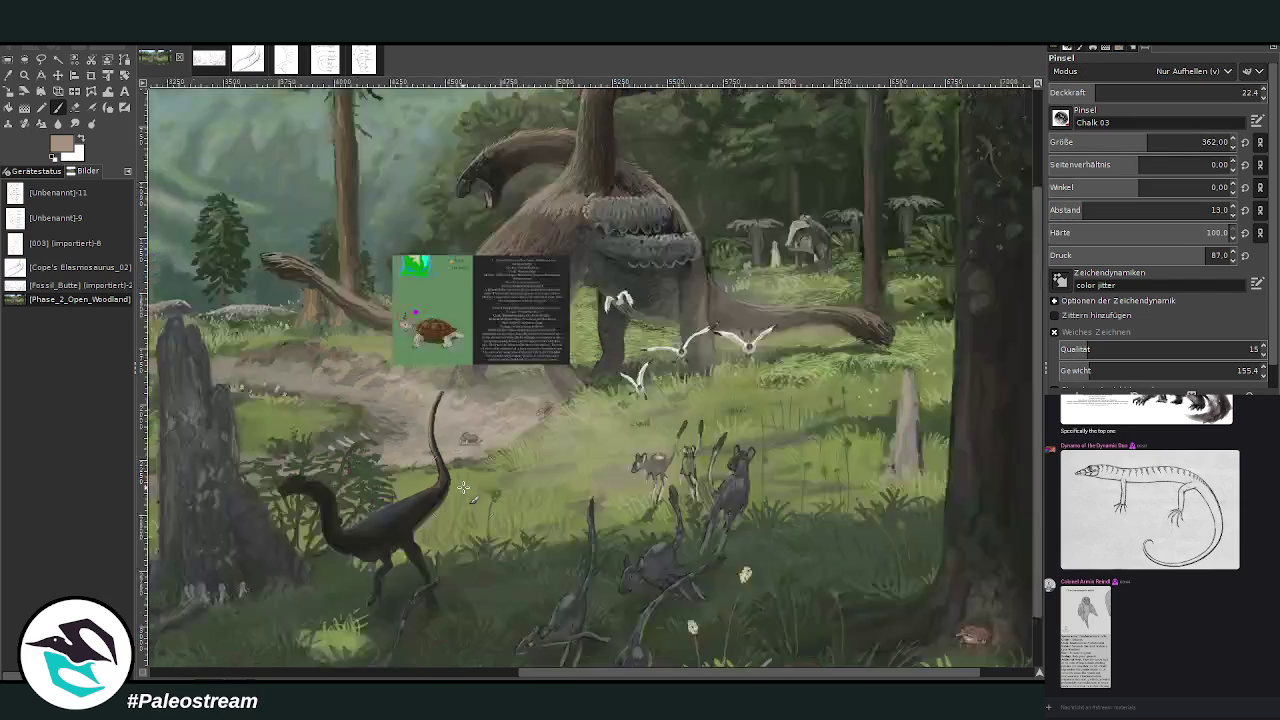
scroll(463, 487, down, 1)
key(z)
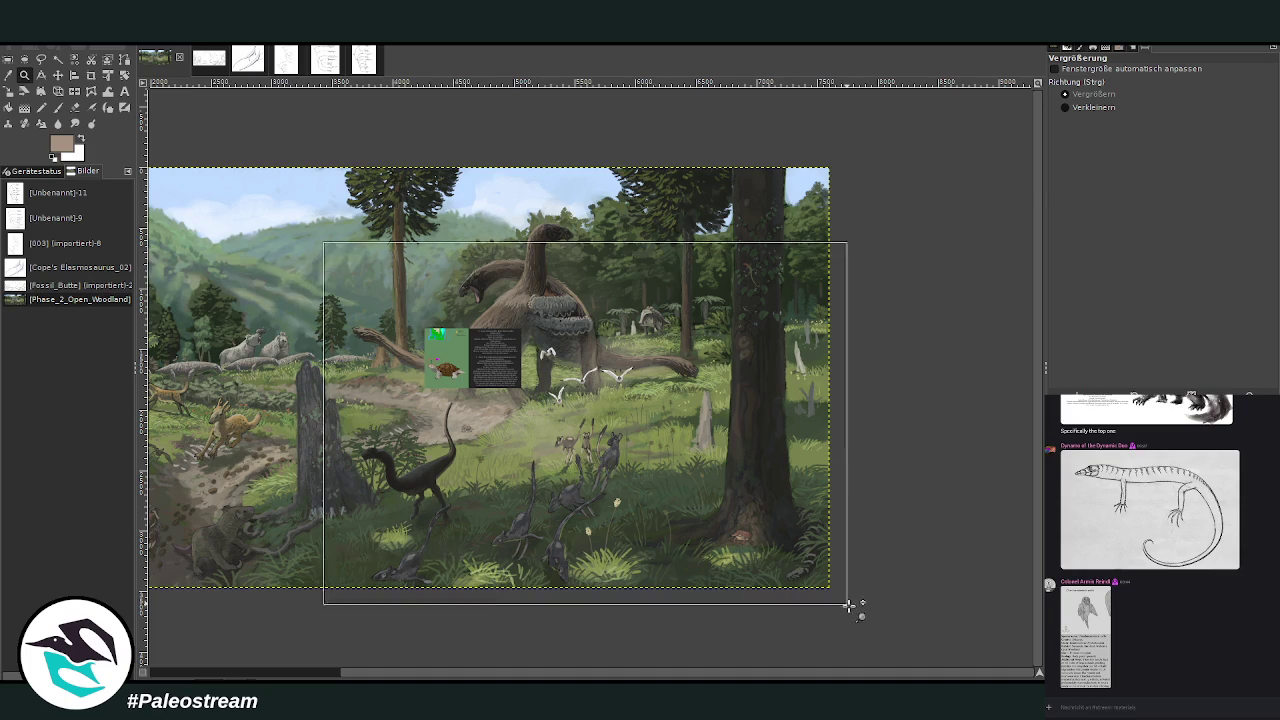
drag(318, 242, 853, 605)
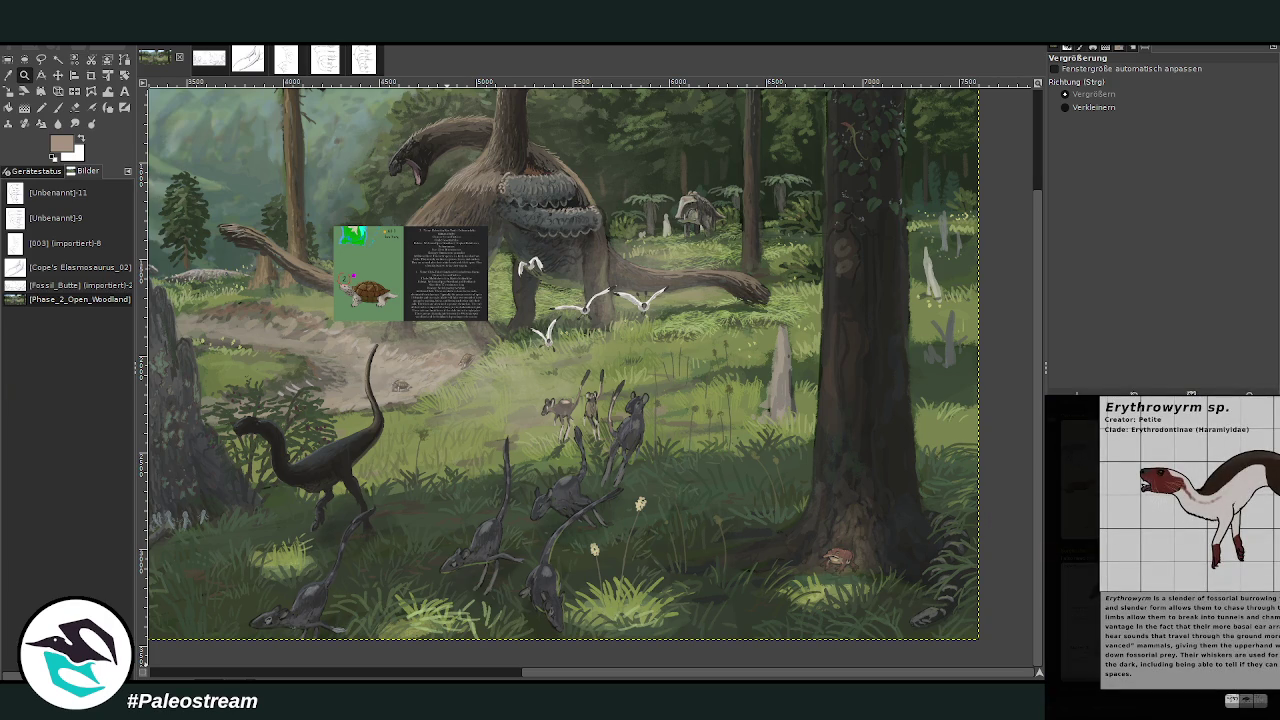
key(Escape)
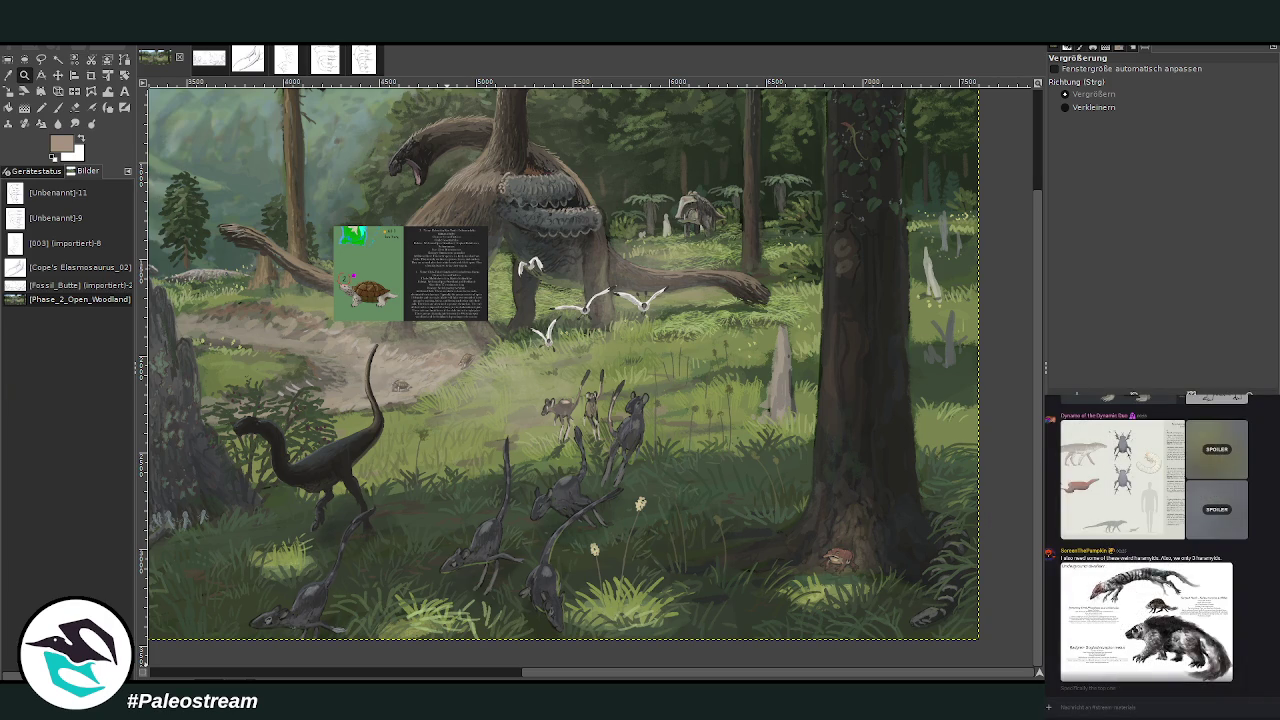
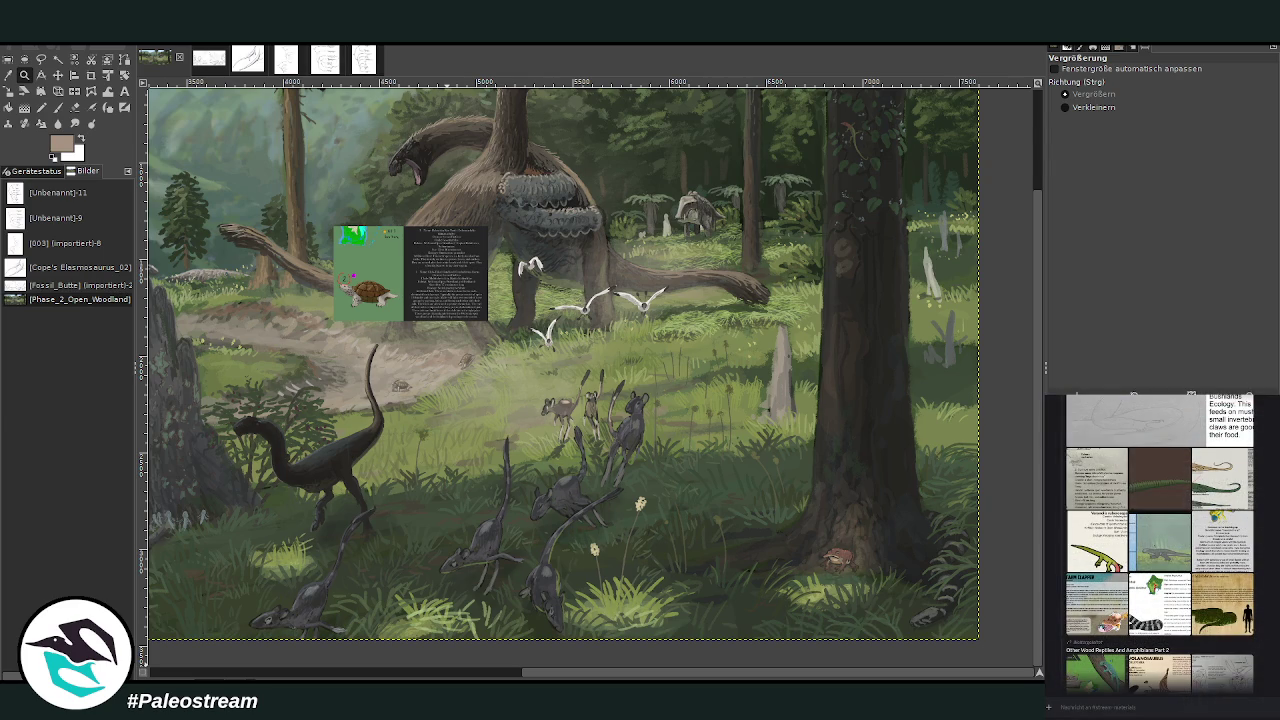
Step: Zoom out and remove the pasted turtle info card covering the sauropod
mouse_move(539, 677)
mouse_down()
mouse_move(305, 677)
mouse_move(392, 677)
mouse_up()
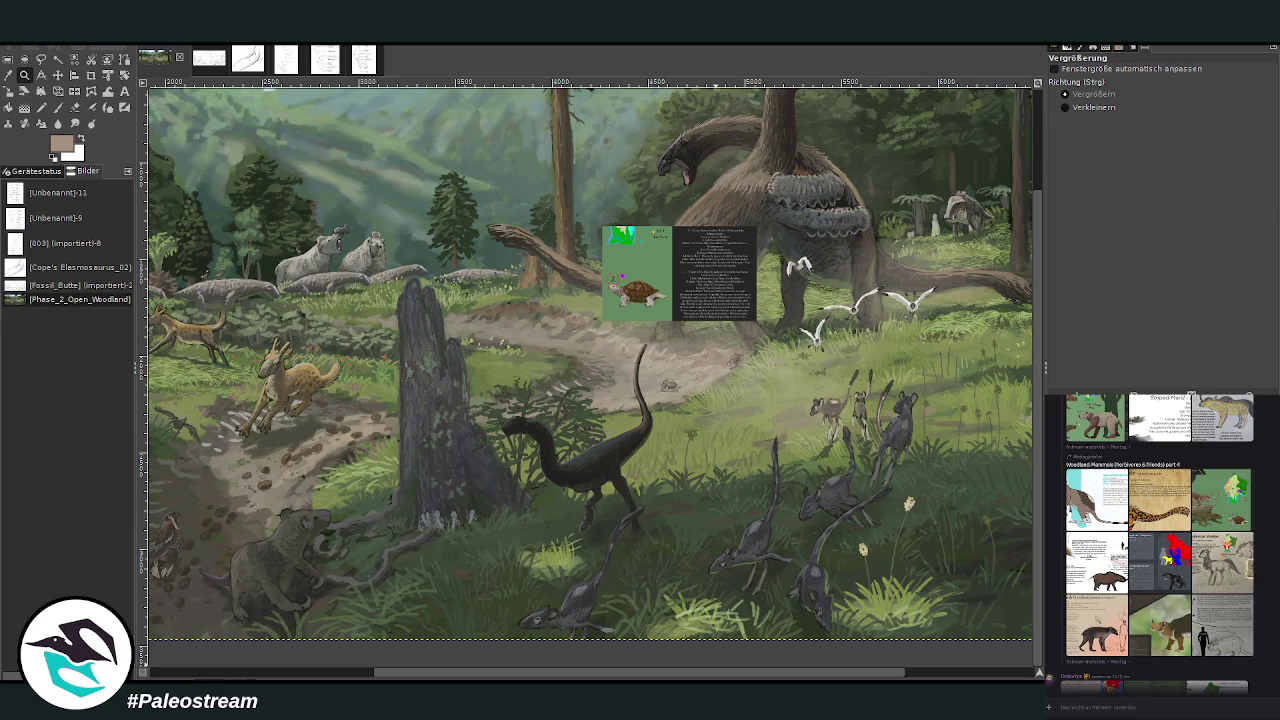
key(m)
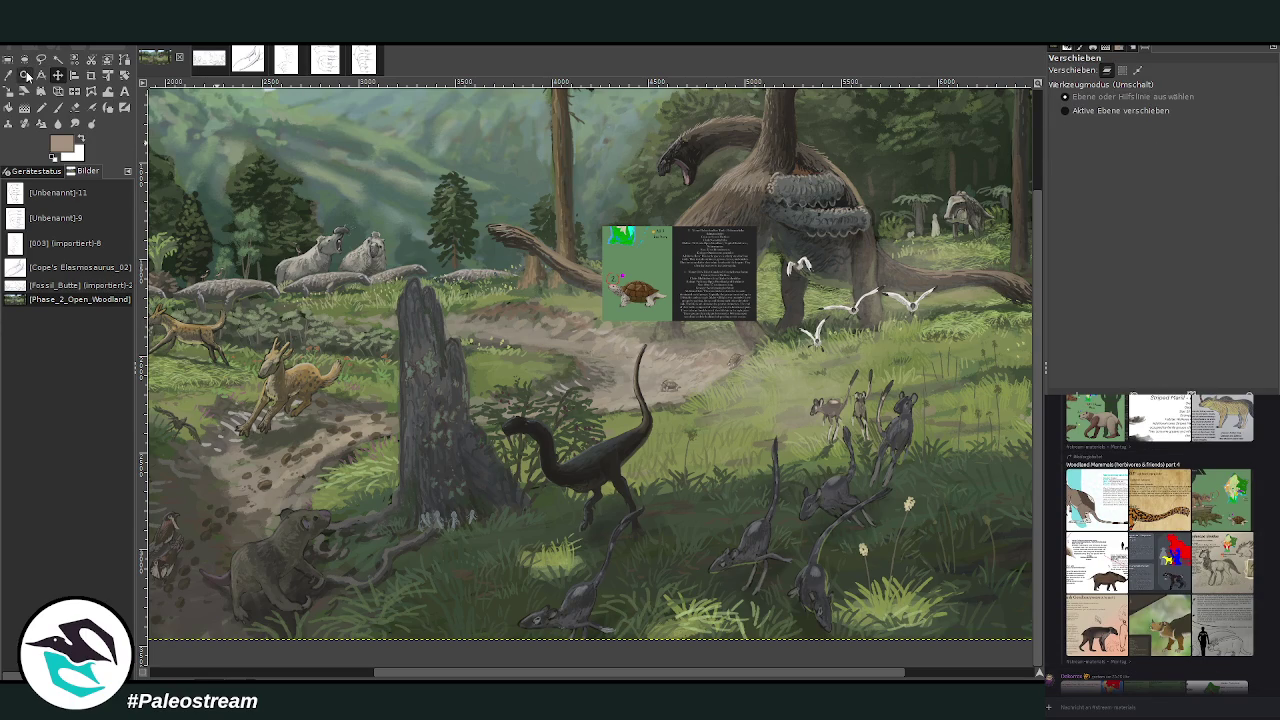
click(24, 75)
ctrl+click(465, 330)
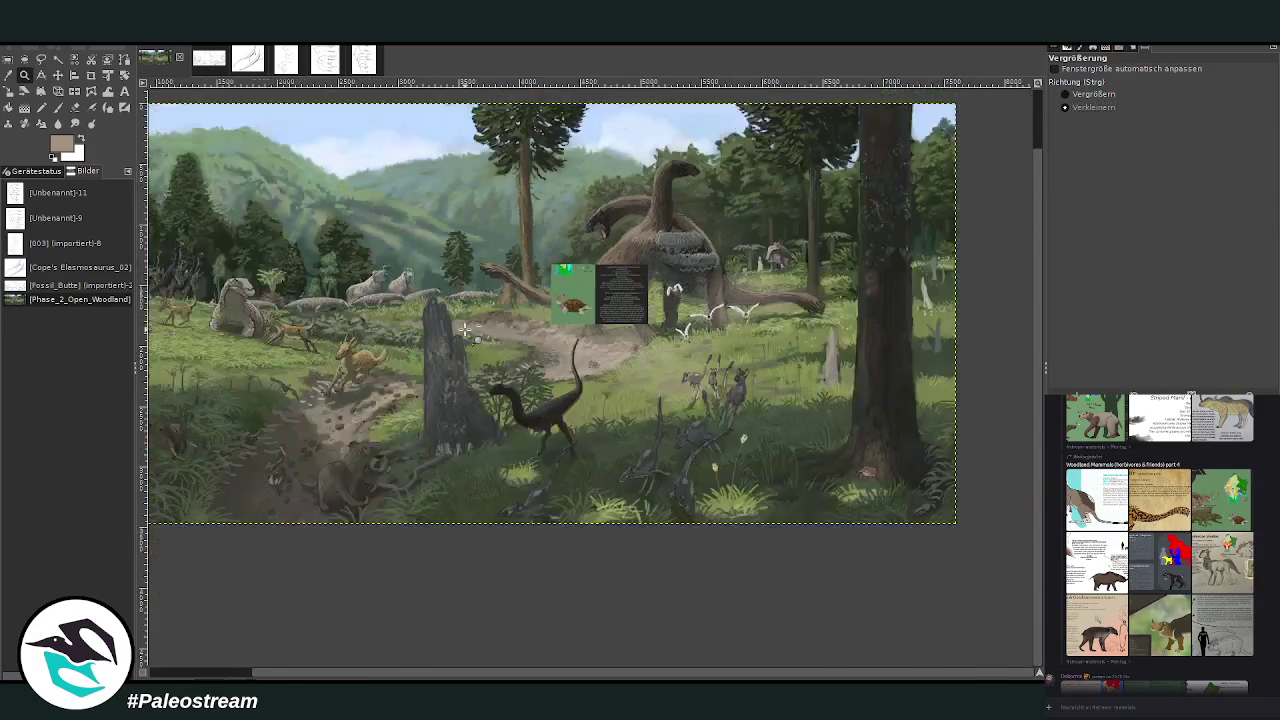
ctrl+click(465, 330)
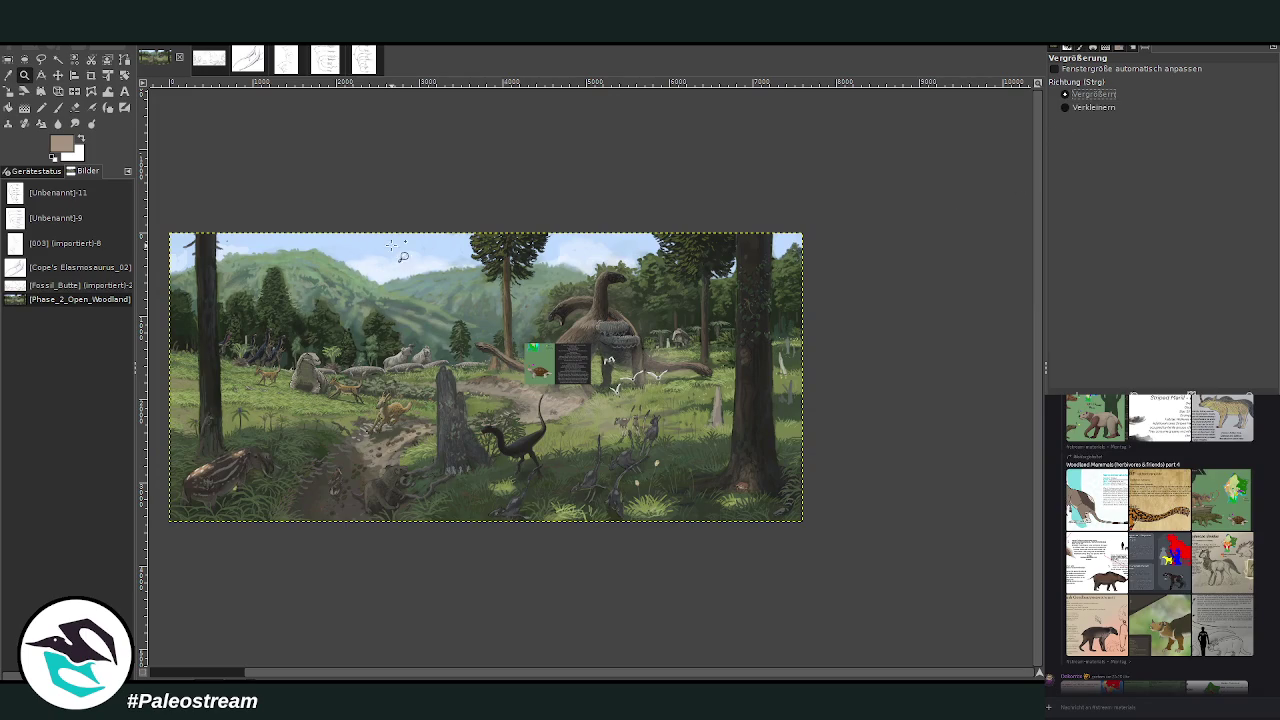
click(250, 228)
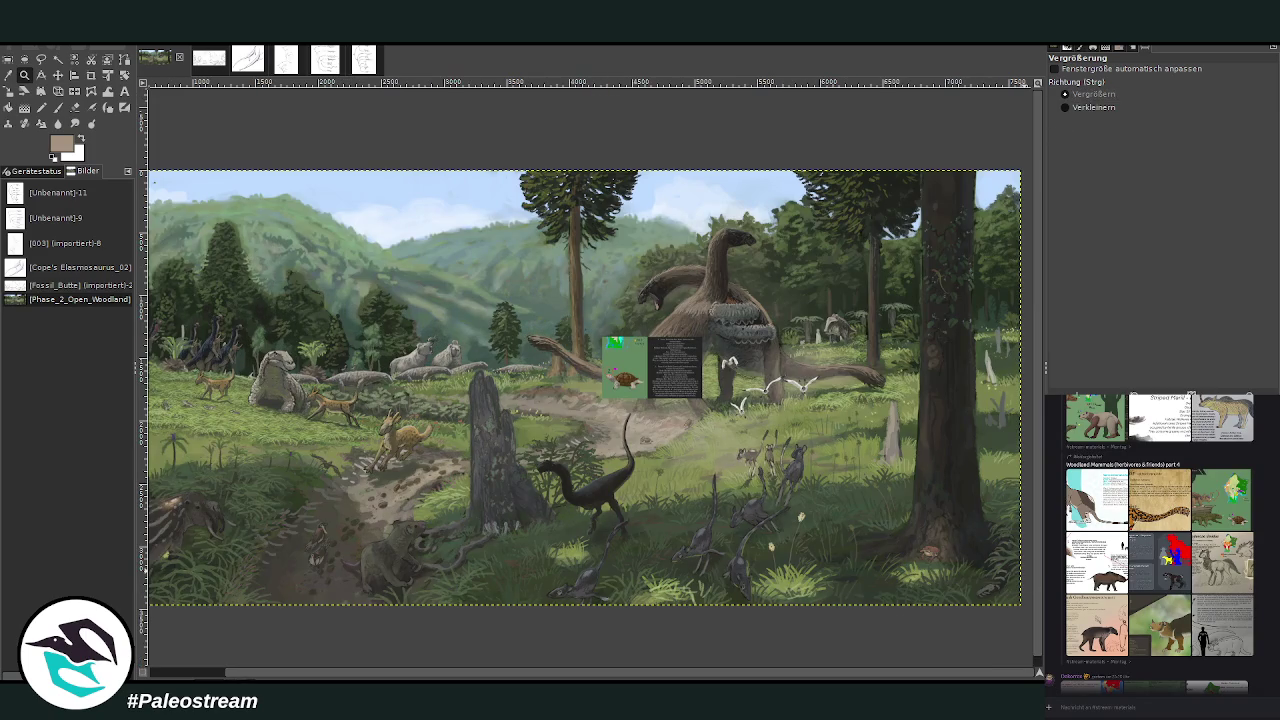
key(Page_Up)
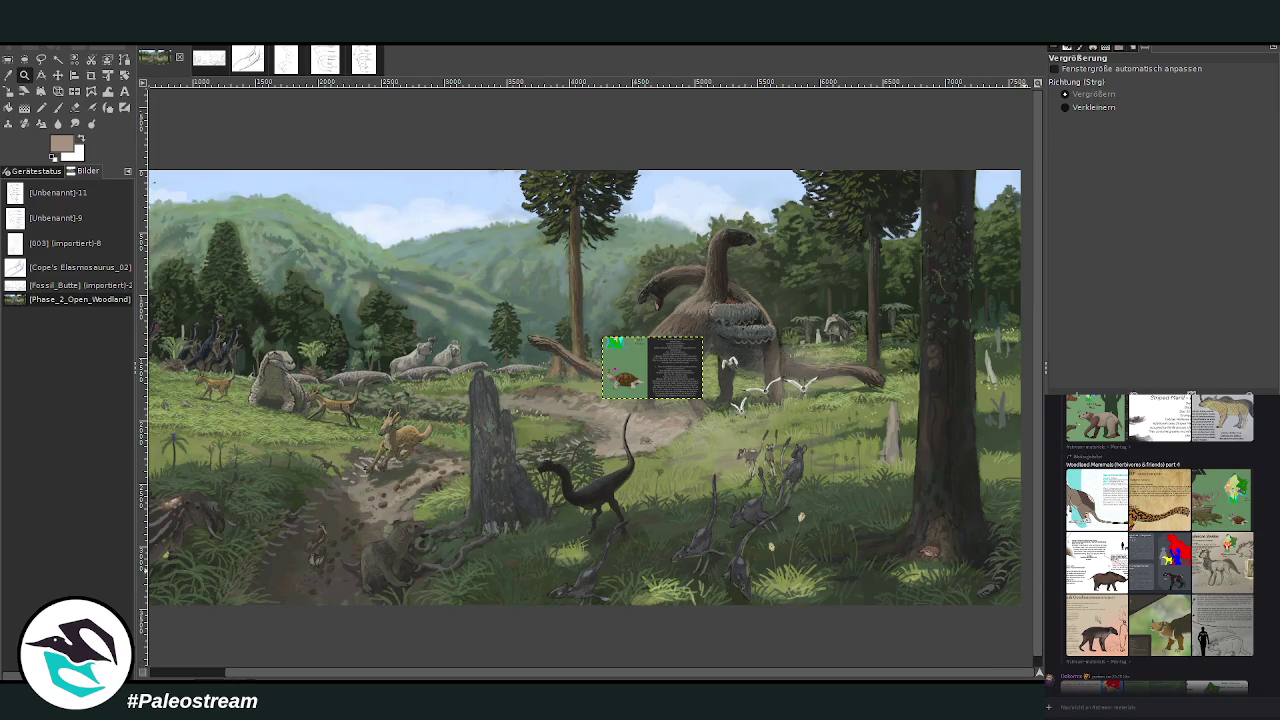
key(Page_Down)
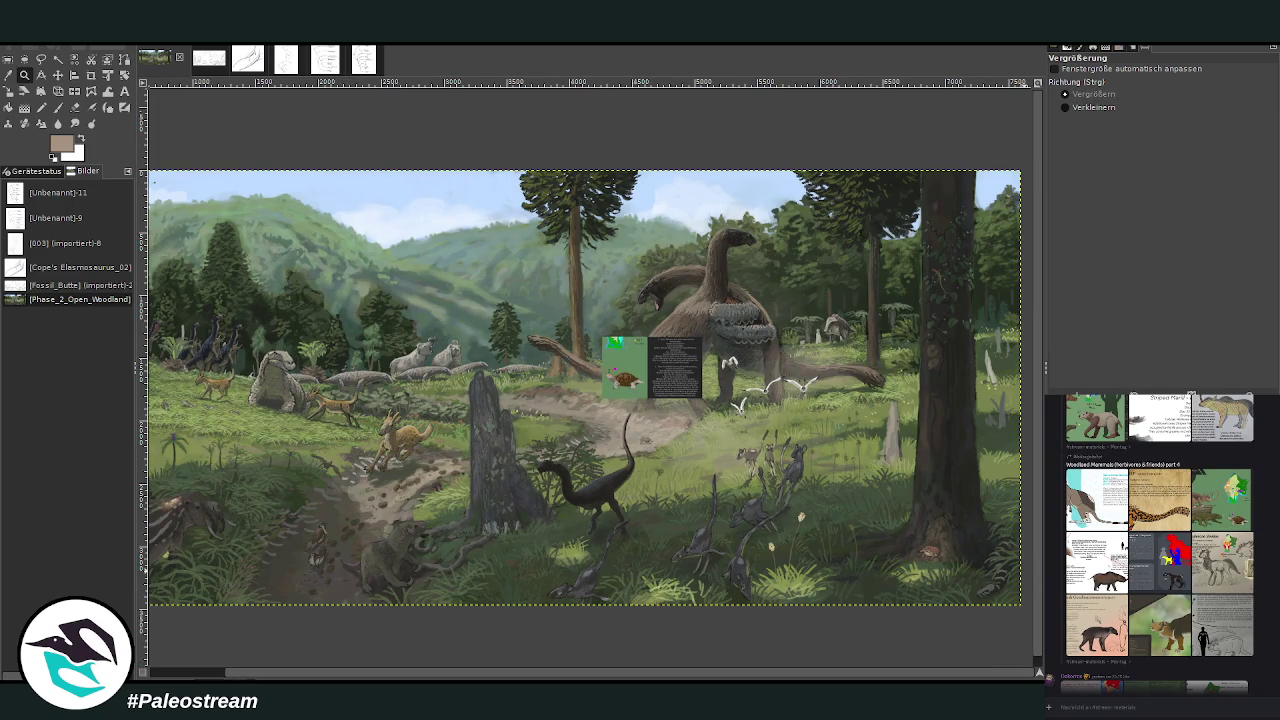
key(ctrl+z)
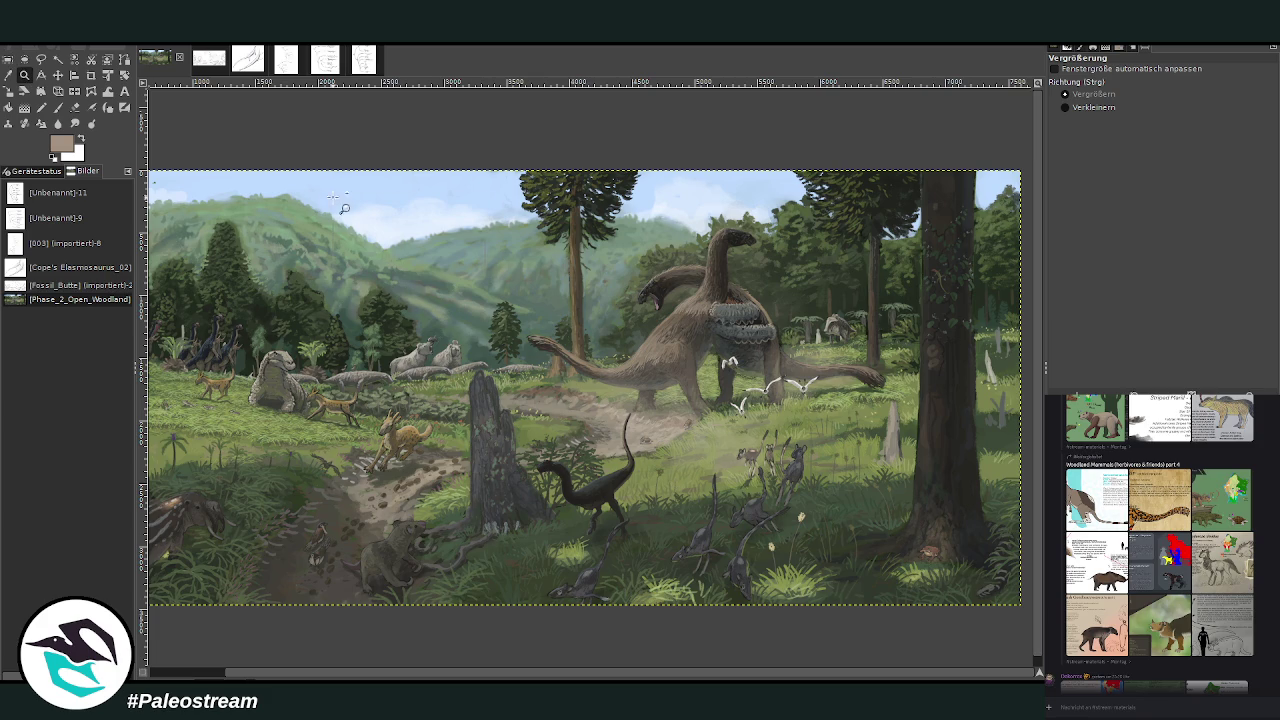
drag(337, 194, 970, 633)
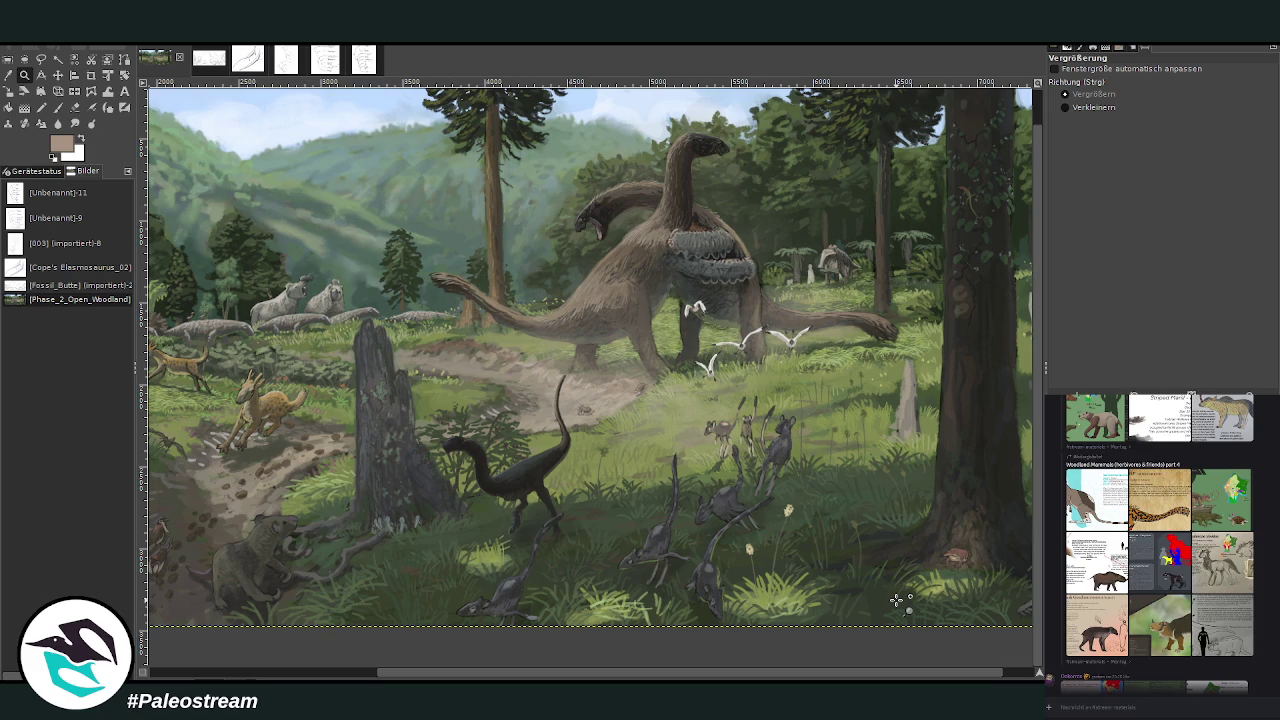
Step: Pick a near-black colour and set the Paintbrush to Normal, opacity 89.9, size 146
click(41, 107)
click(8, 75)
click(532, 534)
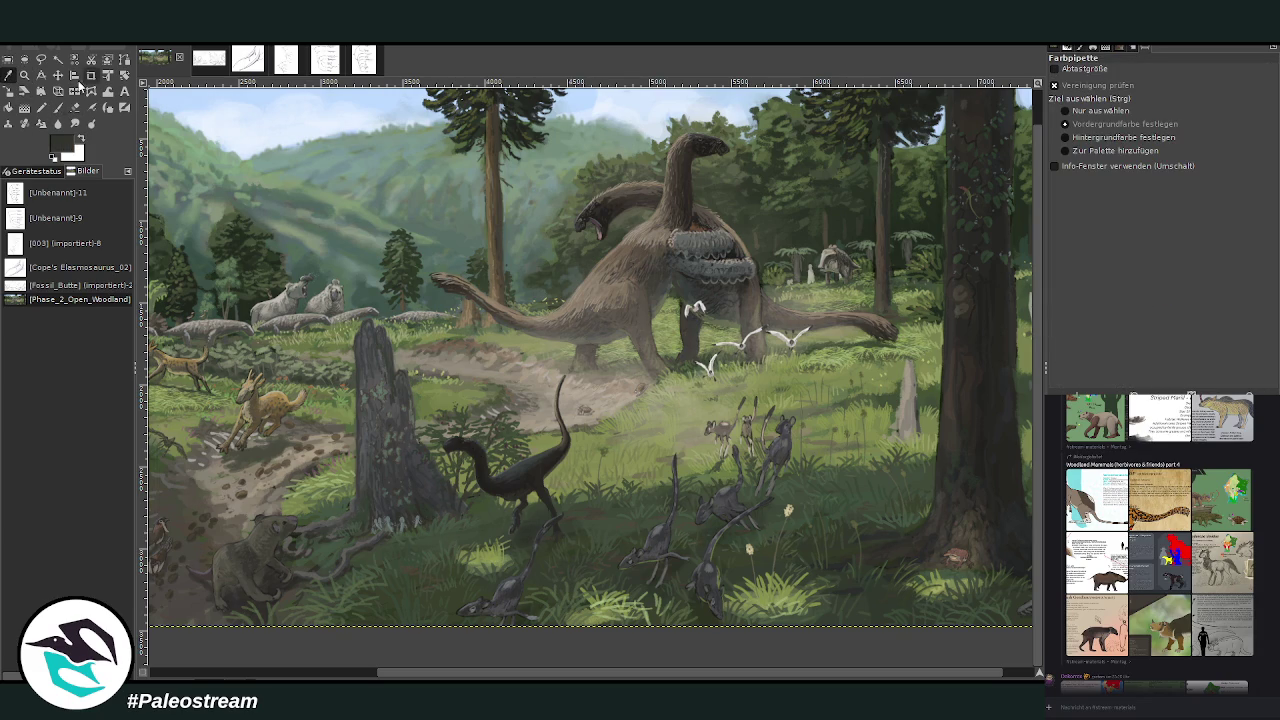
key(p)
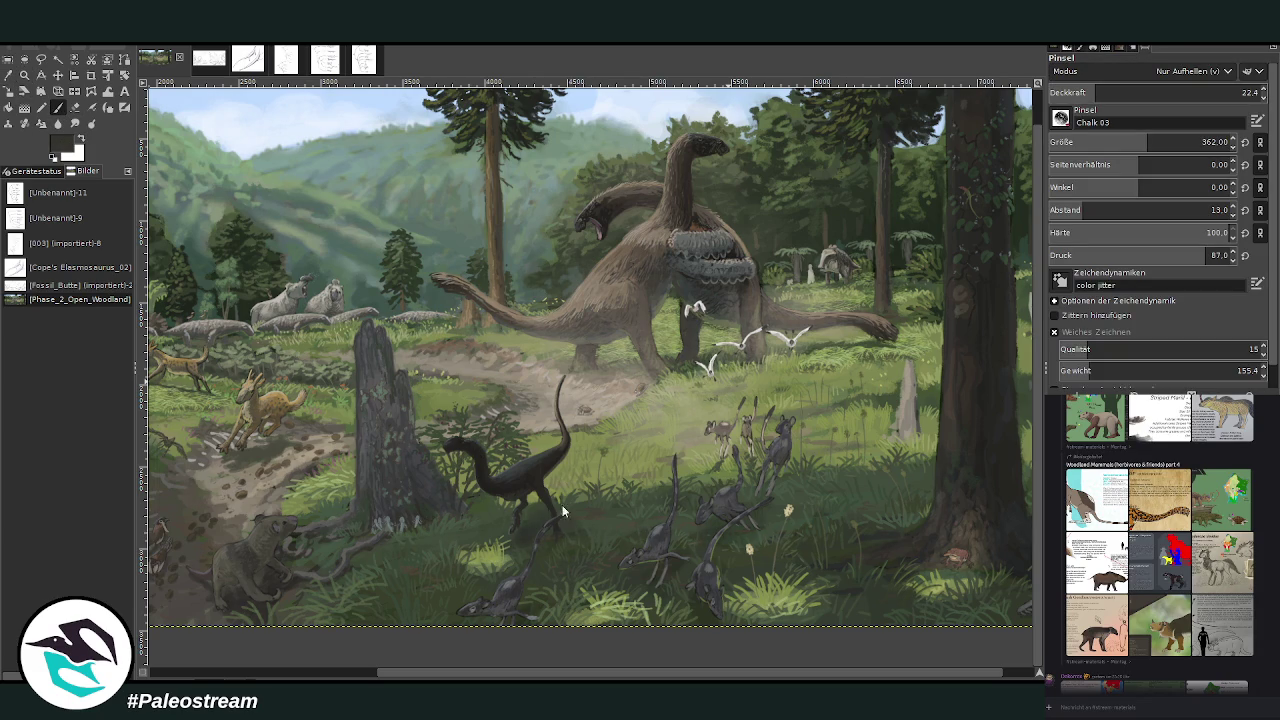
click(1175, 92)
scroll(1175, 72, up, 5)
scroll(1175, 92, up, 3)
click(1076, 142)
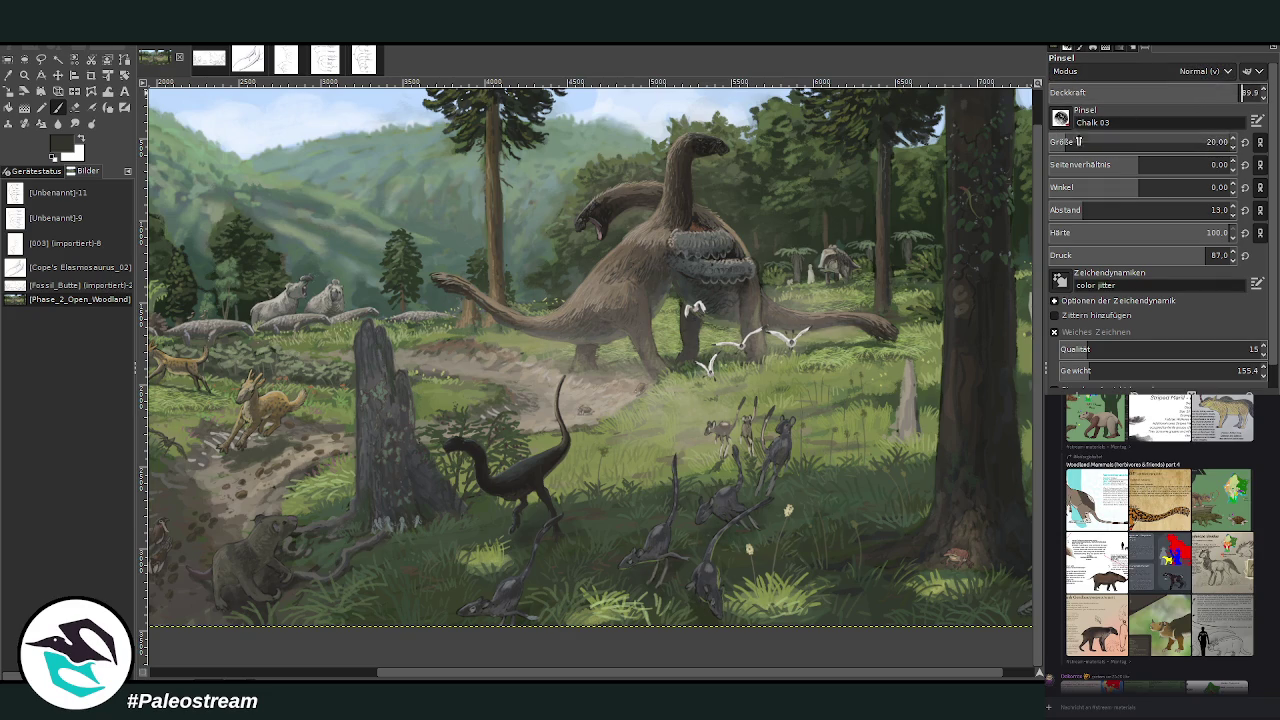
click(1202, 140)
text(106)
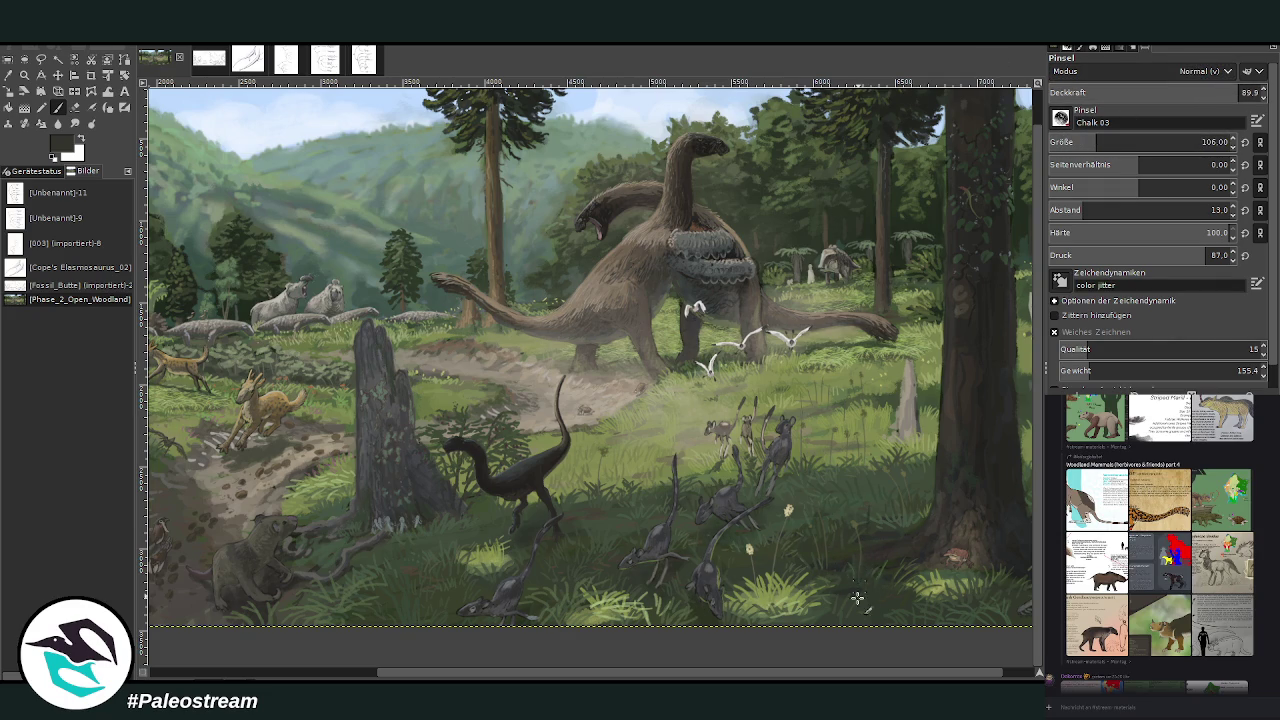
click(1105, 141)
Step: Paint thin dark grass stalks in the meadow around the theropod
drag(587, 533, 588, 400)
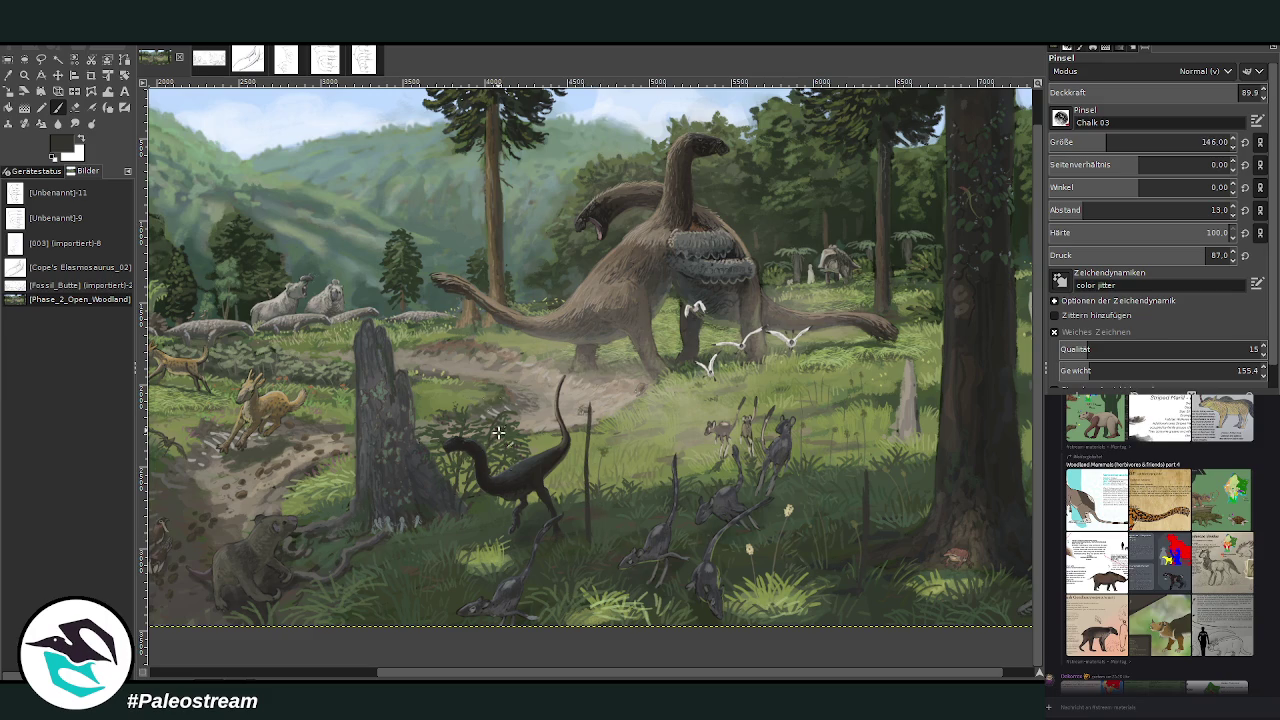
drag(434, 401, 434, 556)
drag(401, 608, 403, 530)
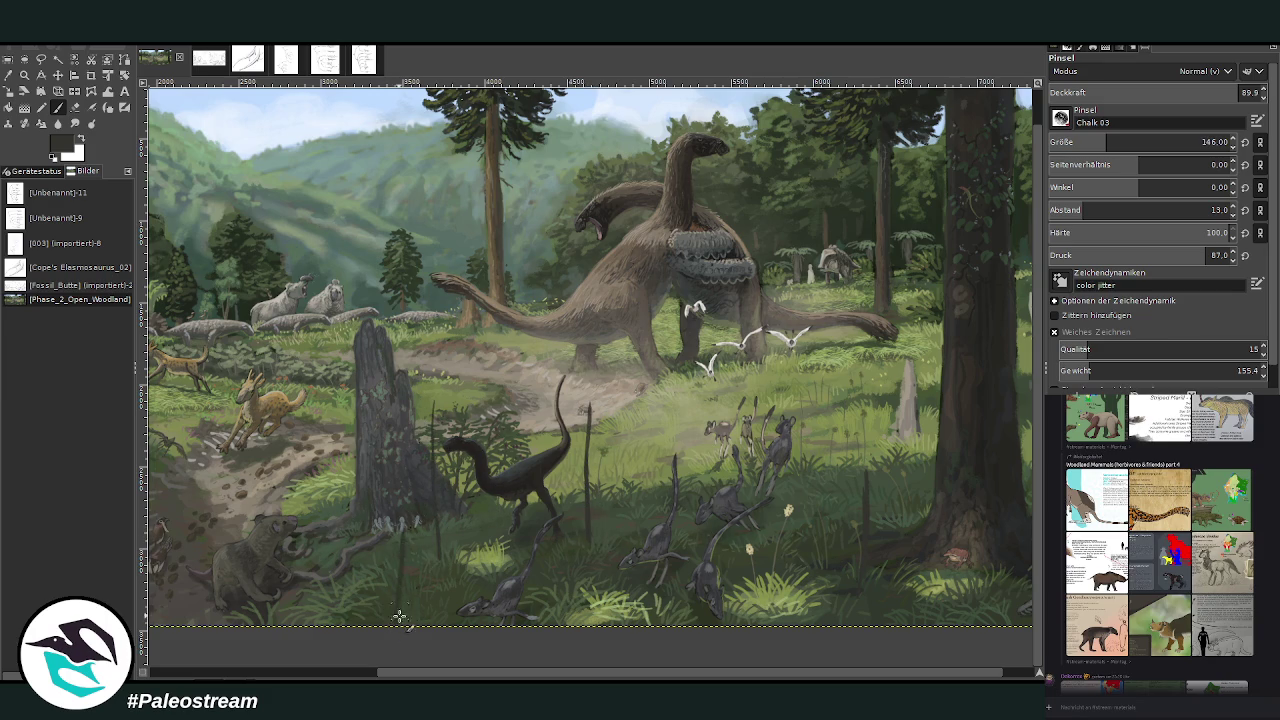
scroll(860, 452, right, 1)
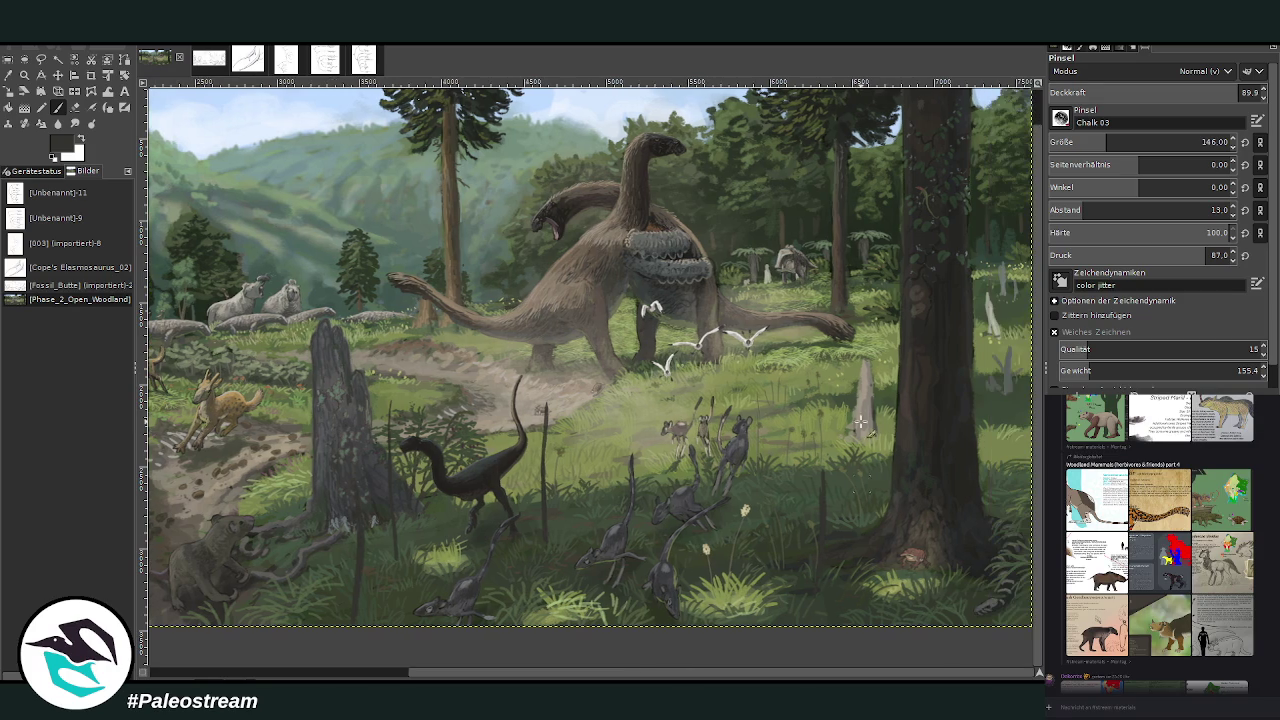
drag(822, 490, 819, 418)
drag(782, 494, 783, 407)
mouse_move(781, 456)
mouse_down()
mouse_move(782, 406)
mouse_move(819, 409)
mouse_up()
Step: Add more stalks in greenish grey and lighter green at size 85, then choose brighter green at size 204
ctrl+click(712, 245)
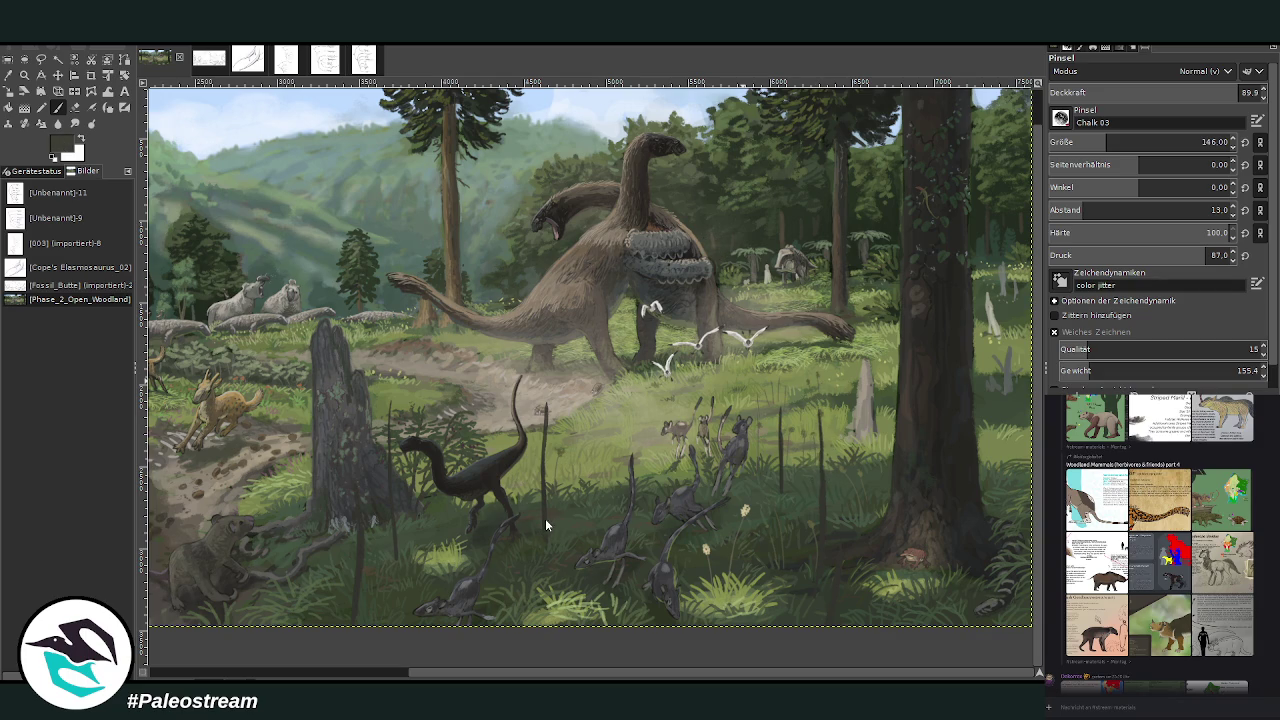
drag(1105, 143, 1090, 143)
drag(586, 468, 586, 400)
ctrl+click(556, 507)
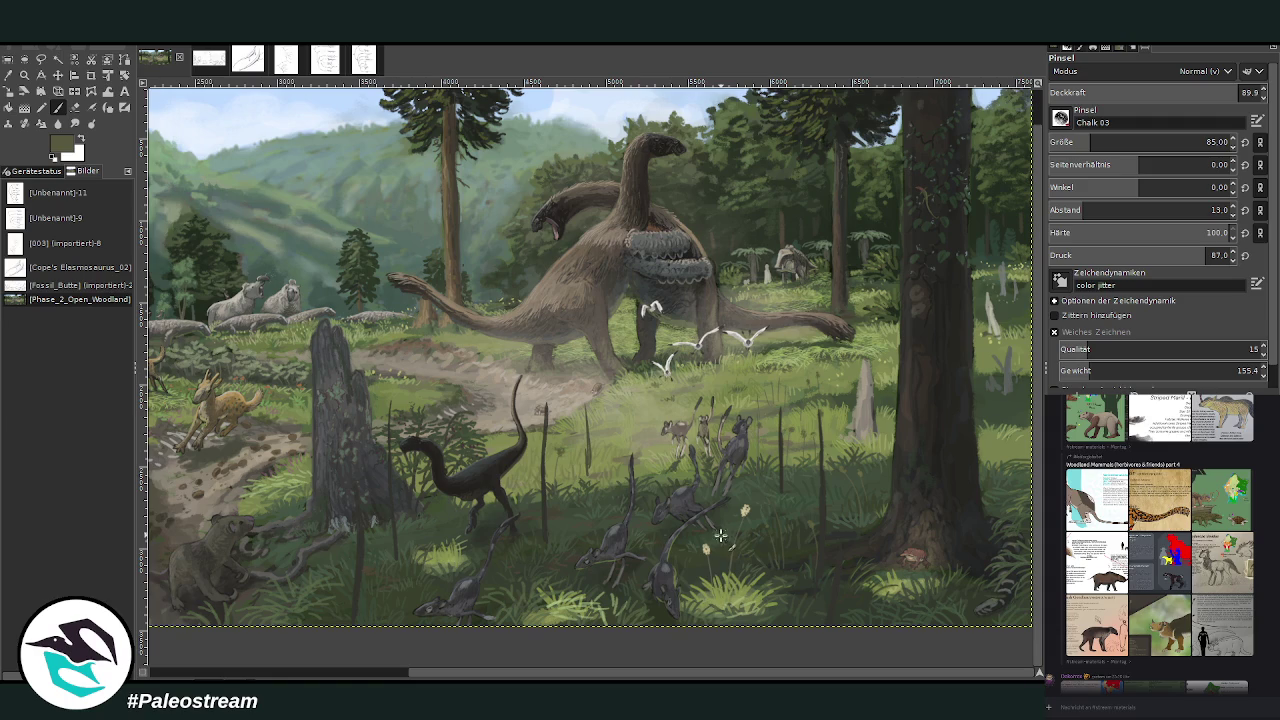
drag(622, 446, 622, 382)
drag(799, 441, 797, 368)
drag(845, 417, 843, 365)
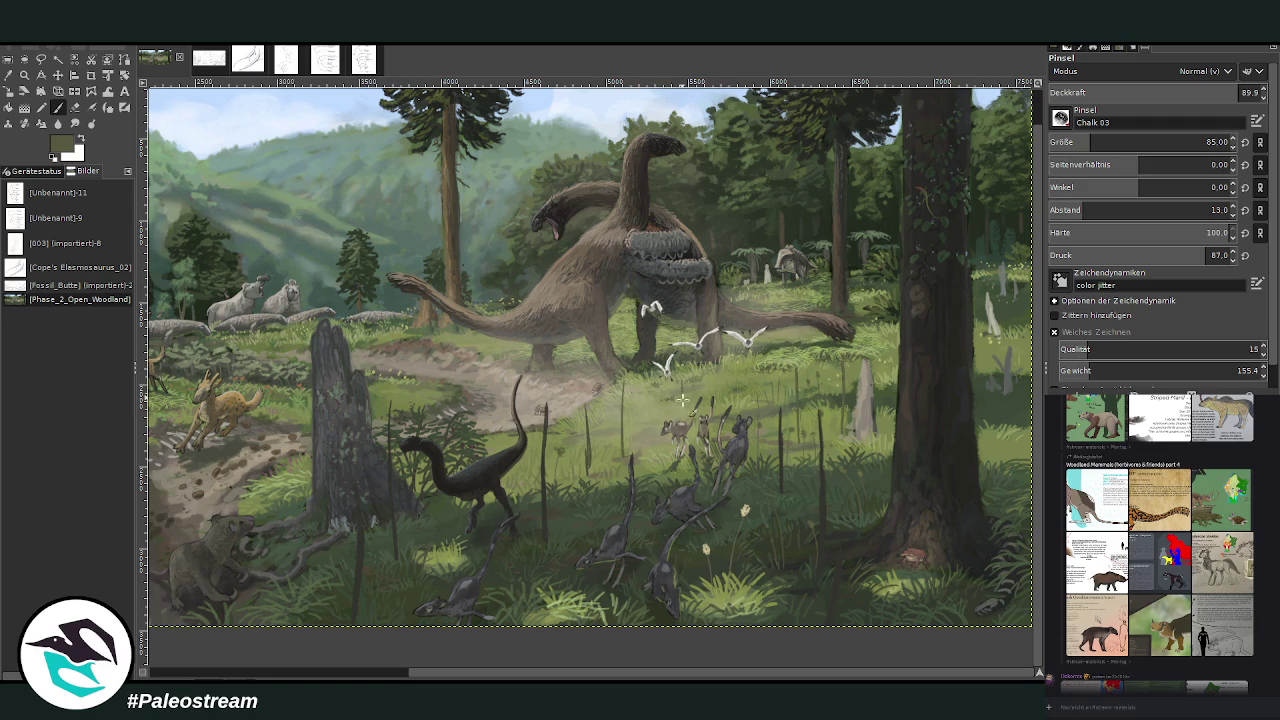
drag(567, 385, 568, 428)
mouse_move(776, 352)
mouse_down()
mouse_move(778, 392)
mouse_move(813, 374)
mouse_up()
drag(880, 341, 883, 377)
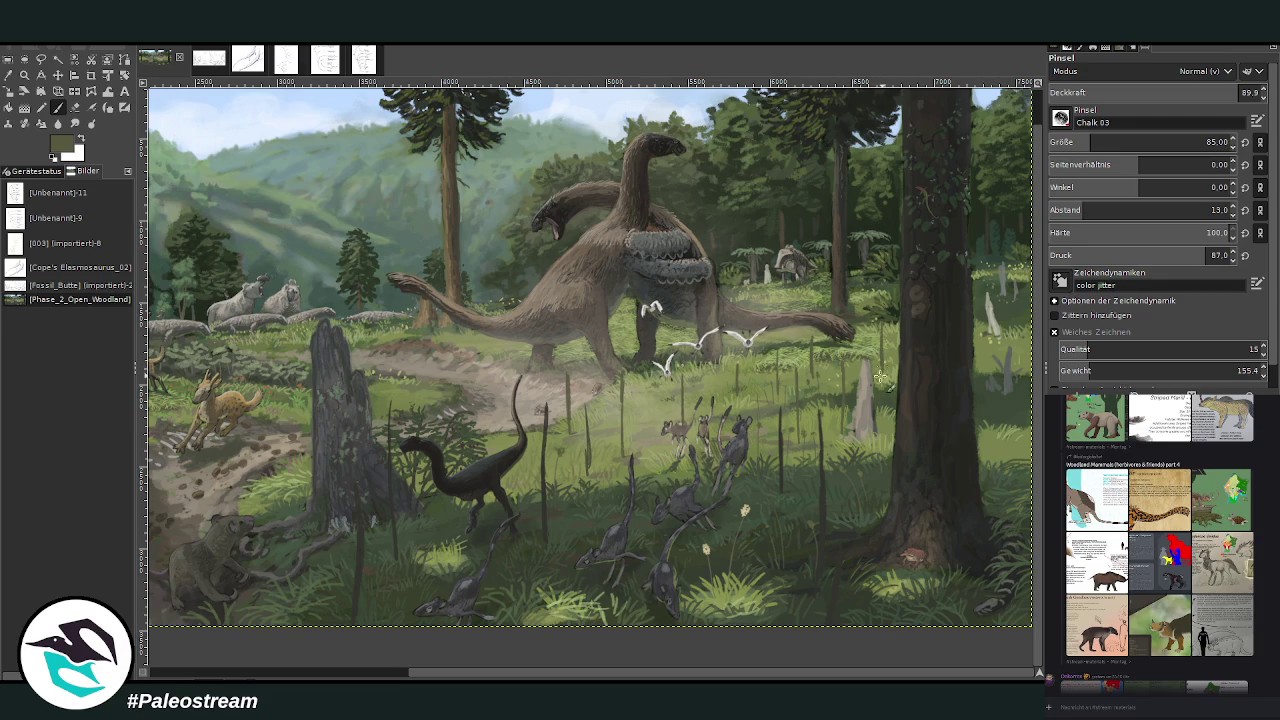
drag(587, 350, 590, 404)
ctrl+click(563, 498)
click(1203, 141)
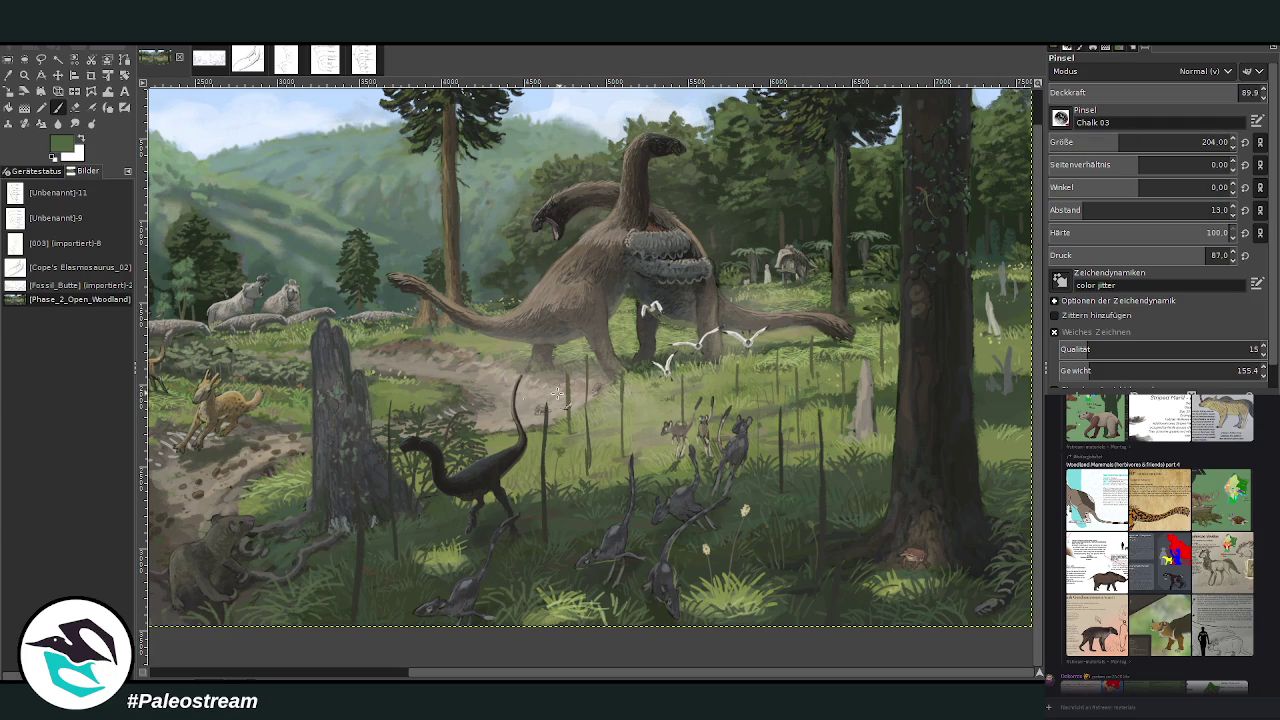
Step: Paint green fern shapes over the stump, by the tree base and behind the theropod, partly at size 135
mouse_move(333, 479)
mouse_down()
mouse_move(360, 490)
mouse_move(345, 455)
mouse_move(400, 474)
mouse_move(371, 488)
mouse_move(400, 470)
mouse_move(300, 505)
mouse_move(360, 525)
mouse_move(385, 520)
mouse_move(367, 482)
mouse_up()
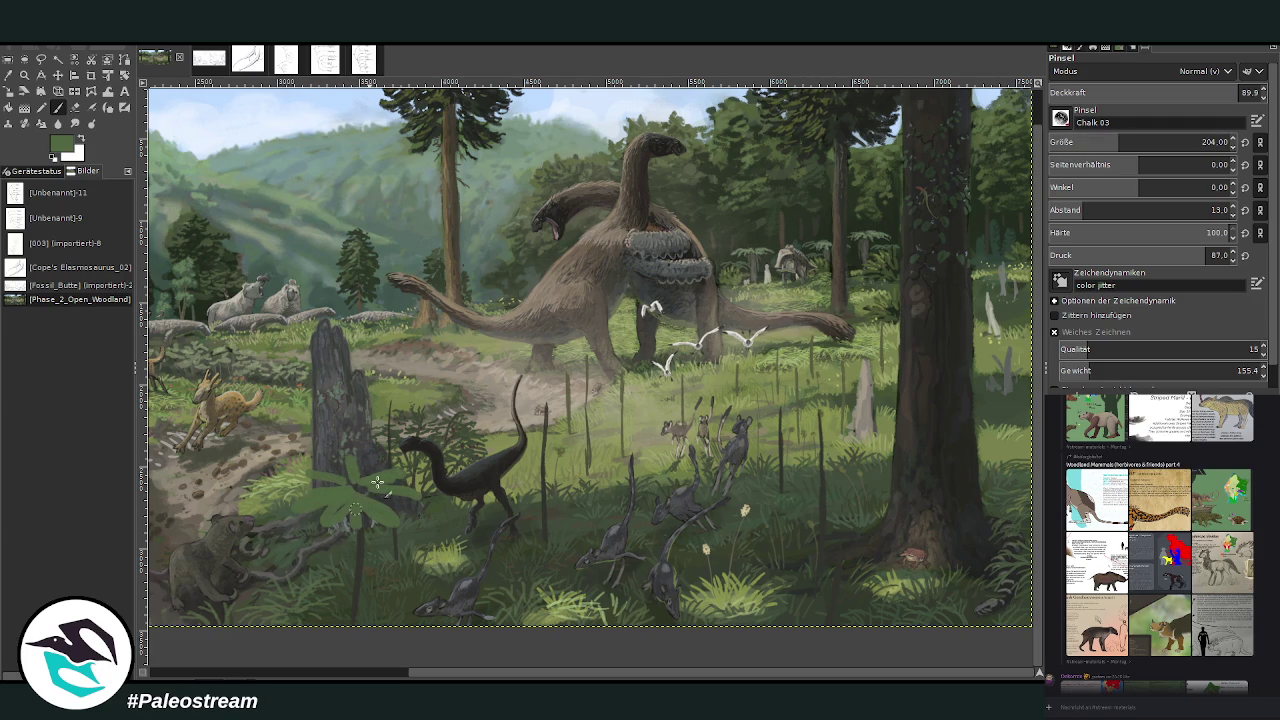
mouse_move(824, 553)
mouse_down()
mouse_move(790, 562)
mouse_move(885, 516)
mouse_move(853, 558)
mouse_move(900, 590)
mouse_move(775, 538)
mouse_move(820, 510)
mouse_move(900, 514)
mouse_move(835, 600)
mouse_up()
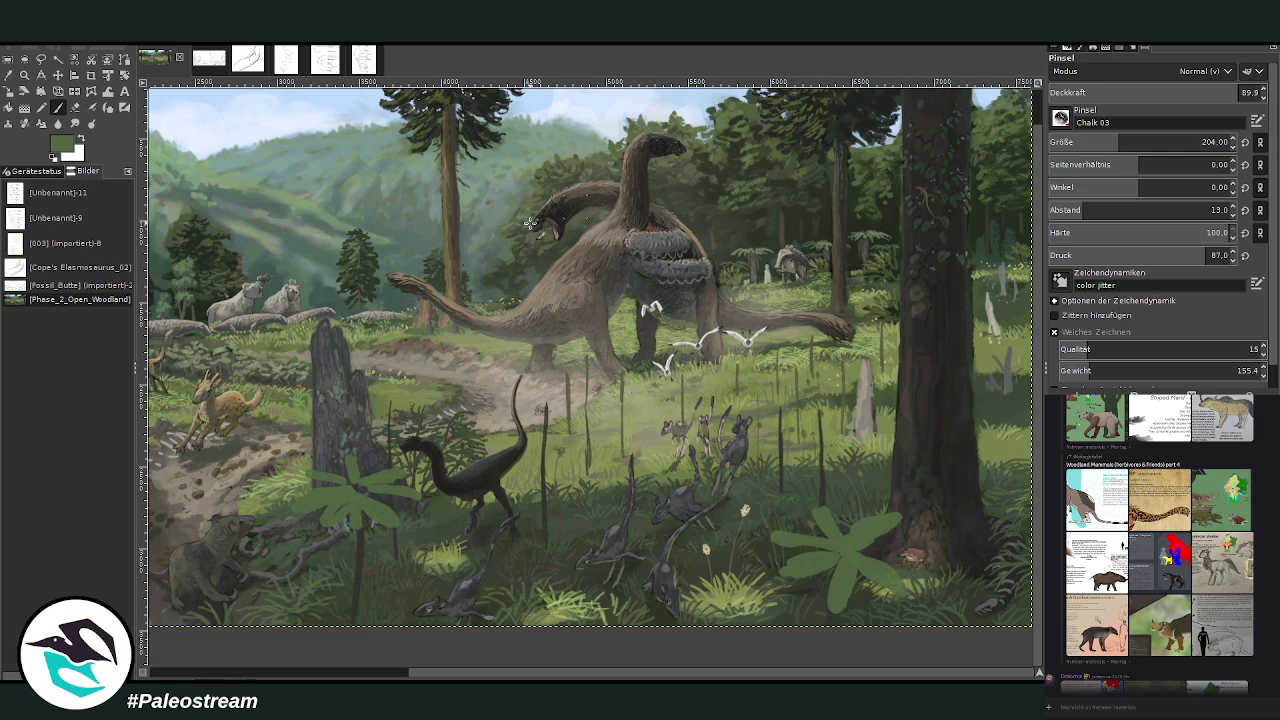
drag(353, 511, 359, 531)
key(bracketleft)
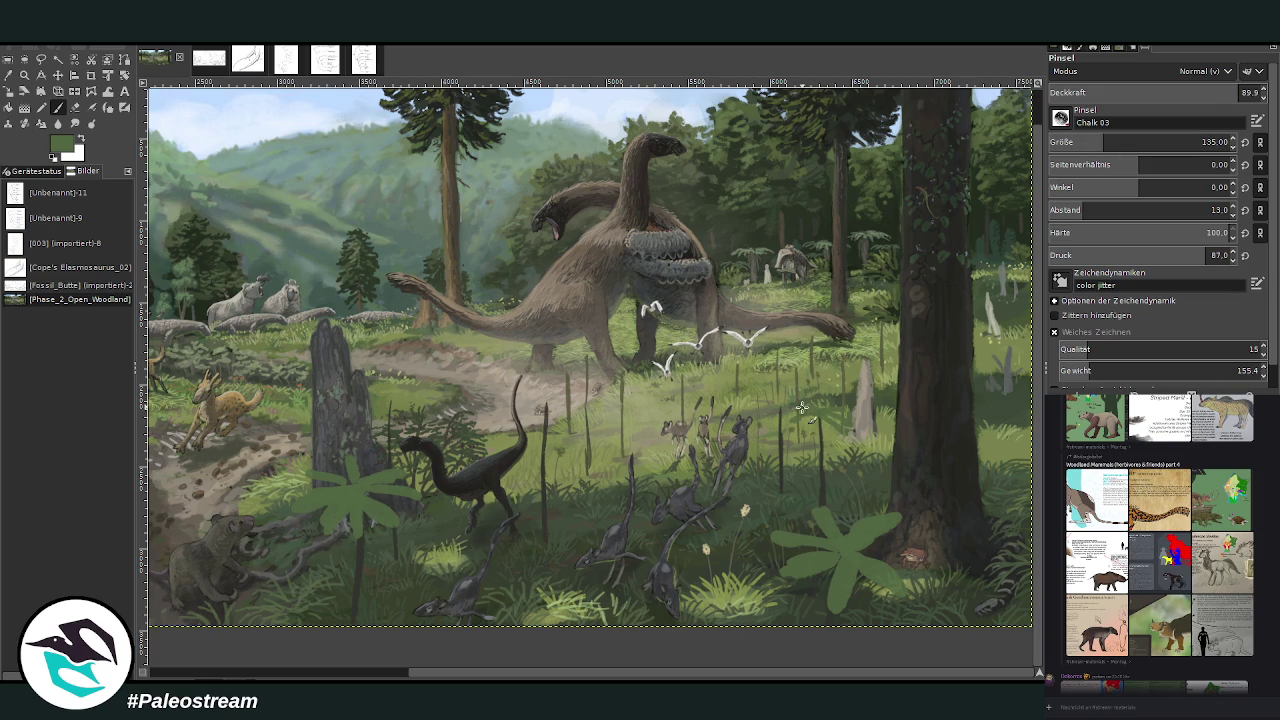
drag(530, 409, 578, 409)
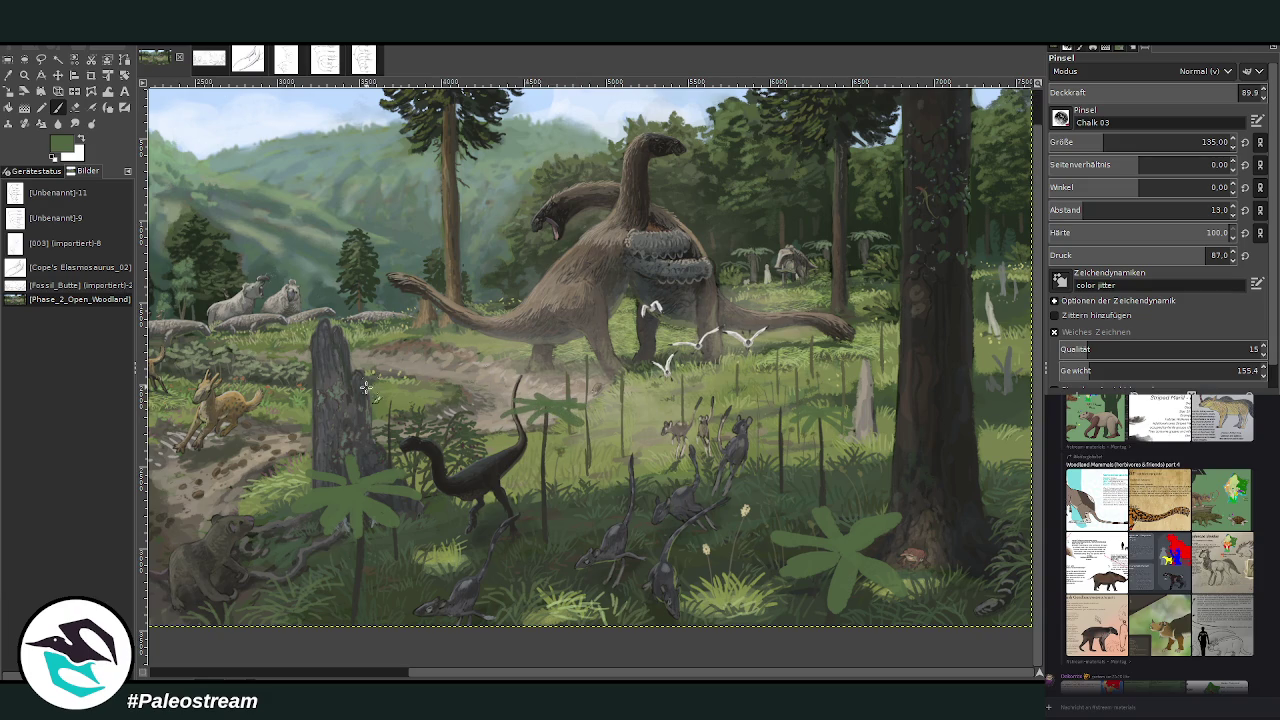
drag(395, 405, 410, 408)
drag(296, 628, 338, 604)
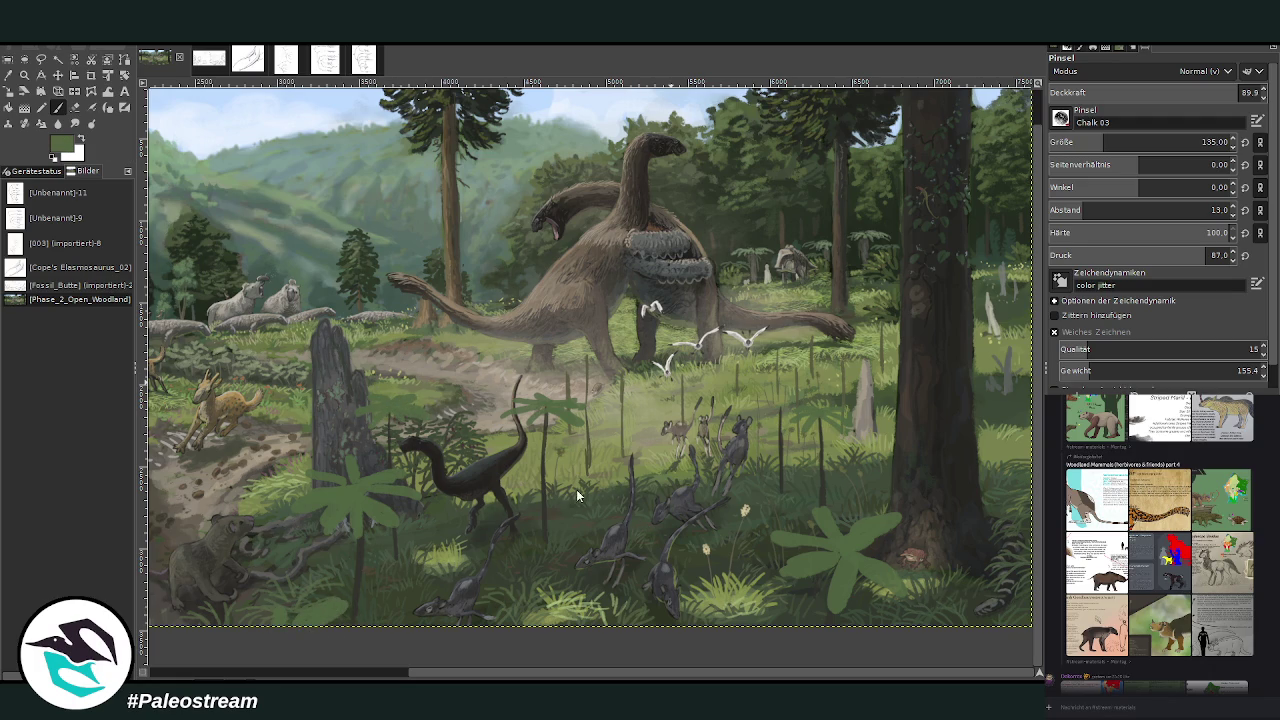
Step: Shrink the Chalk 03 brush to 63 and choose a dark olive green painting colour
click(1207, 142)
text(63)
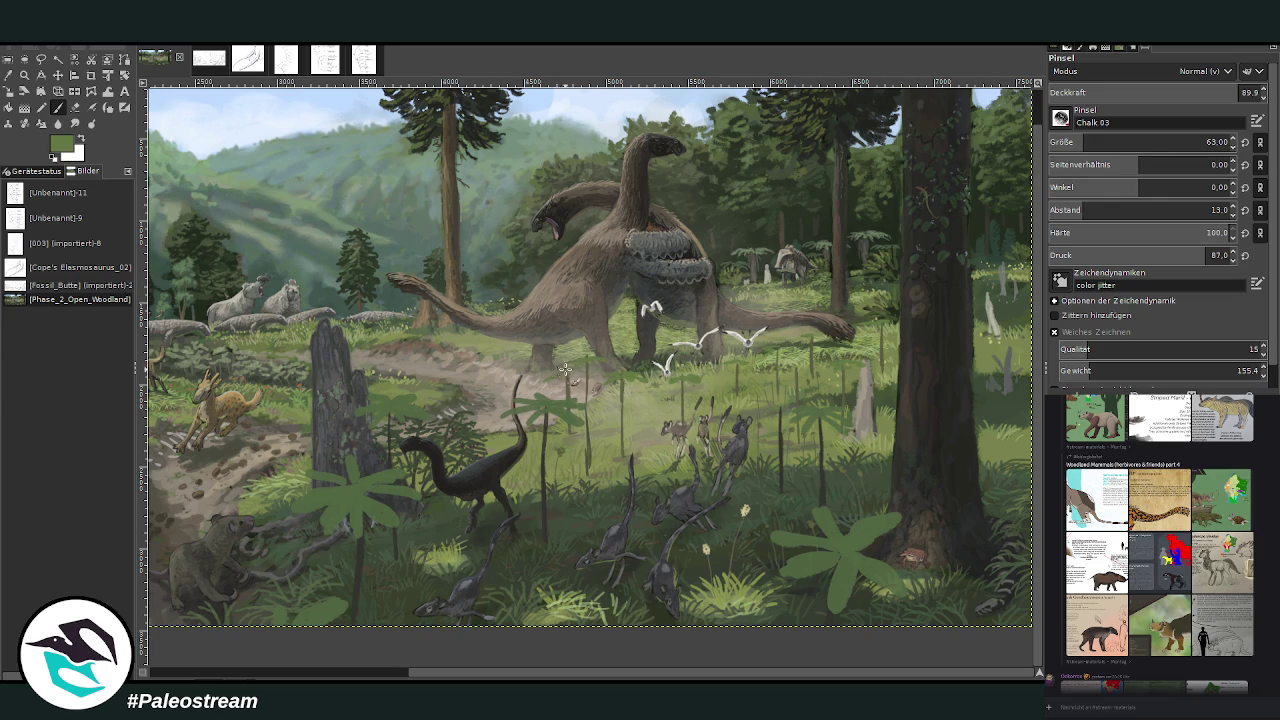
ctrl+click(569, 494)
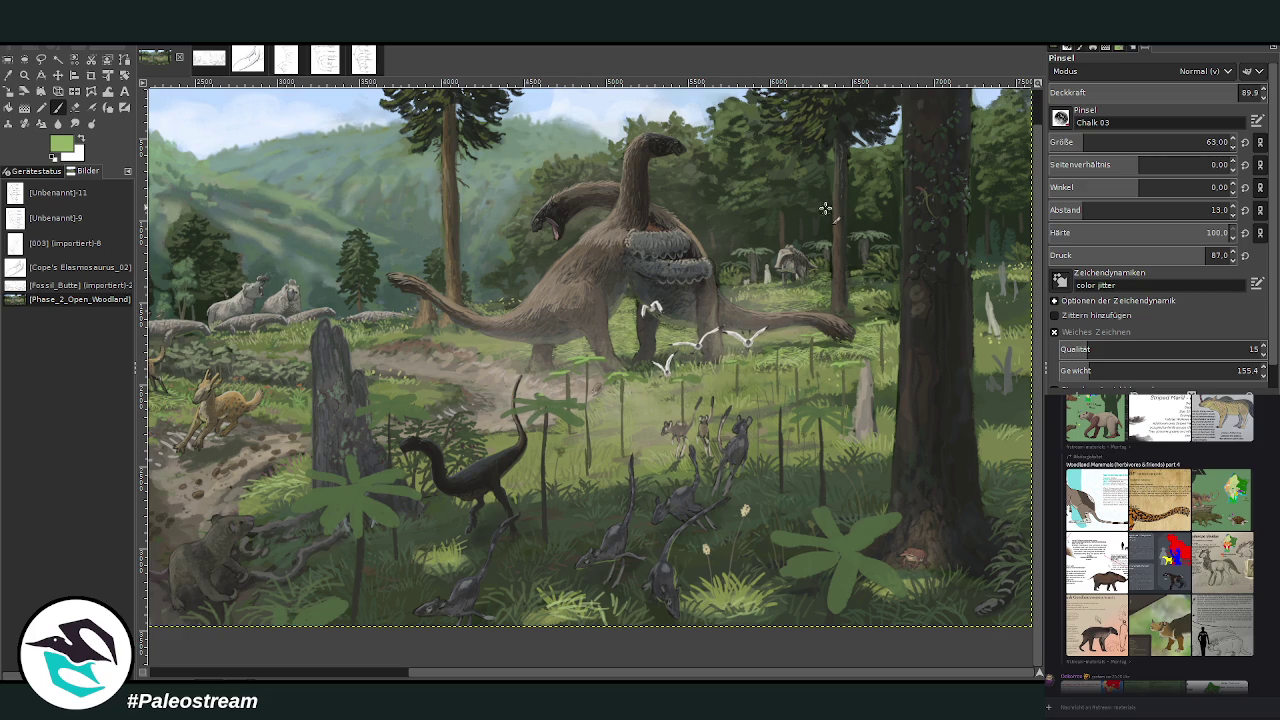
click(81, 140)
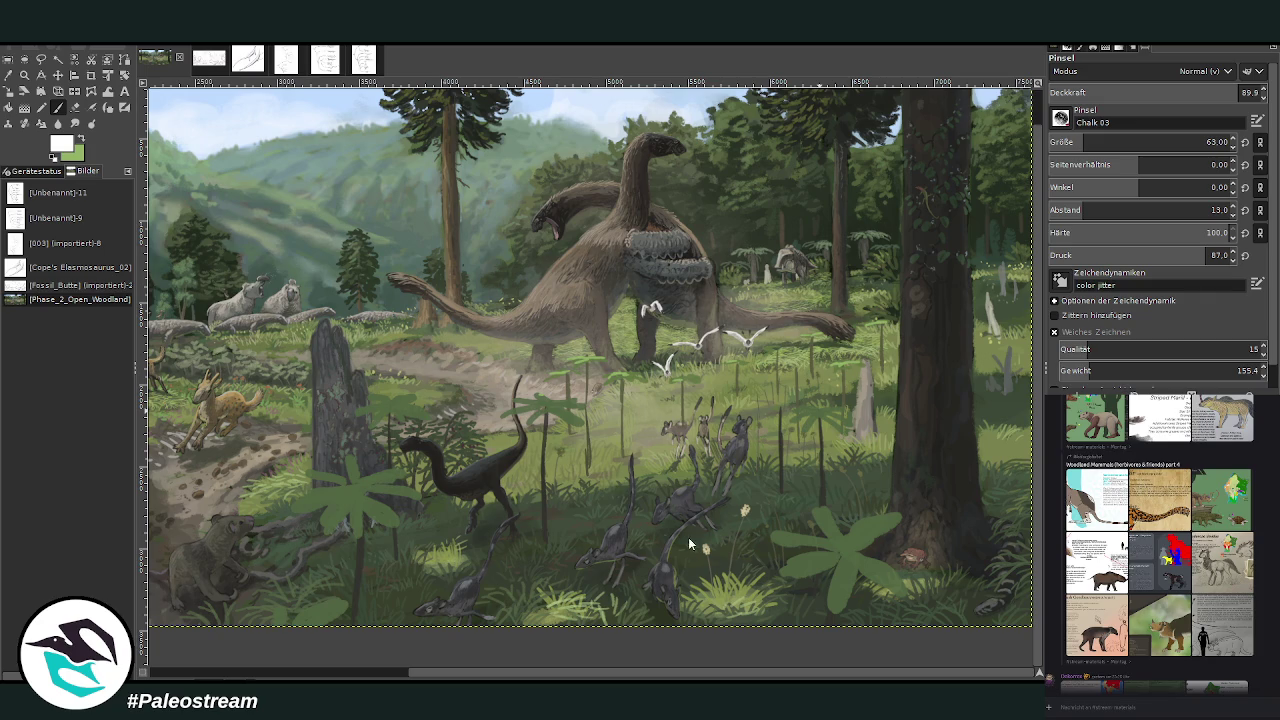
ctrl+click(740, 556)
drag(437, 675, 387, 675)
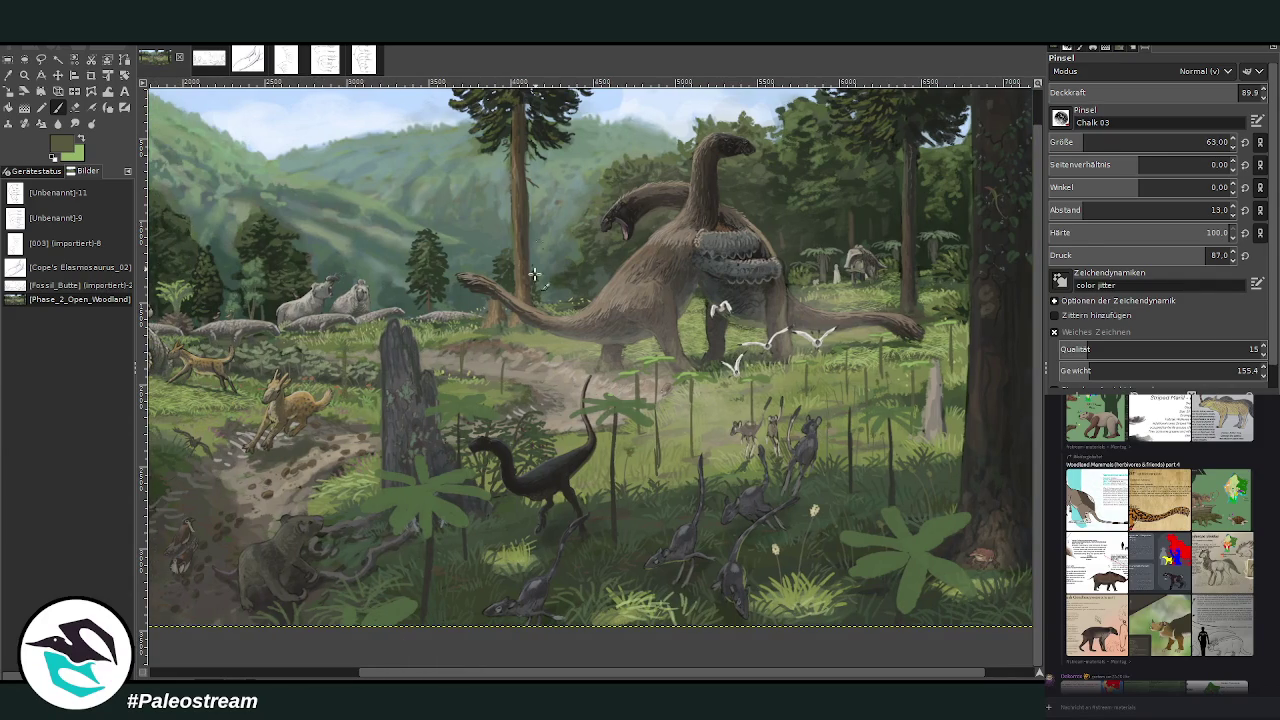
Step: Paint a thin stem near the tapir, then a leafy plant left of the trunk at size 106
drag(439, 675, 240, 672)
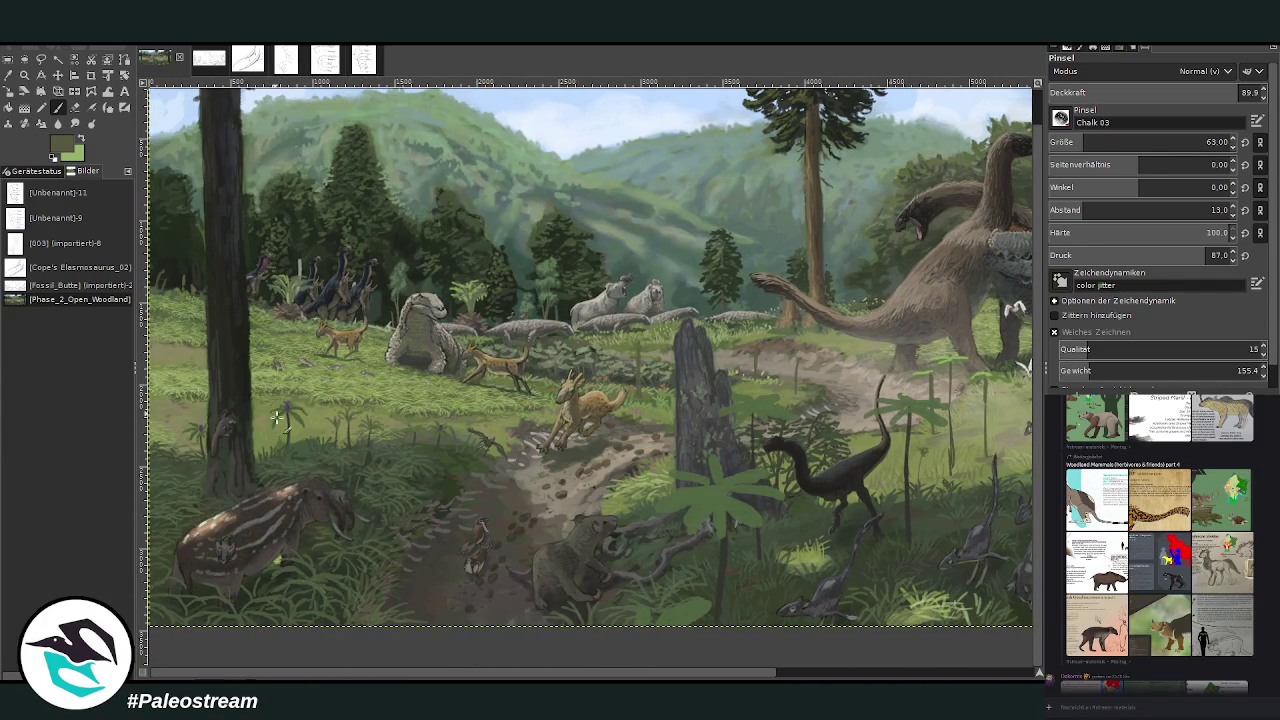
drag(272, 455, 276, 362)
drag(172, 383, 166, 412)
drag(1055, 143, 1095, 143)
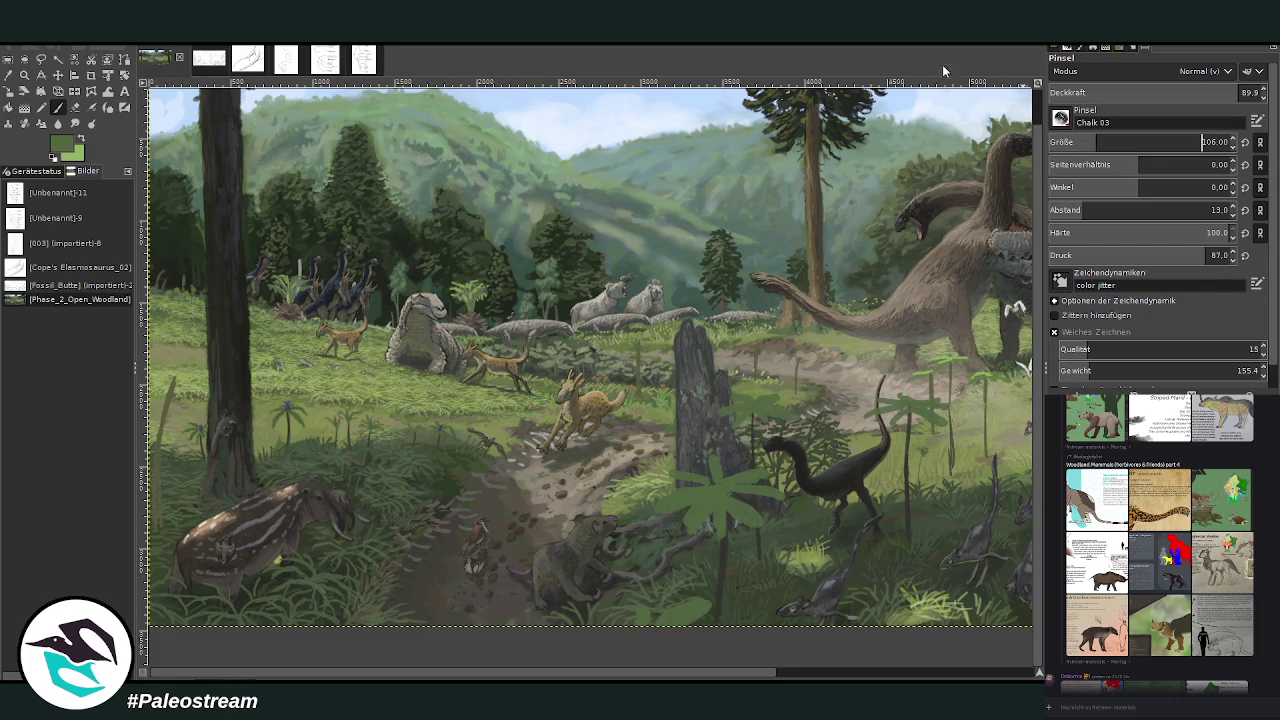
mouse_move(215, 385)
mouse_down()
mouse_move(160, 350)
mouse_move(150, 372)
mouse_up()
mouse_move(202, 410)
mouse_down()
mouse_move(168, 388)
mouse_move(185, 360)
mouse_move(205, 378)
mouse_move(150, 385)
mouse_move(197, 366)
mouse_move(232, 384)
mouse_move(165, 385)
mouse_up()
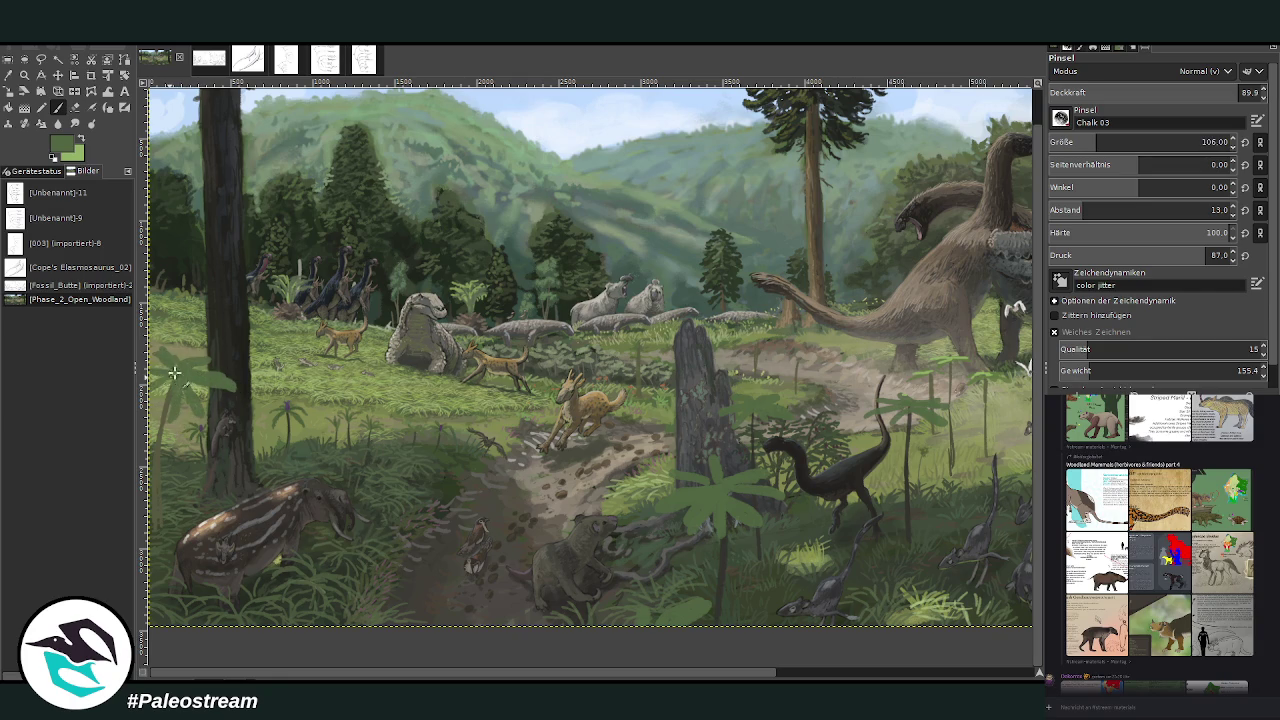
scroll(741, 556, right, 5)
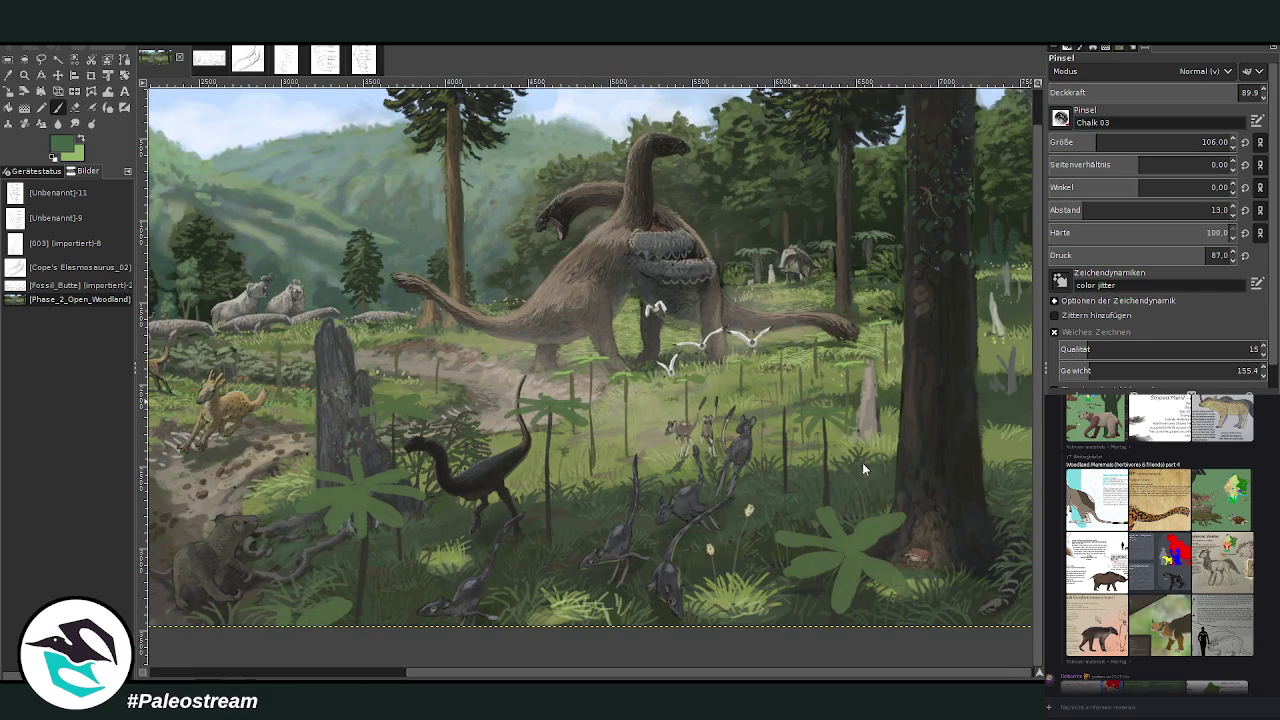
Step: Set the brush size to 46, switch to a lighter green, then reduce size to 43
click(1069, 135)
text(46)
key(Return)
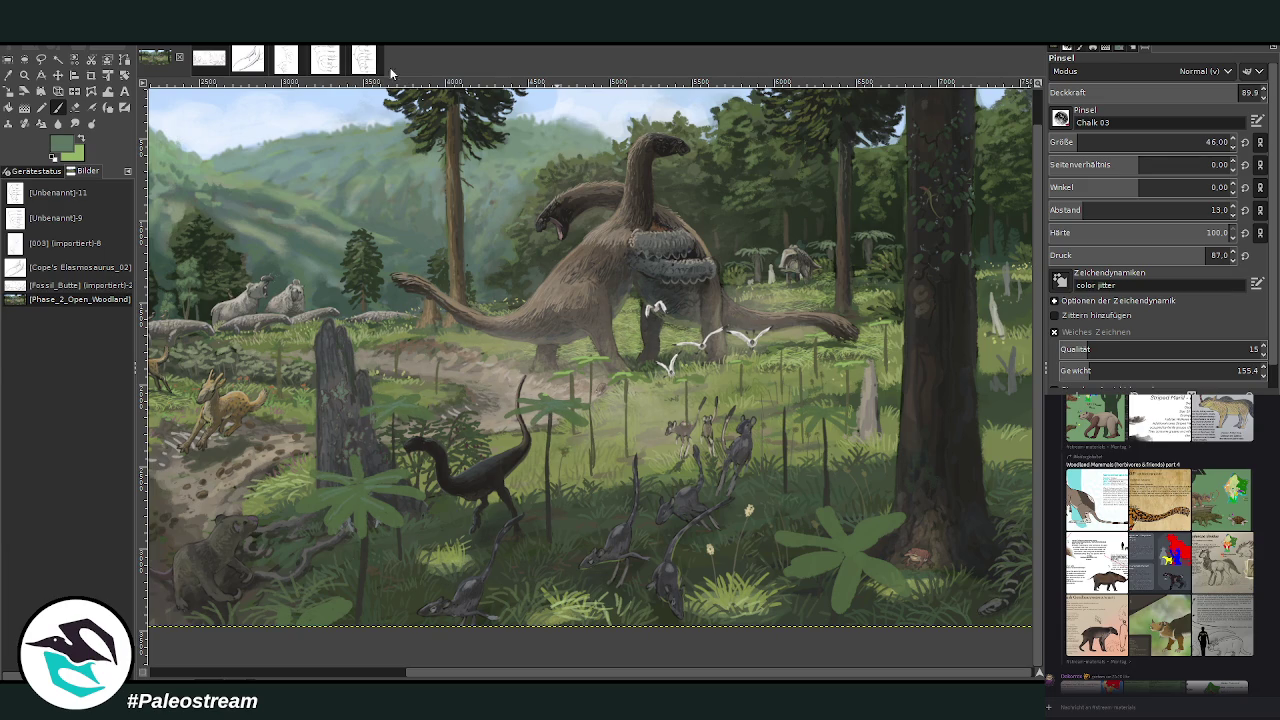
click(85, 141)
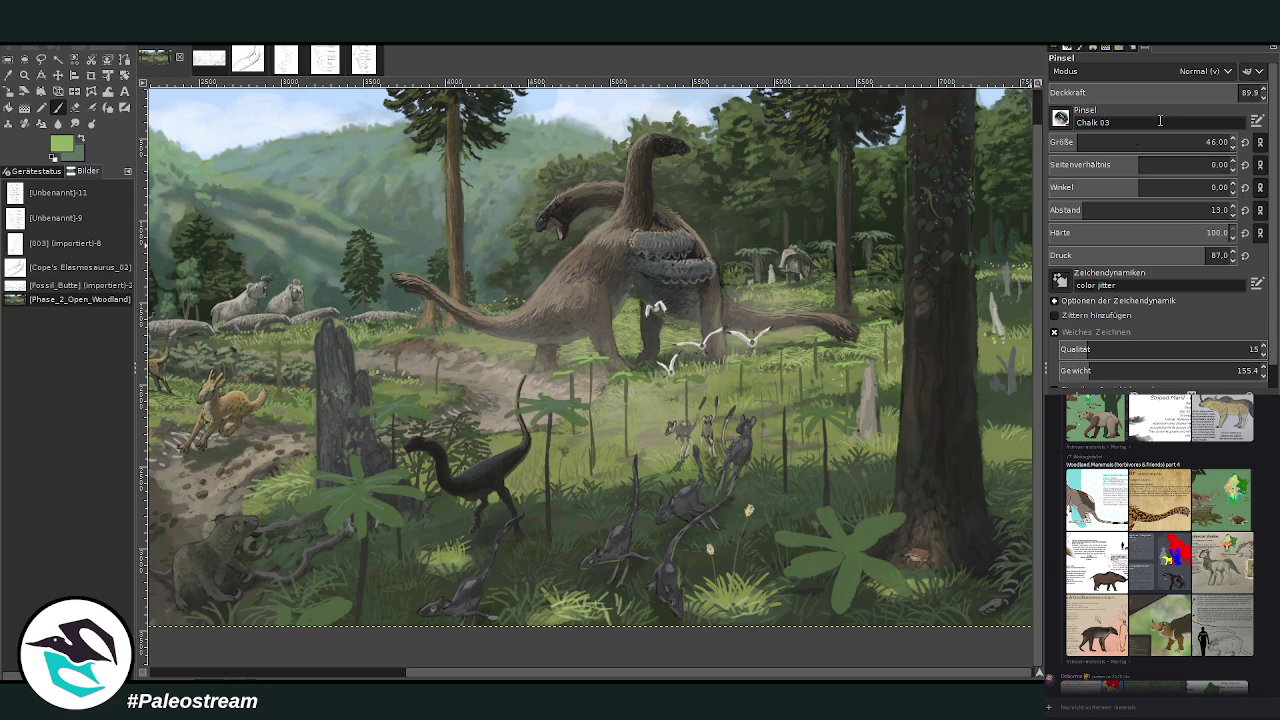
key(bracketleft)
key(bracketleft)
key(bracketleft)
Step: Pick a grey-green, set brush size 69, and repaint the lower-right fern
ctrl+click(908, 199)
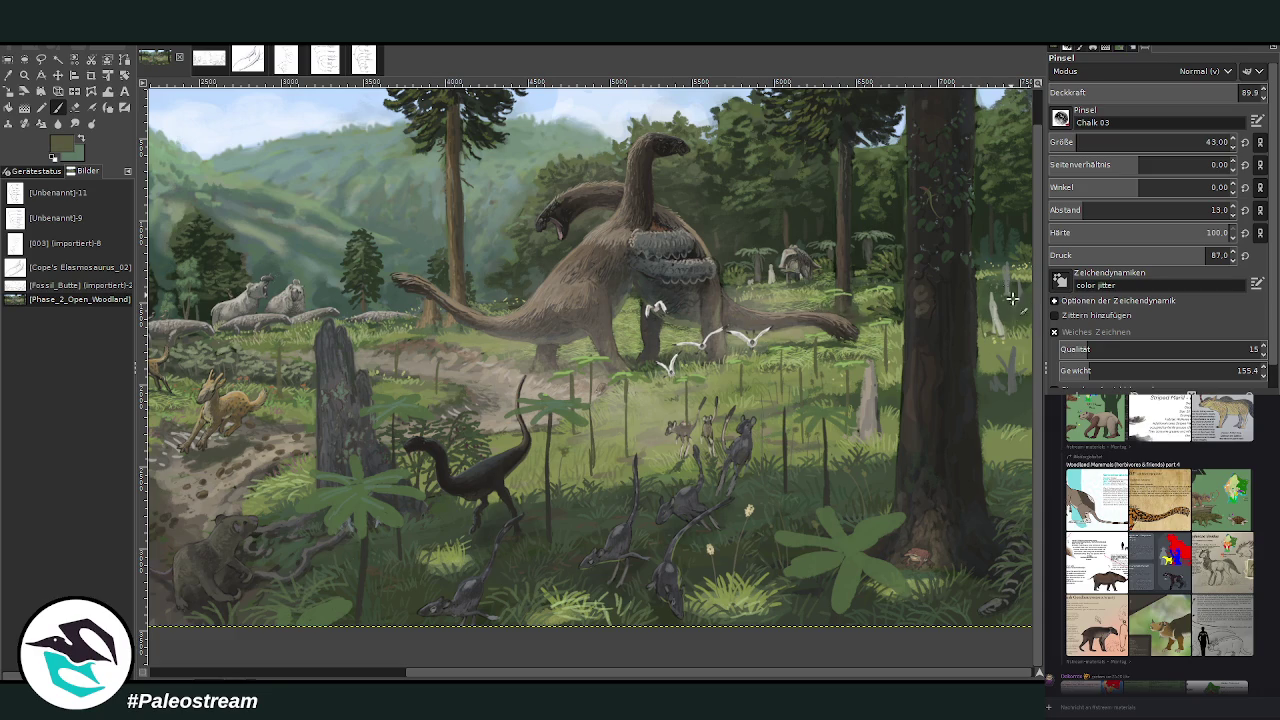
ctrl+click(1016, 292)
ctrl+click(1005, 285)
click(1140, 142)
drag(846, 562, 806, 556)
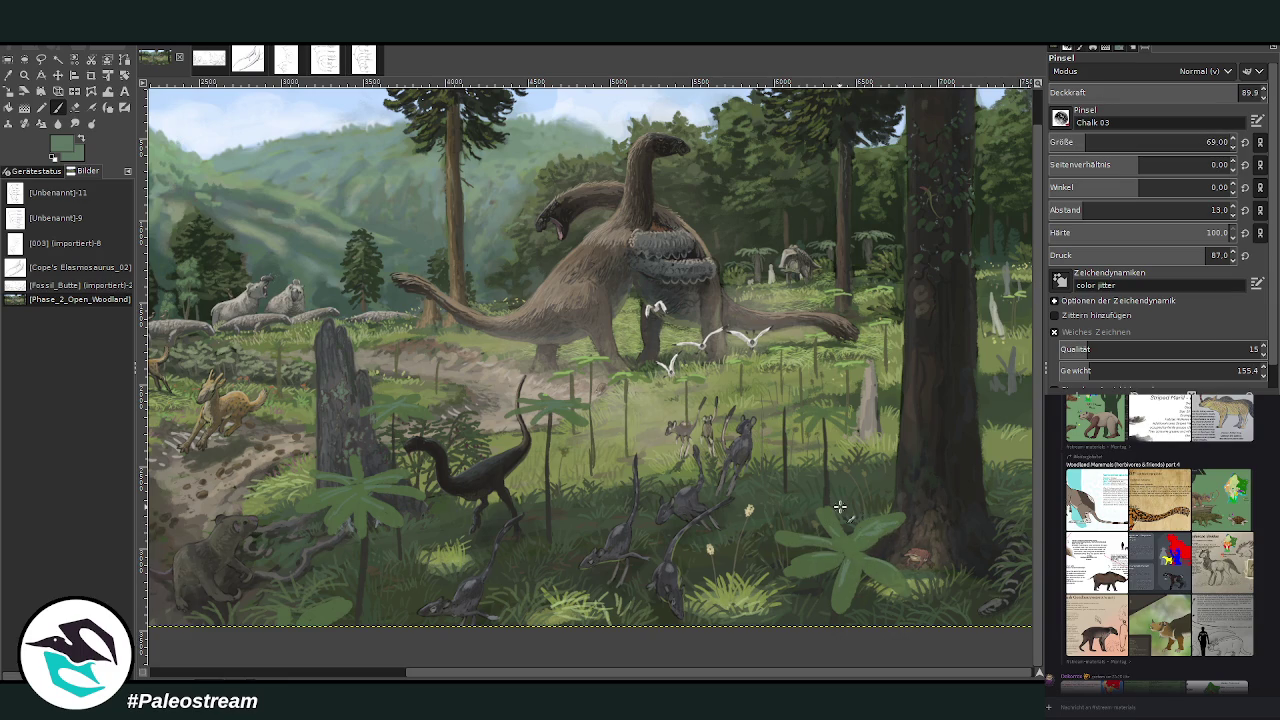
key(minus)
key(minus)
key(minus)
Step: Zoom in on the foreground animals, sample a darker green, and set brush size 135
key(z)
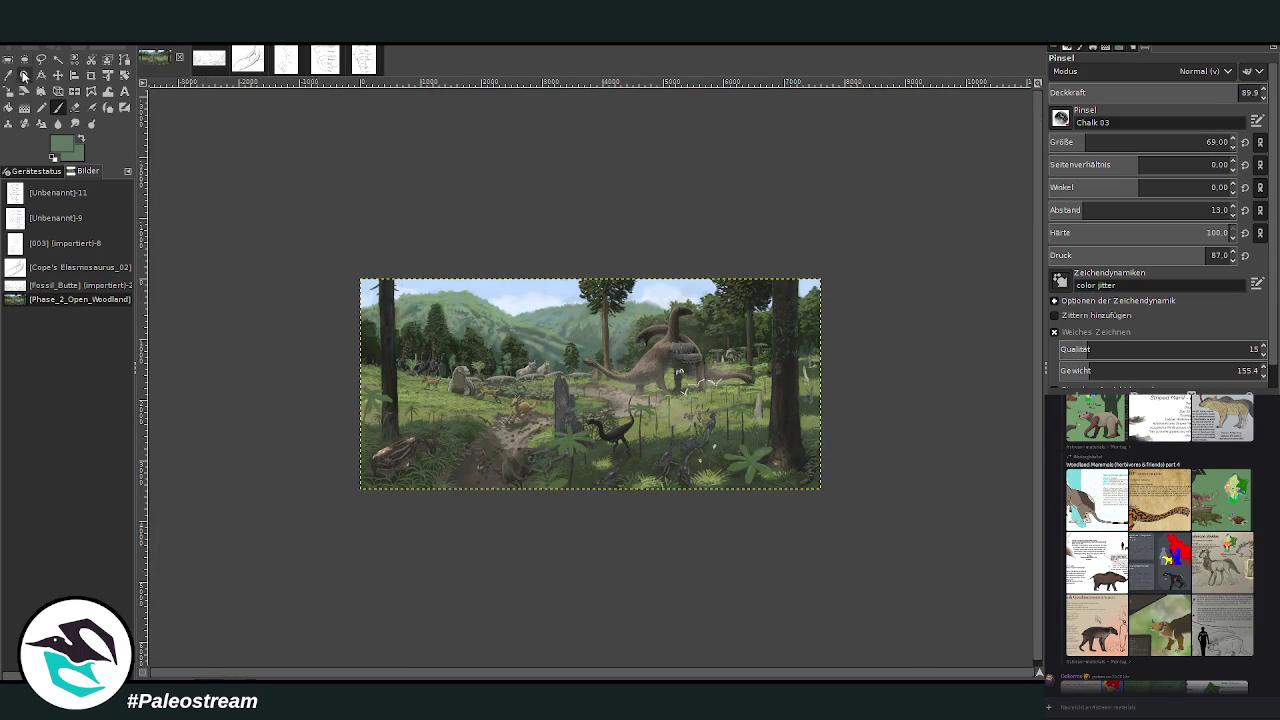
drag(548, 280, 772, 490)
drag(345, 237, 832, 609)
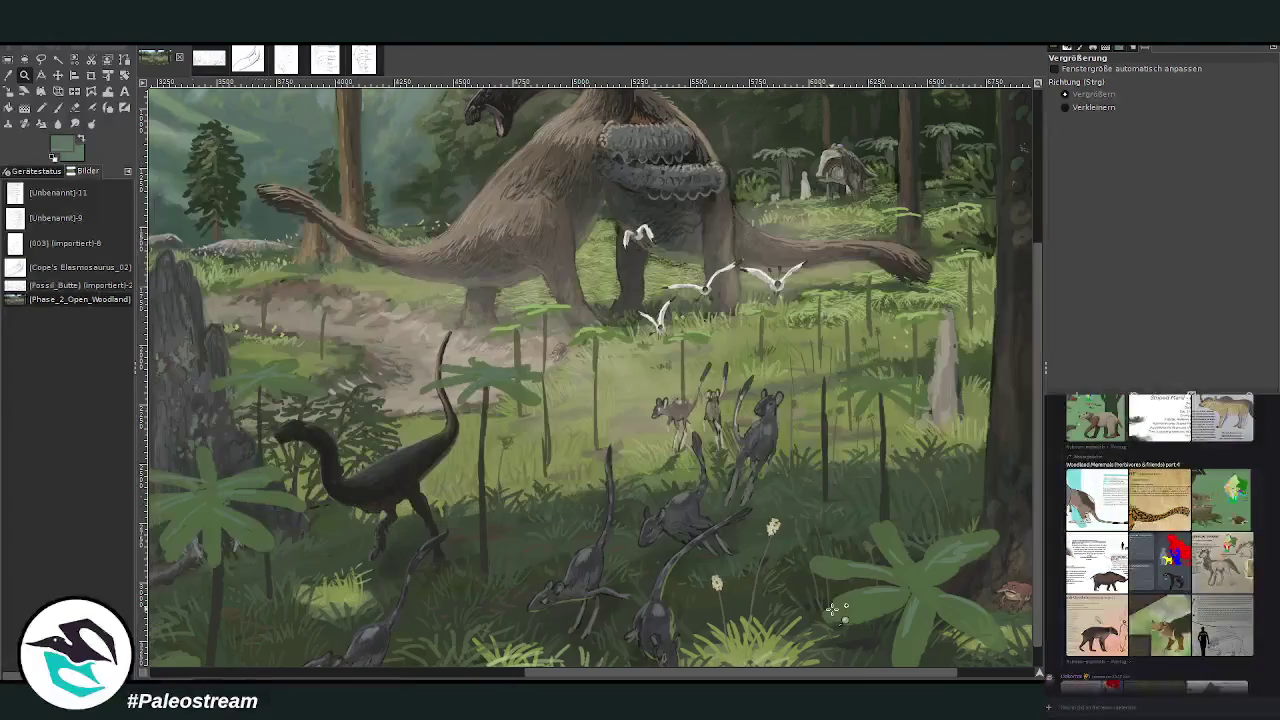
key(o)
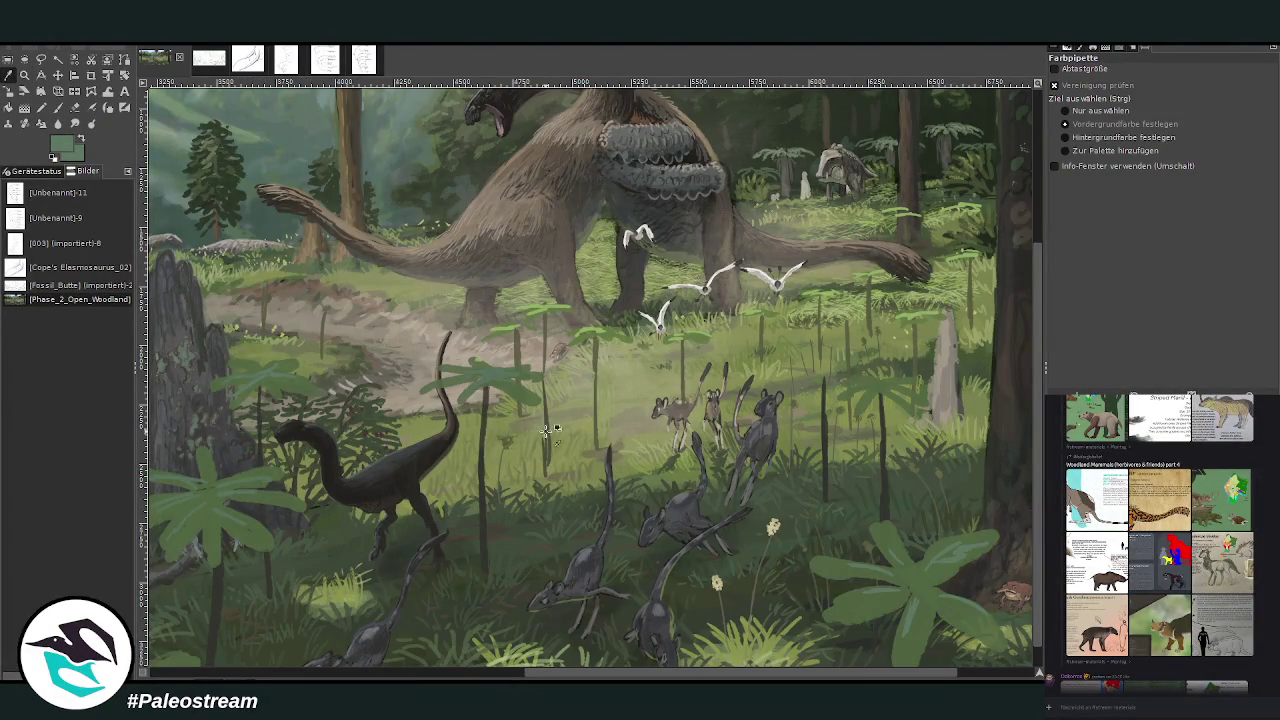
click(966, 356)
key(p)
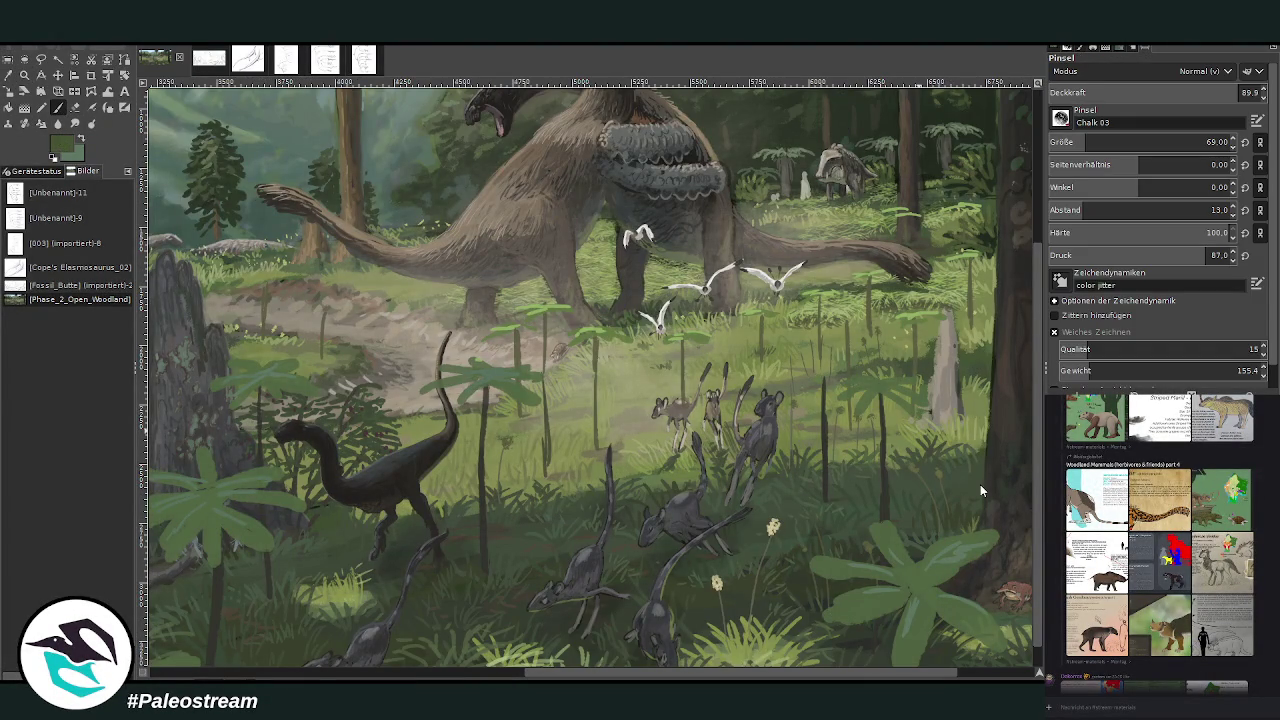
click(1104, 142)
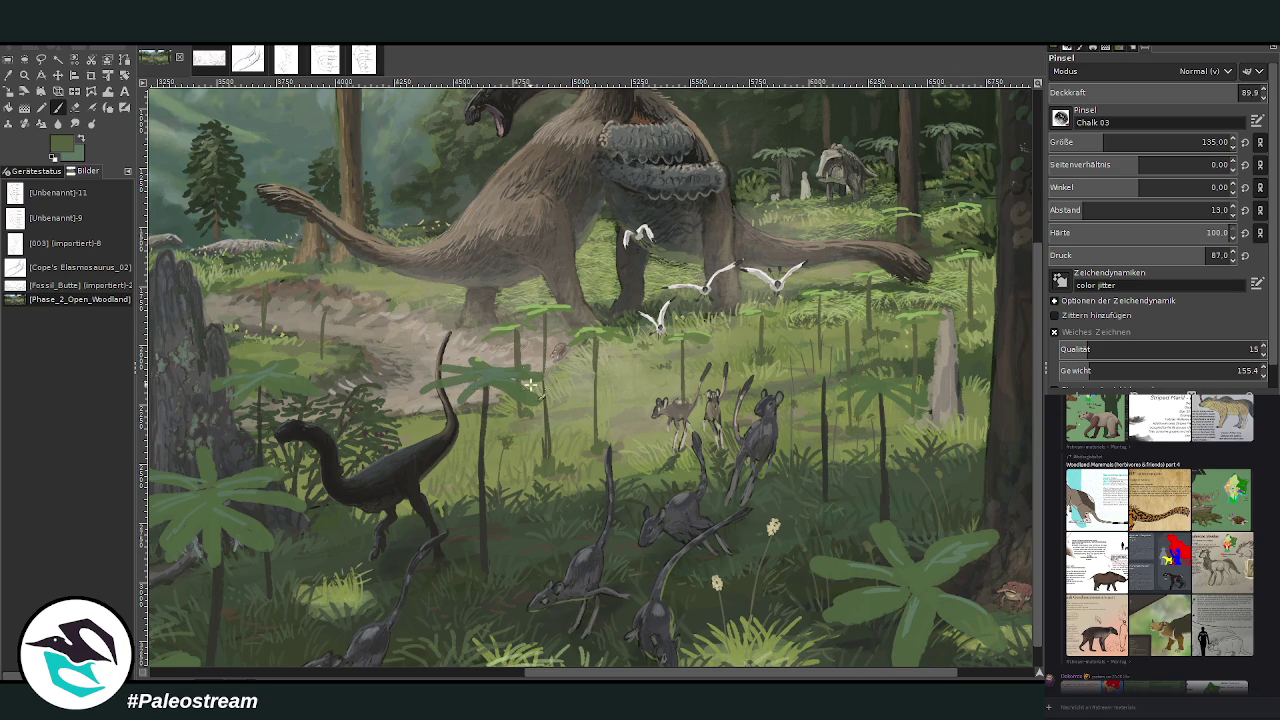
Step: Retouch the meadow grass with alternating sampled light and darker greens
ctrl+click(960, 148)
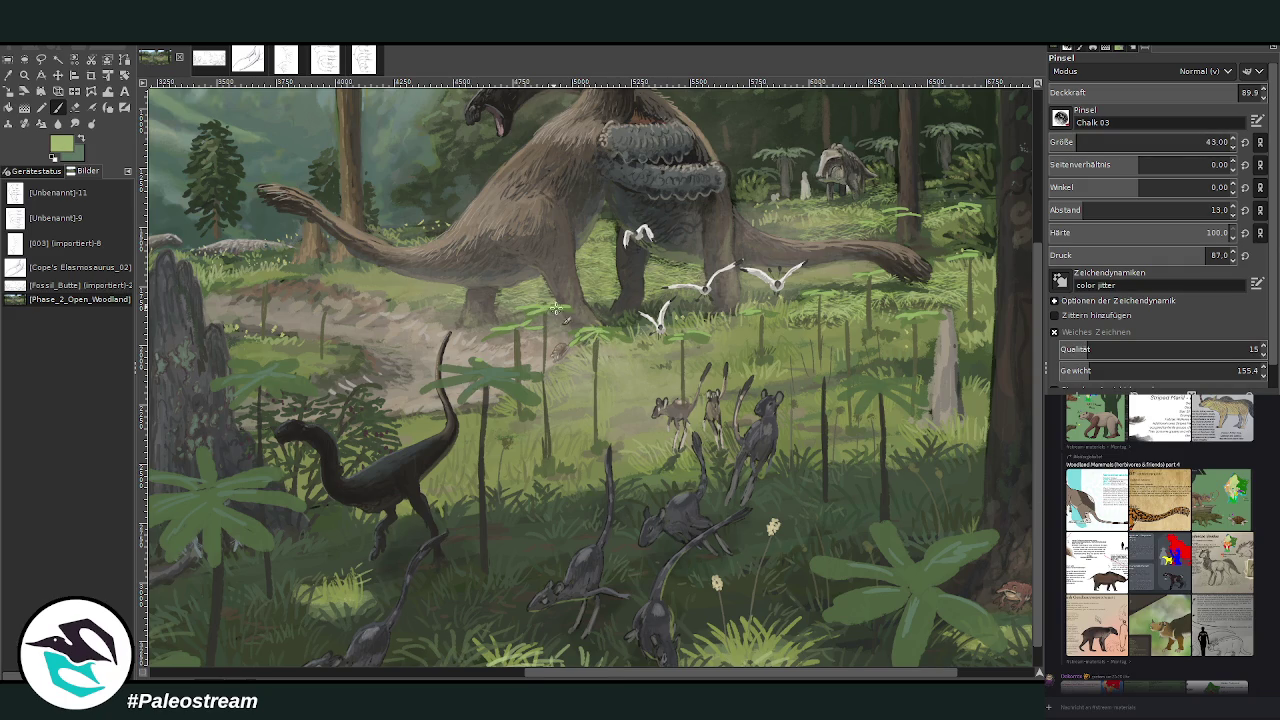
key(o)
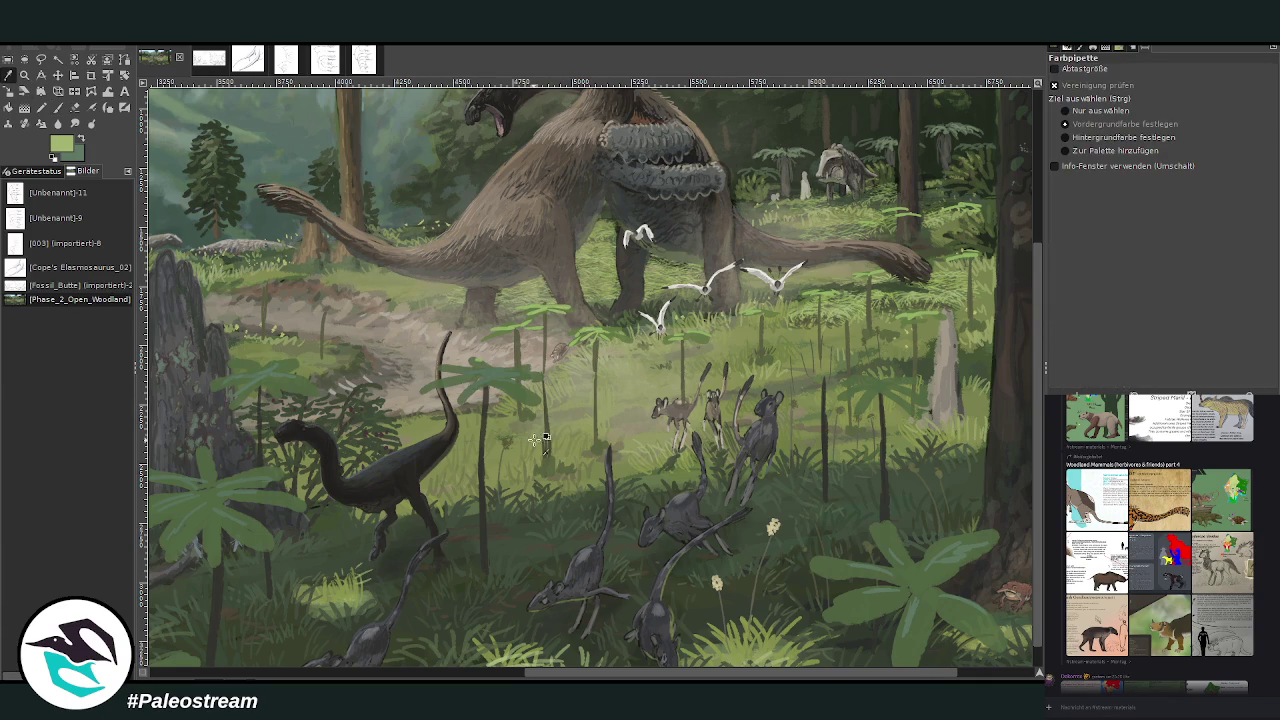
click(548, 422)
key(p)
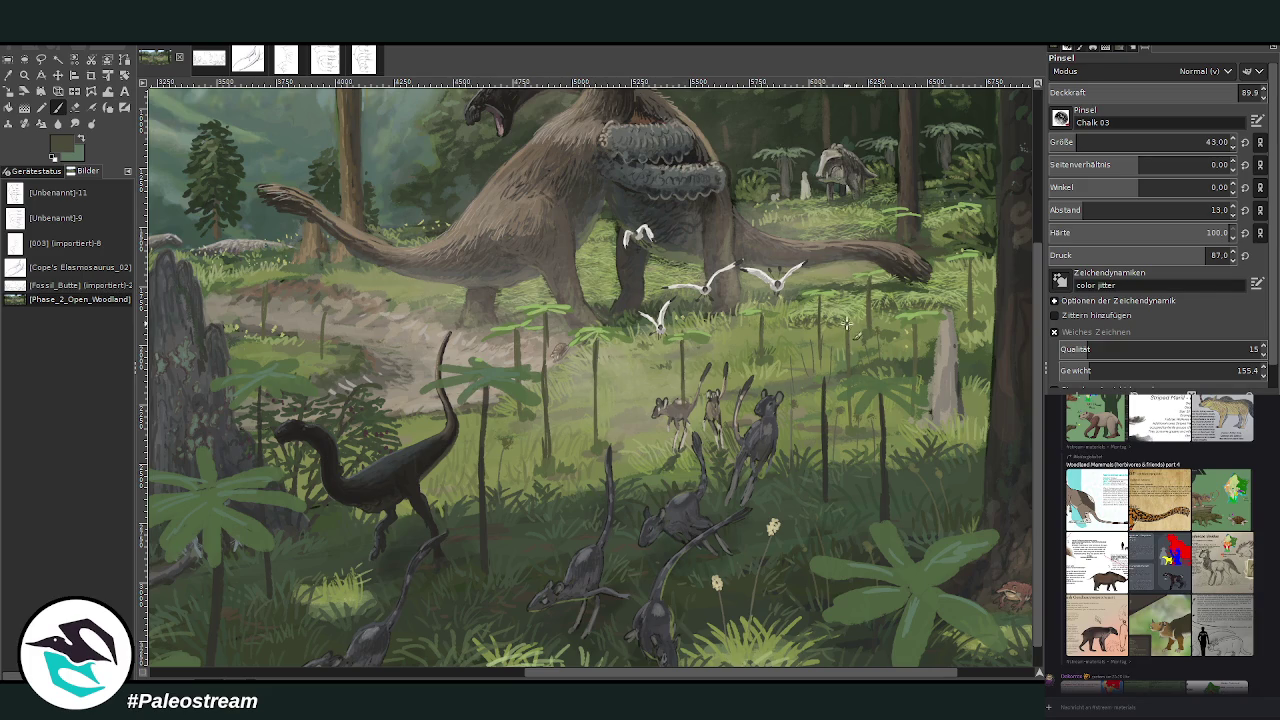
ctrl+click(560, 310)
ctrl+click(982, 452)
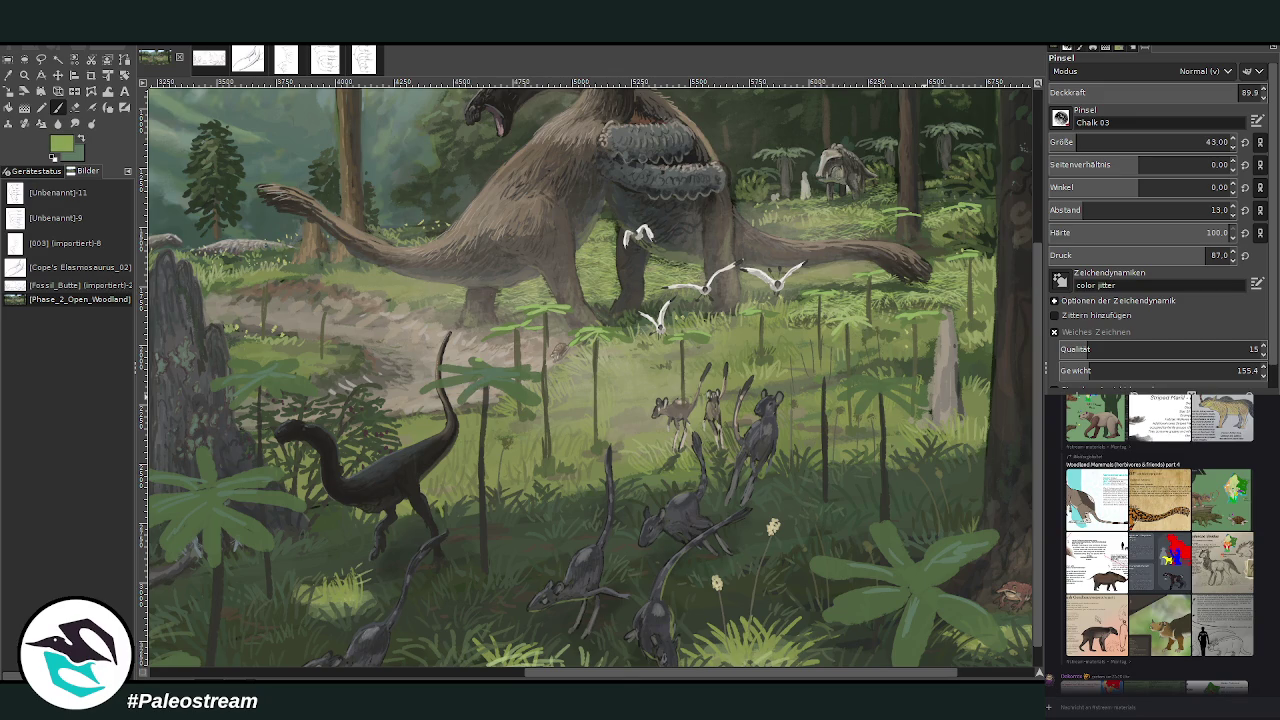
key(minus)
key(minus)
key(minus)
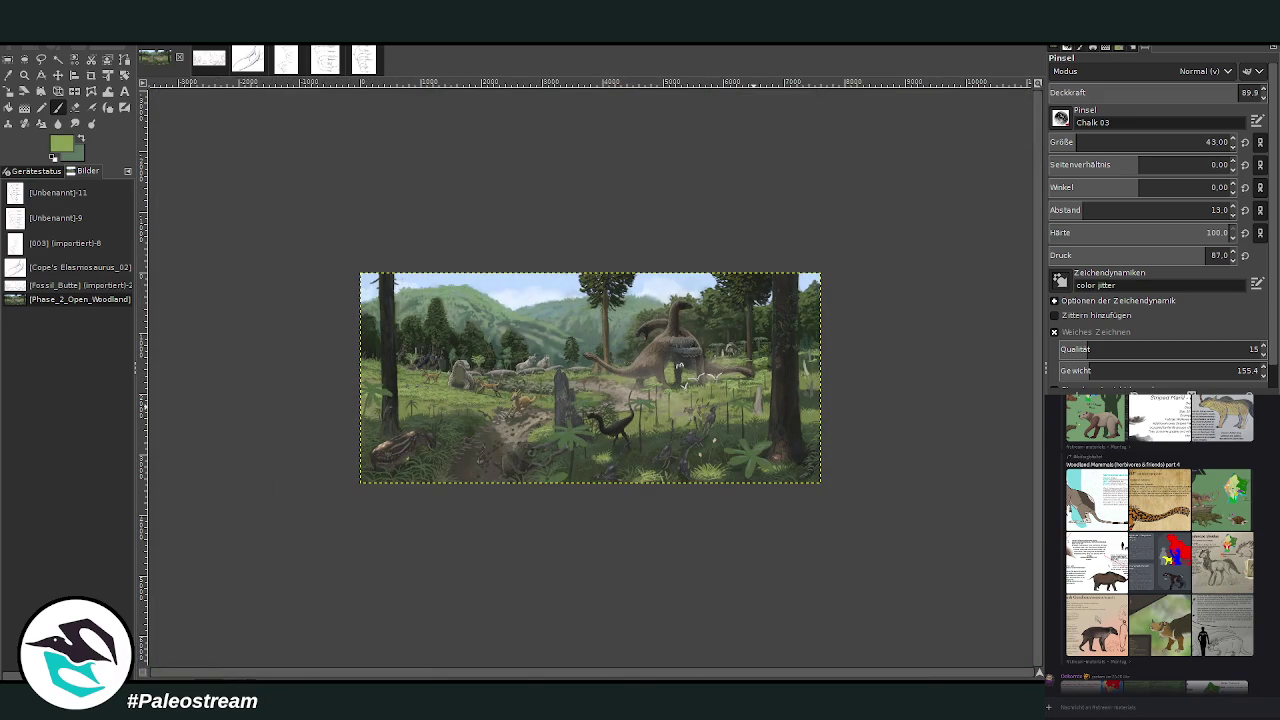
click(24, 75)
Step: Zoom in on the sauropods, pick a darker green, and enlarge the brush to 92
drag(343, 248, 845, 495)
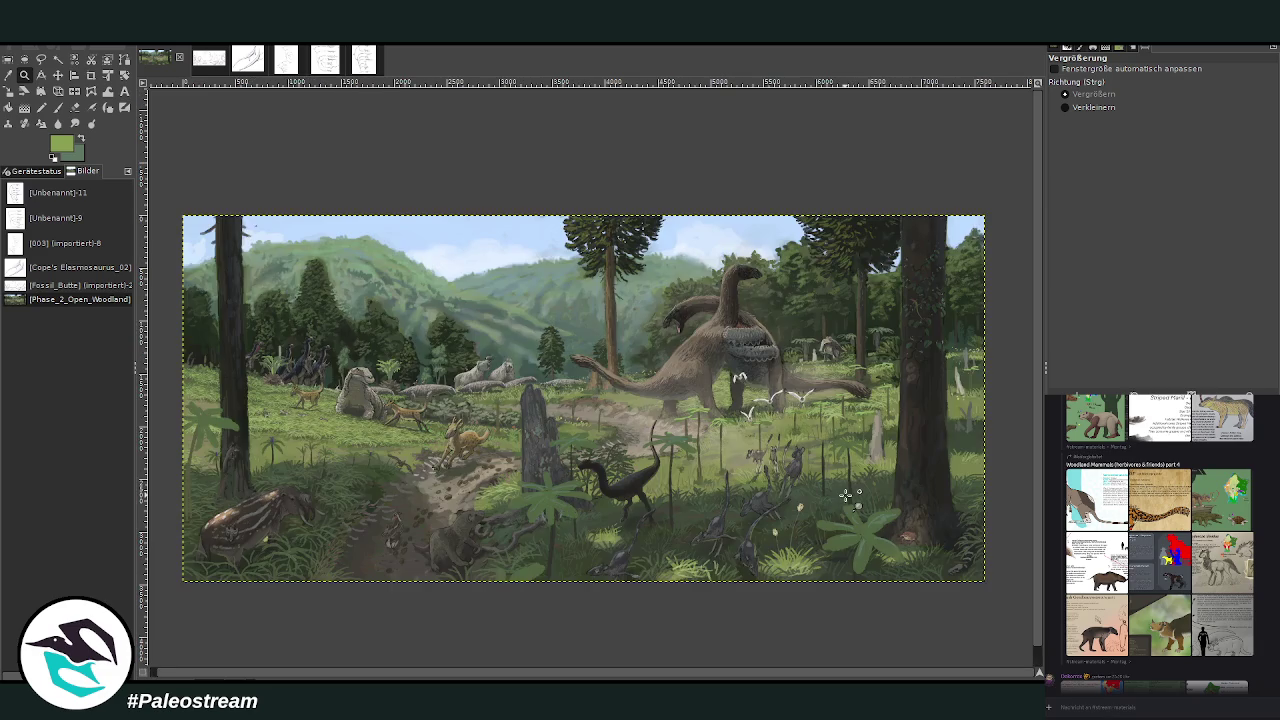
click(915, 547)
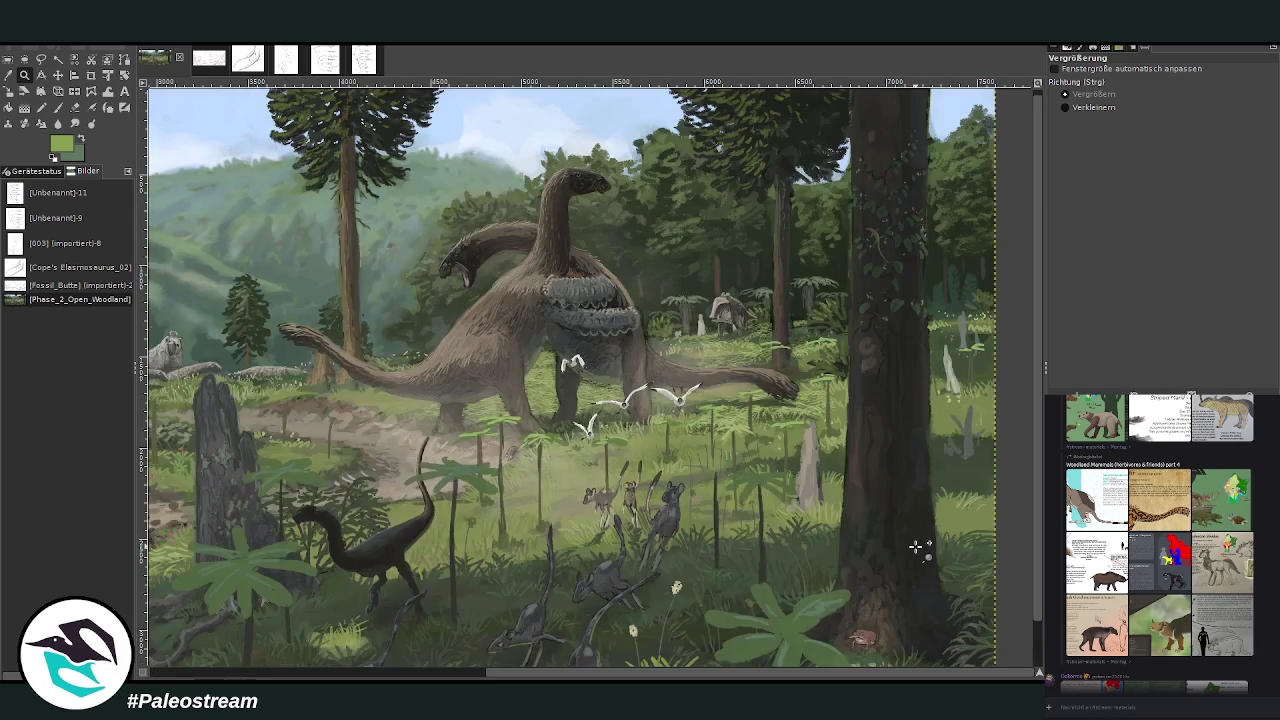
key(plus)
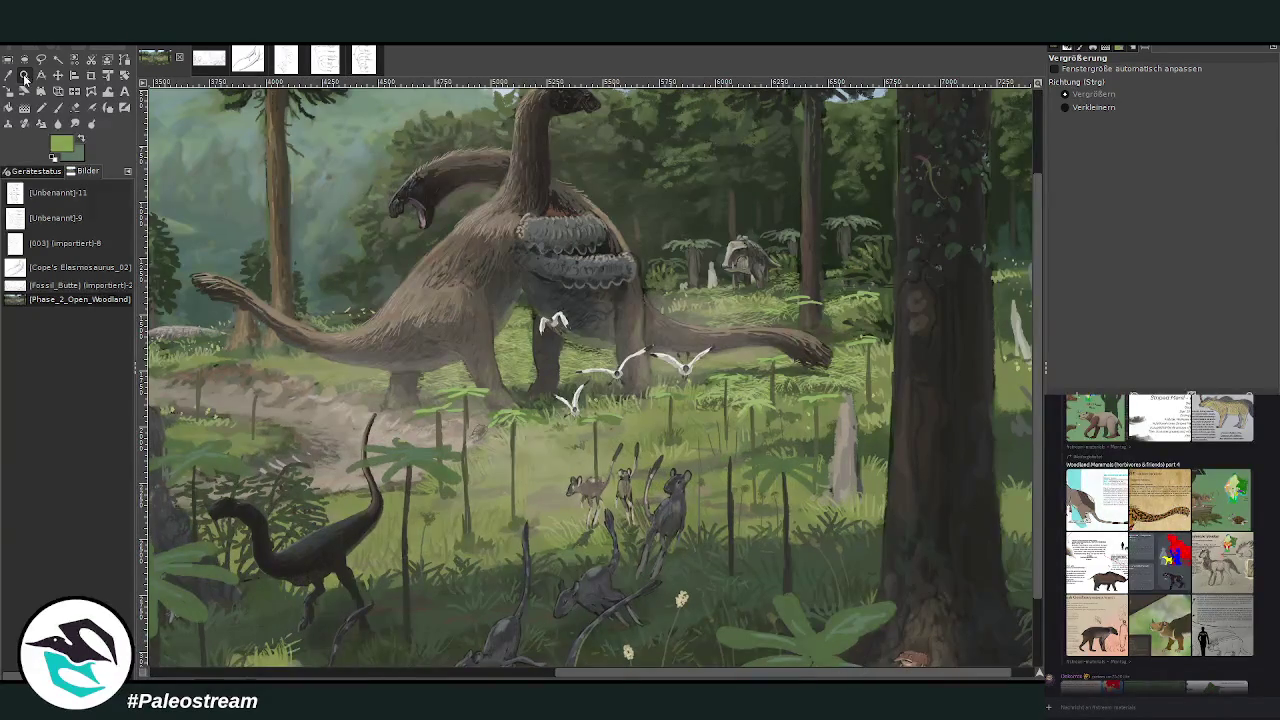
key(o)
click(58, 107)
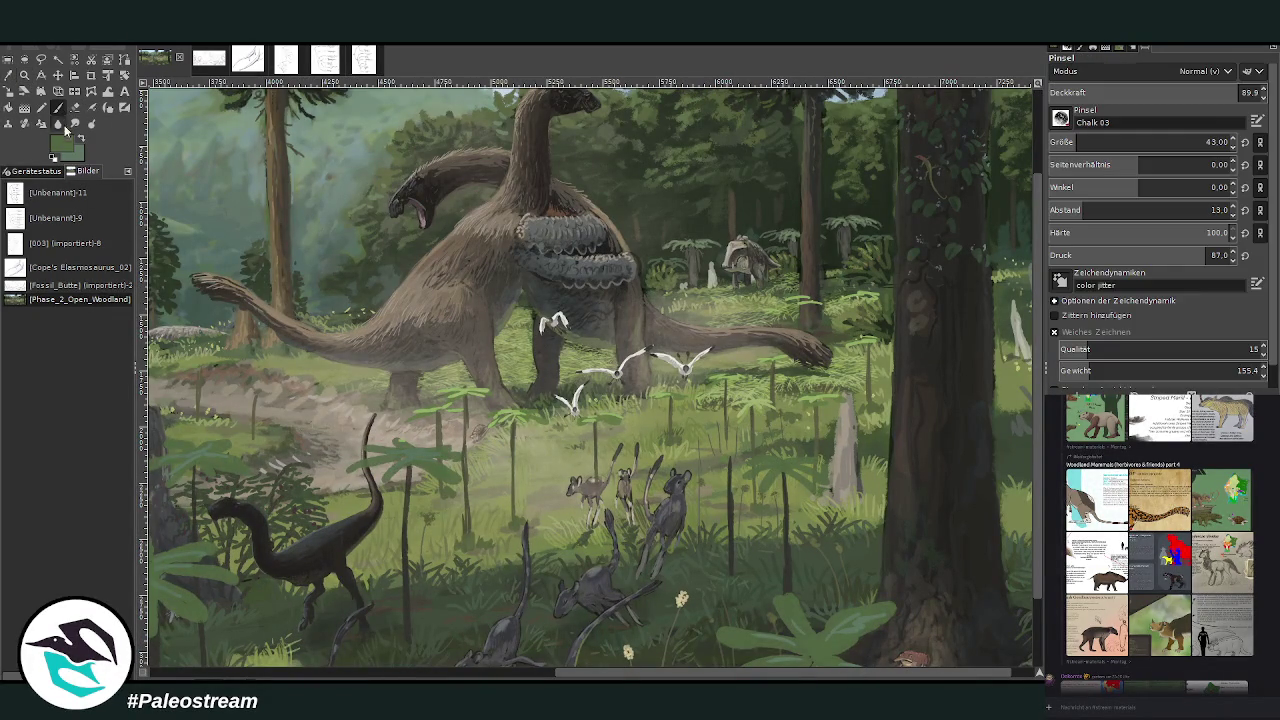
ctrl+click(973, 484)
click(1206, 142)
text(92)
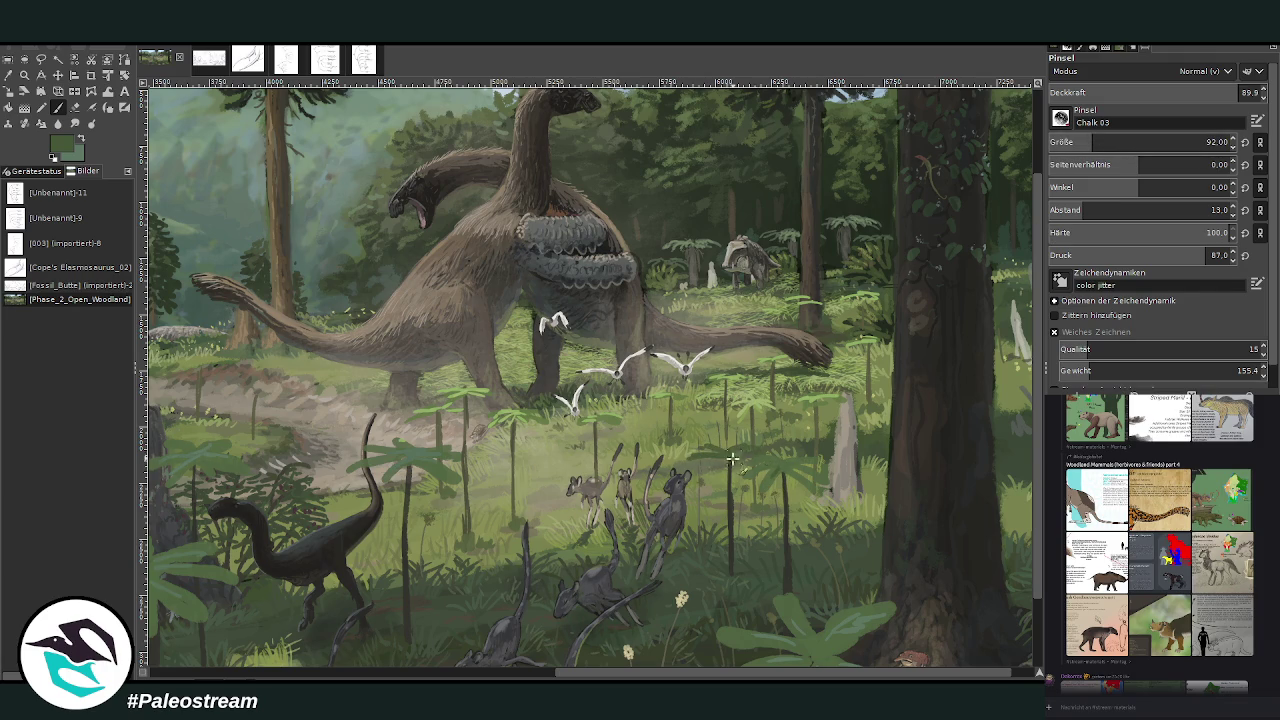
Step: Lower brush opacity to 61.5, then scroll and zoom out to show the whole painting
key(shift+Tab)
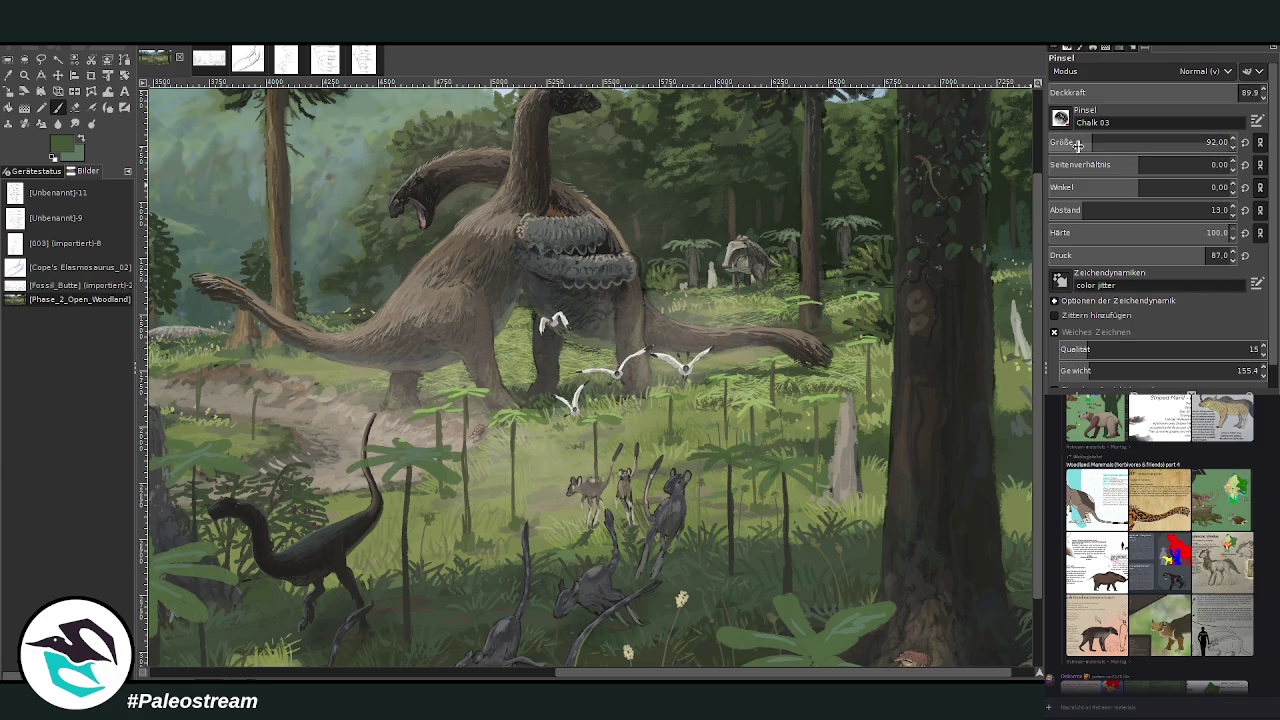
text(61.5)
key(Return)
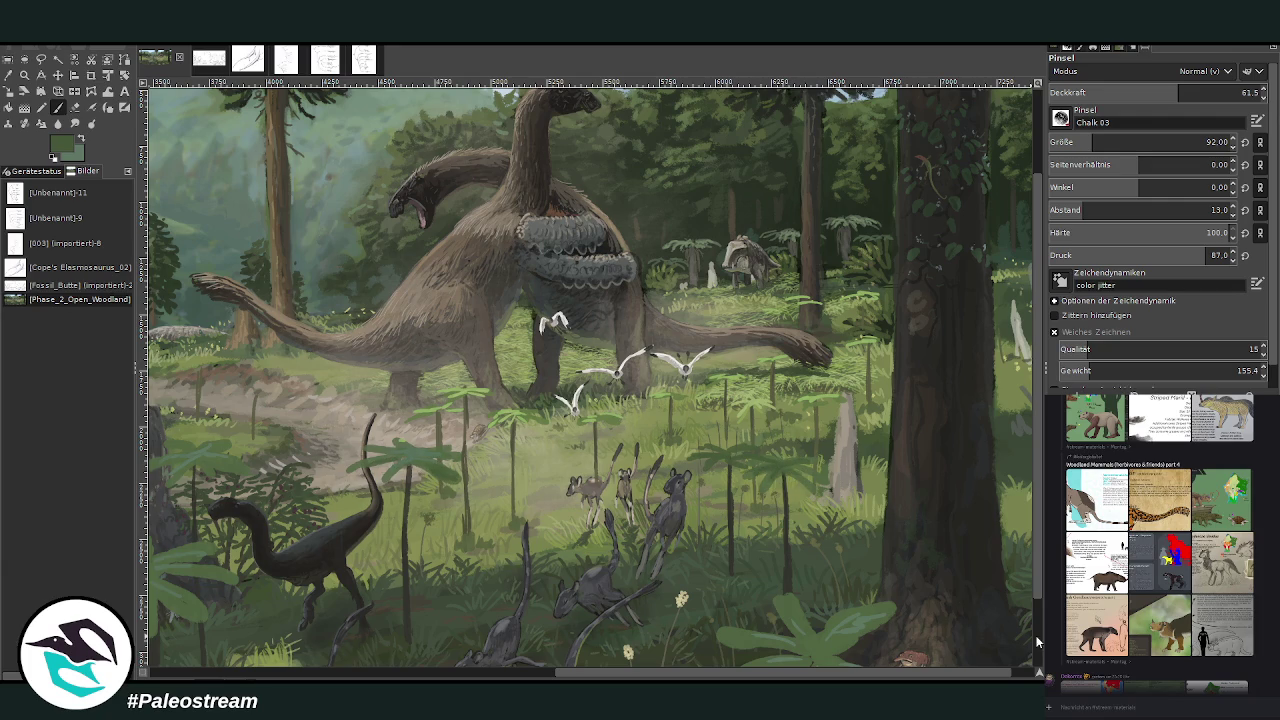
scroll(1035, 640, down, 3)
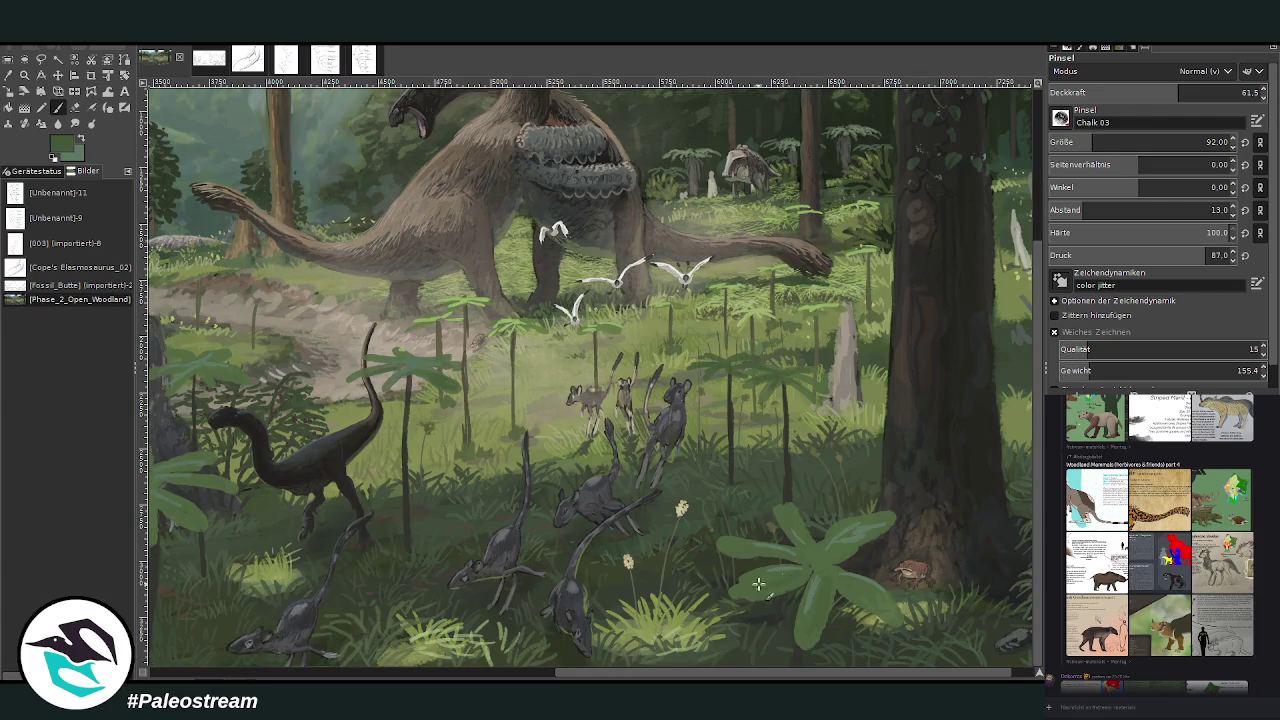
scroll(565, 672, left, 5)
scroll(565, 672, left, 2)
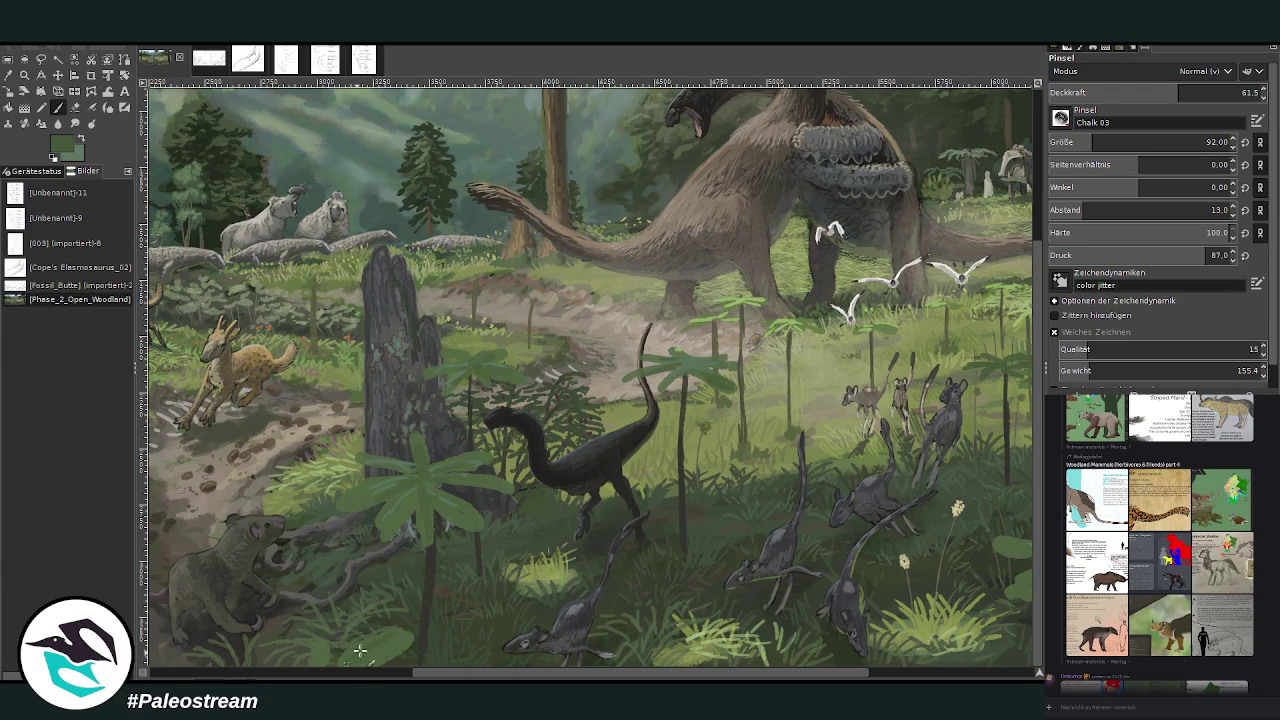
key(minus)
key(minus)
key(minus)
key(minus)
key(minus)
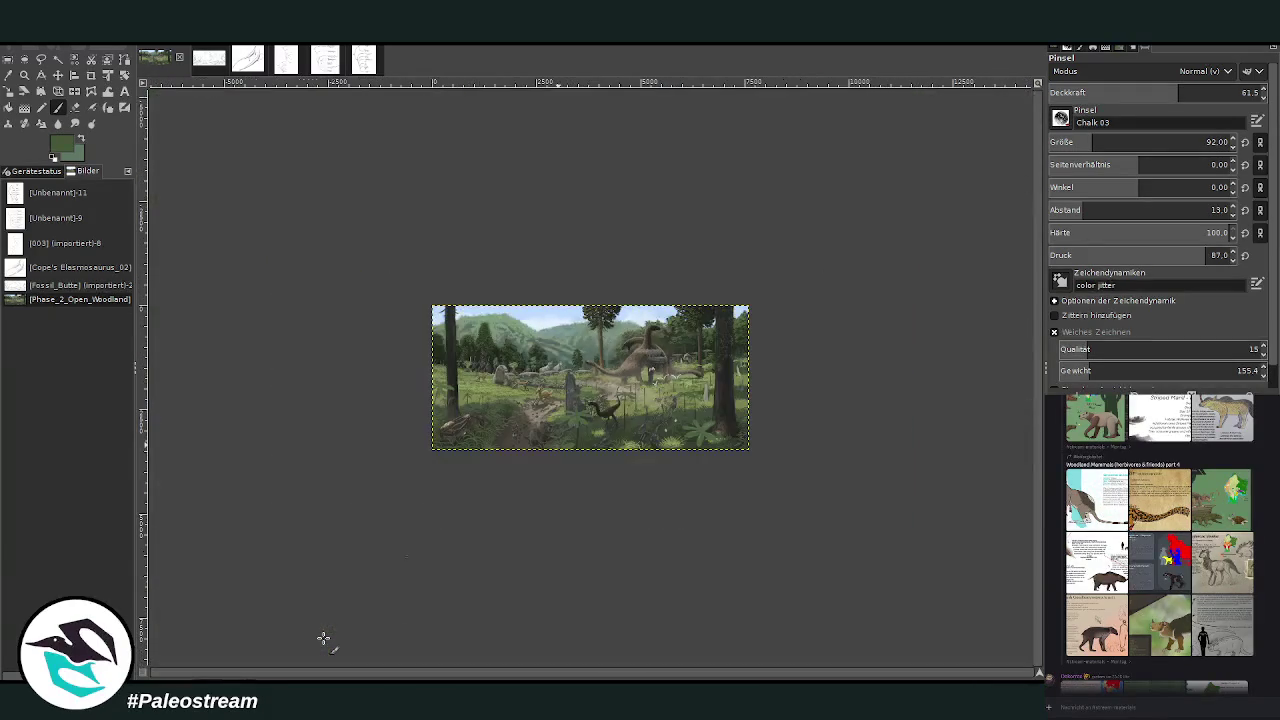
Step: Sample a green, set brush size 207 and opacity 78.9, and paint two leaves by the tapir
key(z)
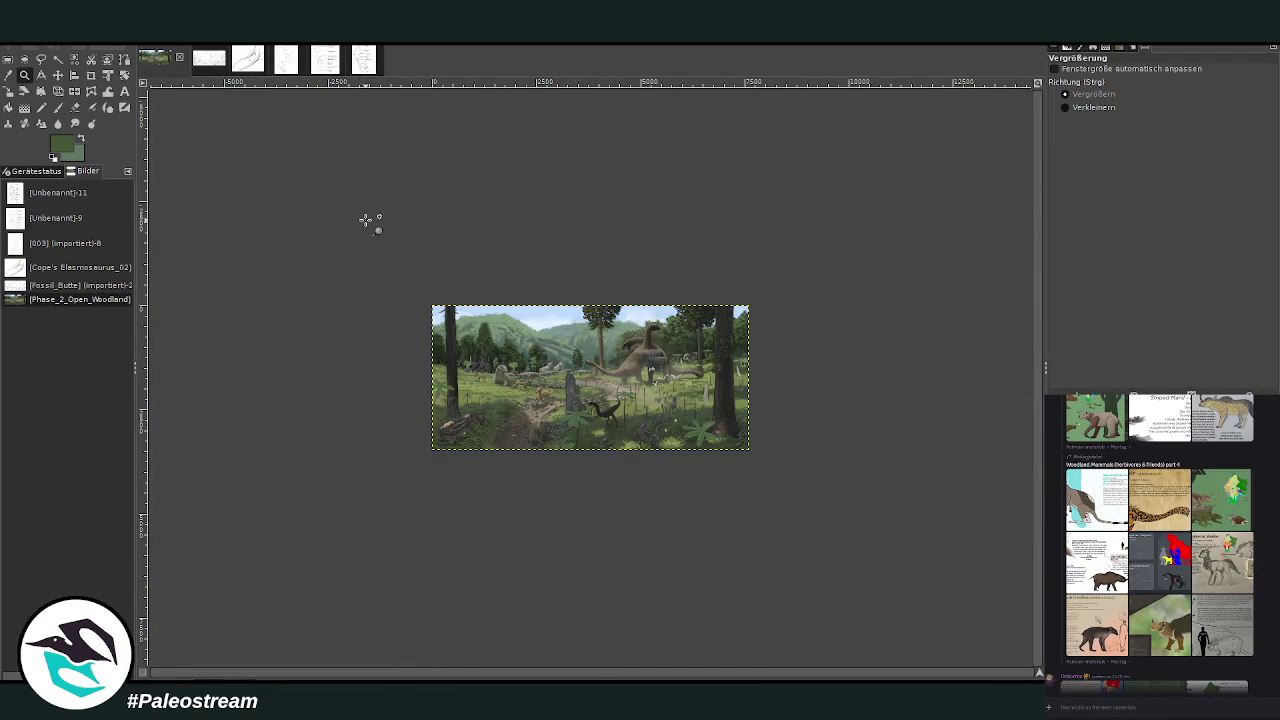
click(372, 224)
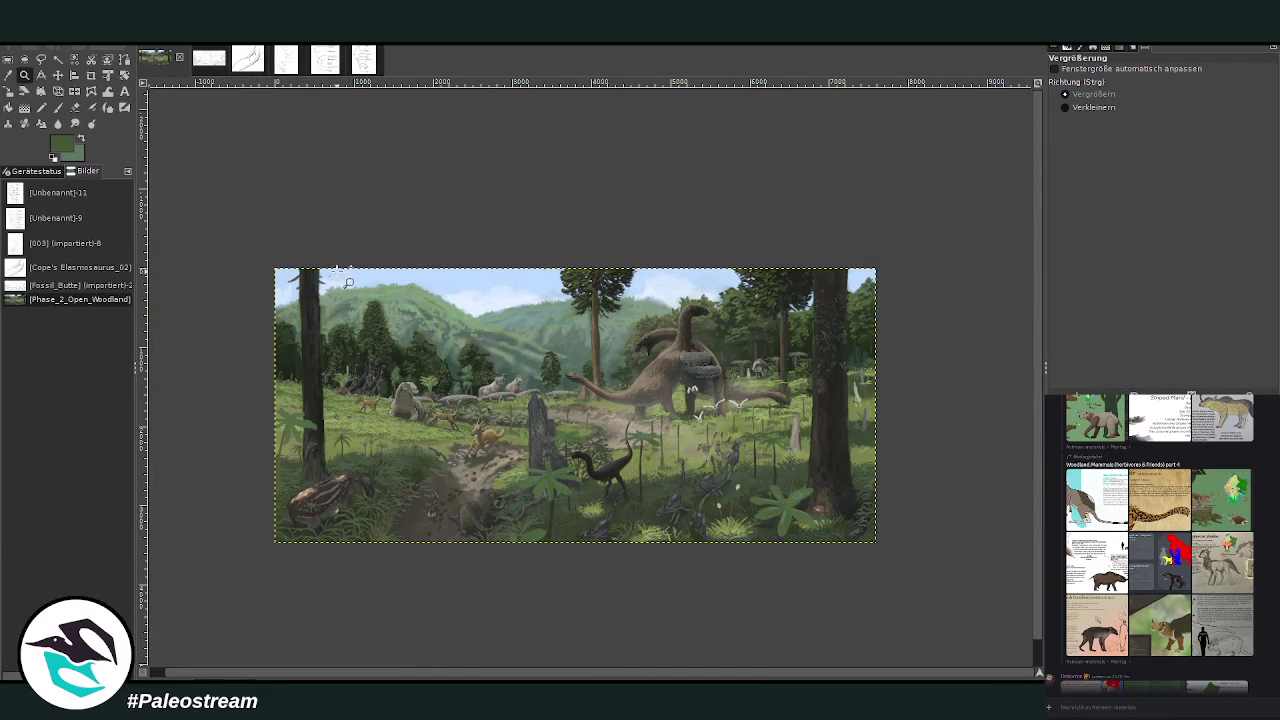
drag(243, 217, 748, 622)
click(9, 75)
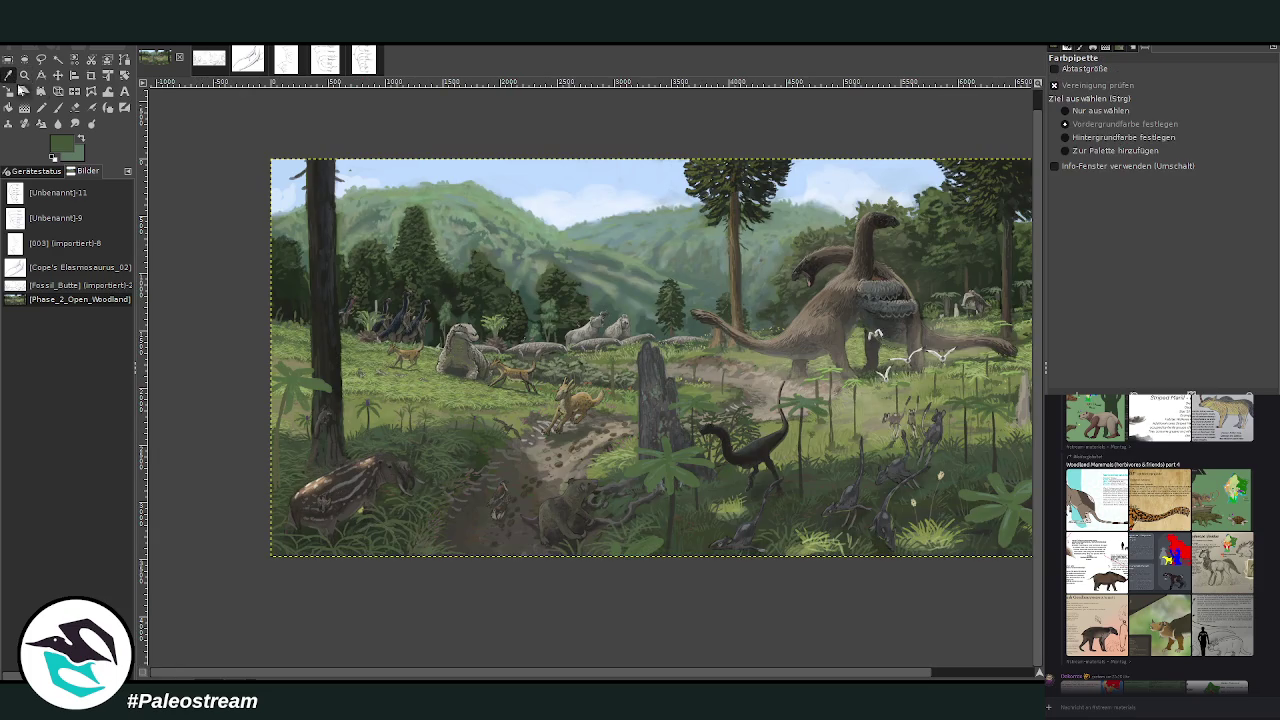
click(640, 465)
click(57, 107)
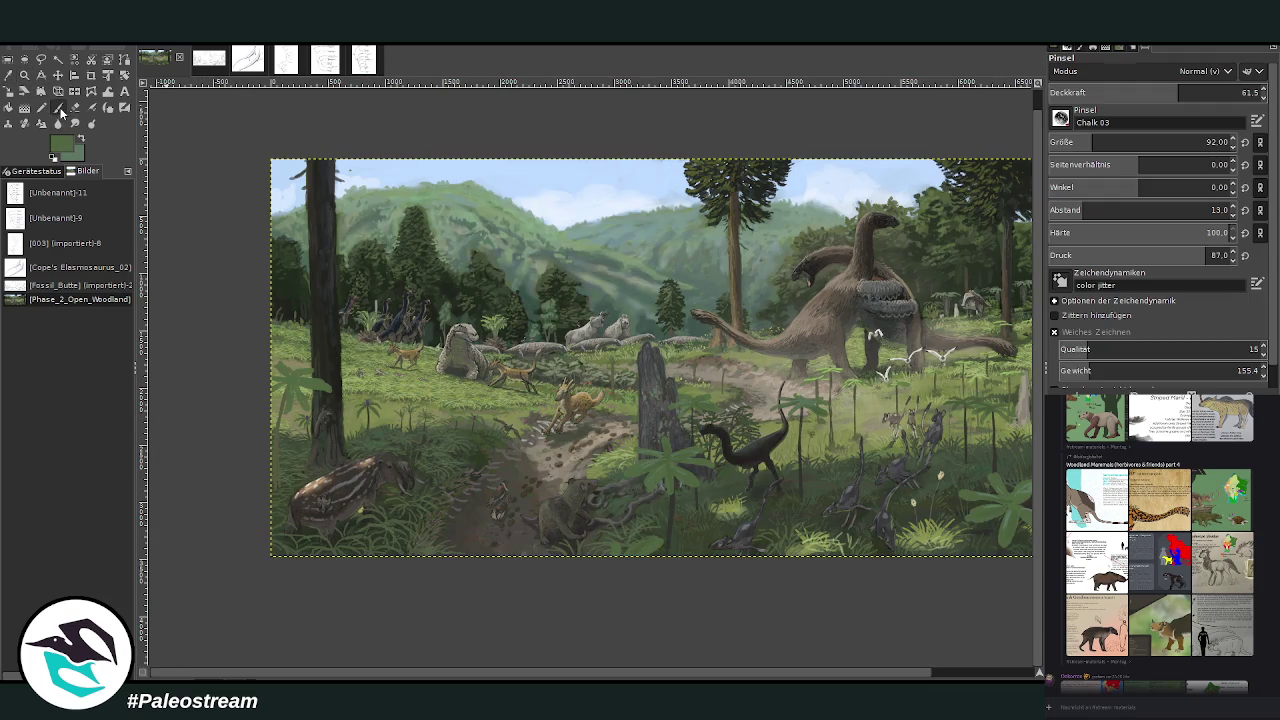
drag(1090, 142, 1120, 142)
drag(1180, 92, 1214, 92)
drag(385, 535, 450, 546)
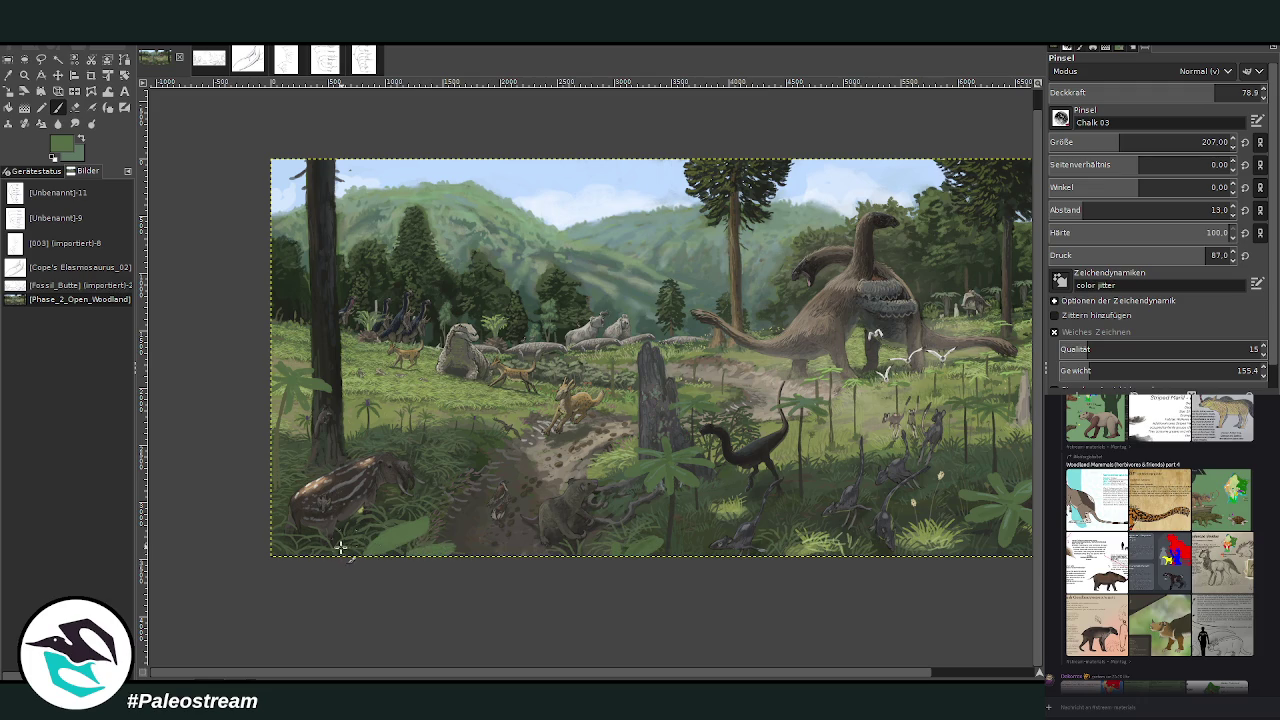
mouse_move(328, 537)
mouse_down()
mouse_move(334, 551)
mouse_move(276, 518)
mouse_move(354, 514)
mouse_up()
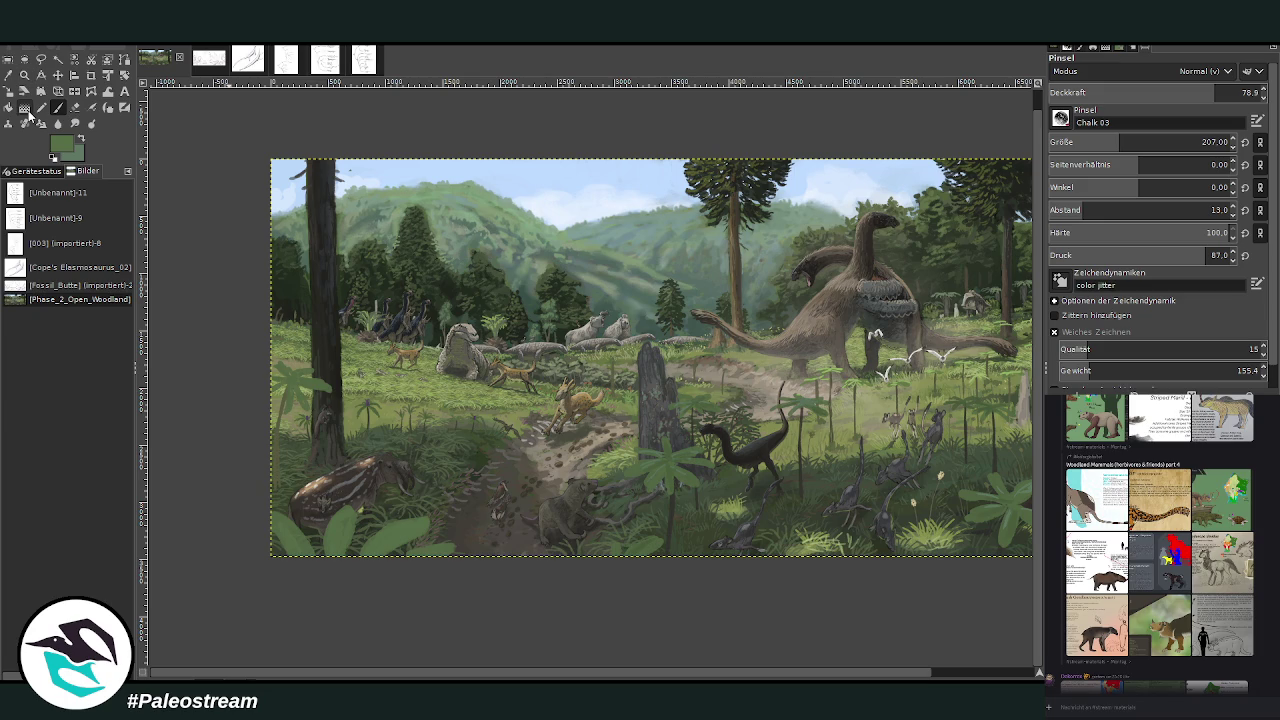
key(minus)
key(minus)
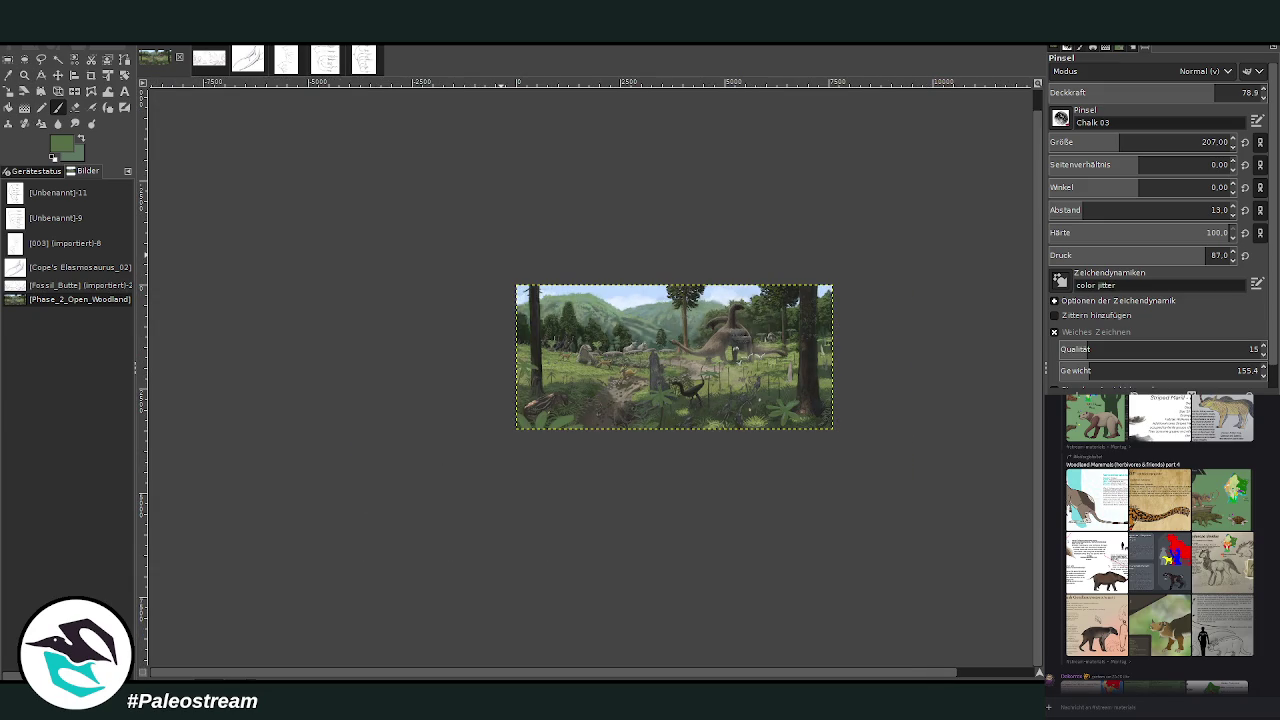
Step: Zoom to fit the painting and extend the fern fronds by the left tree downward
click(24, 74)
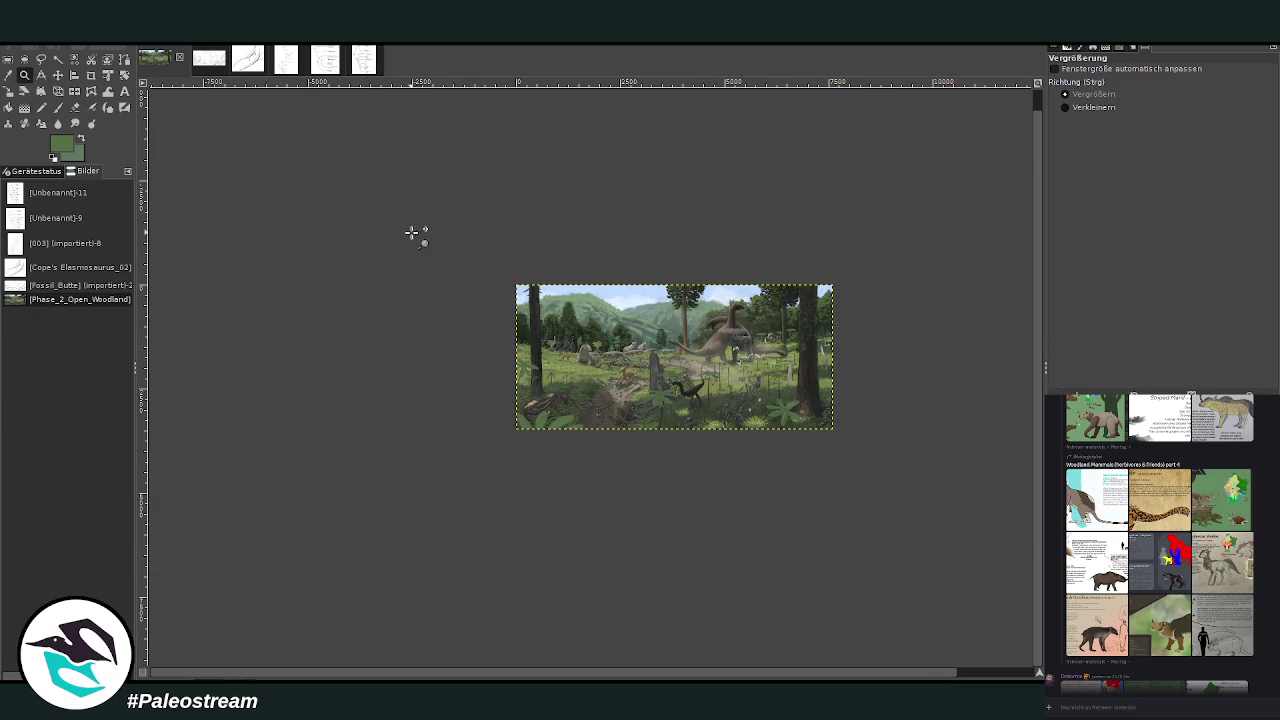
ctrl+click(348, 288)
ctrl+click(350, 288)
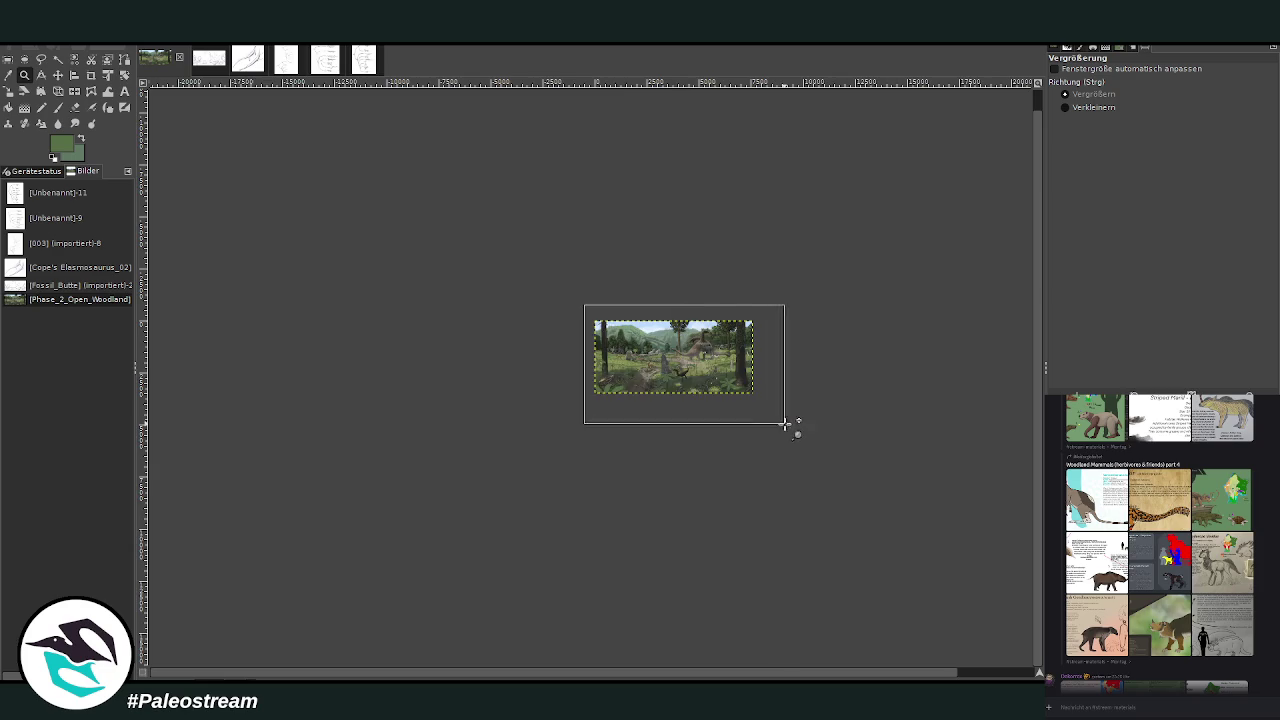
drag(583, 303, 790, 430)
drag(183, 181, 897, 532)
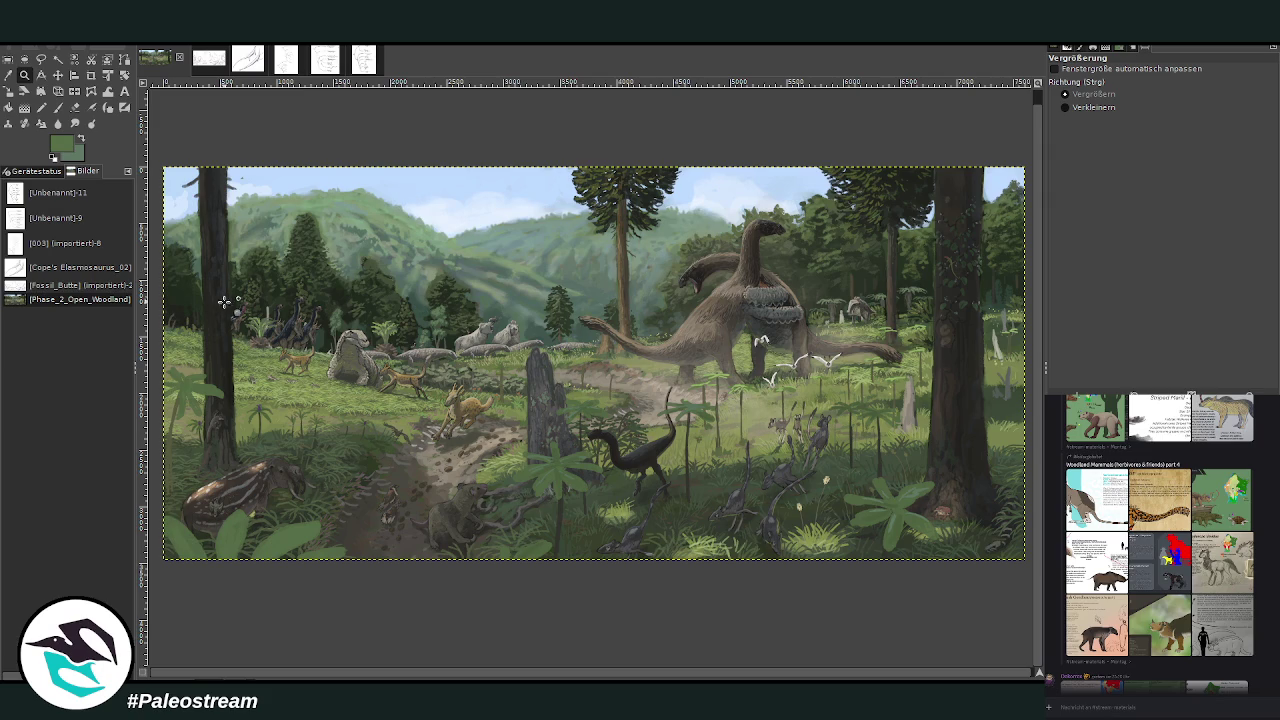
click(57, 107)
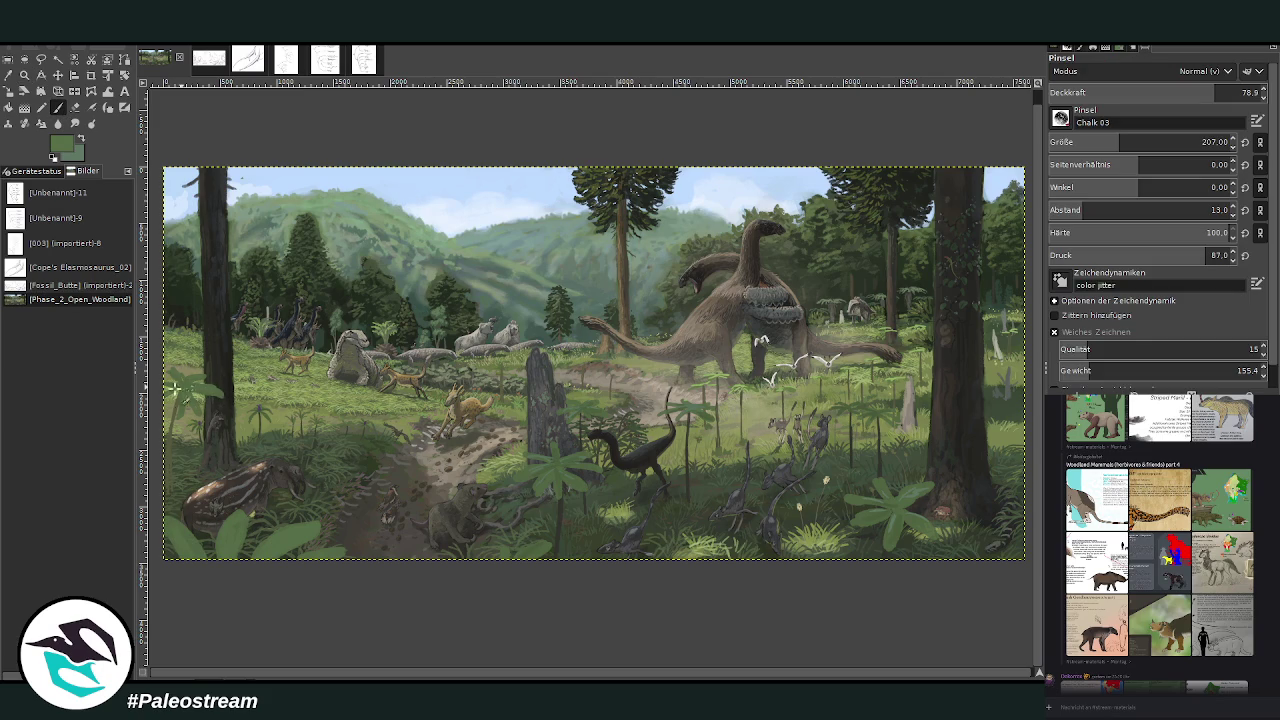
mouse_move(175, 384)
mouse_down()
mouse_move(193, 395)
mouse_move(176, 405)
mouse_move(179, 423)
mouse_up()
Step: Sample a dark green and shade the lower-left fern with it
key(o)
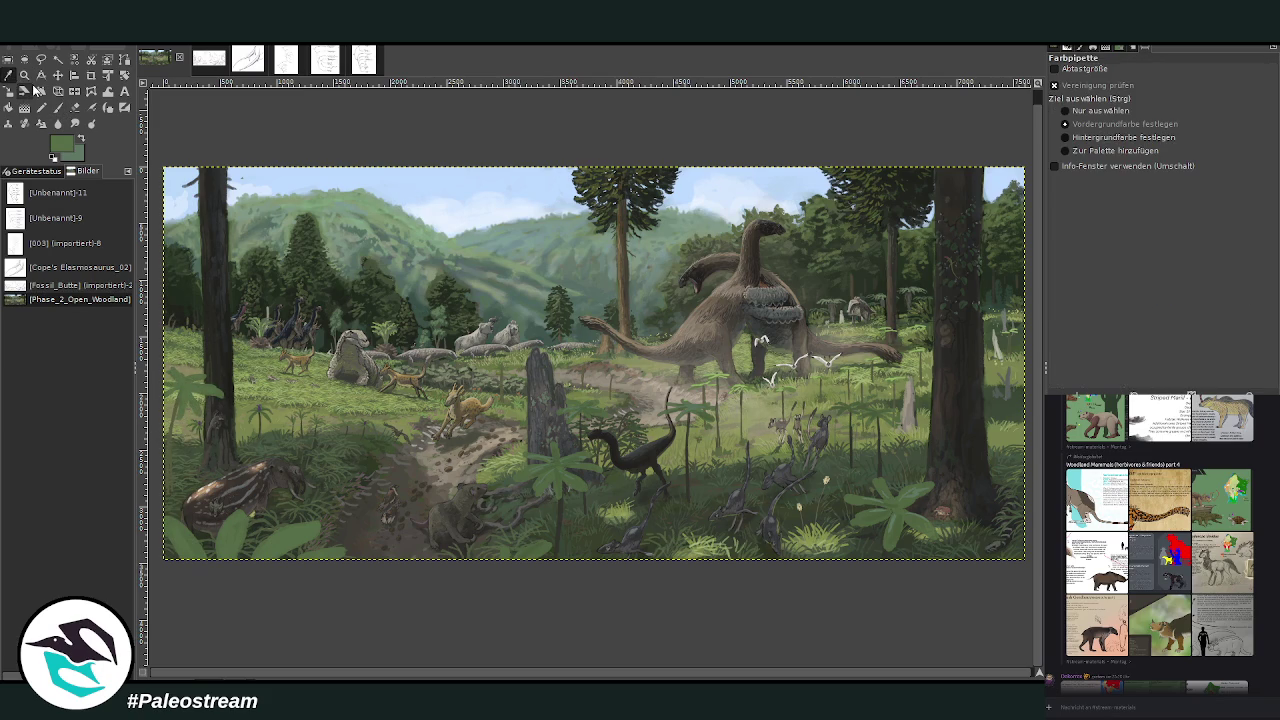
click(557, 516)
click(57, 107)
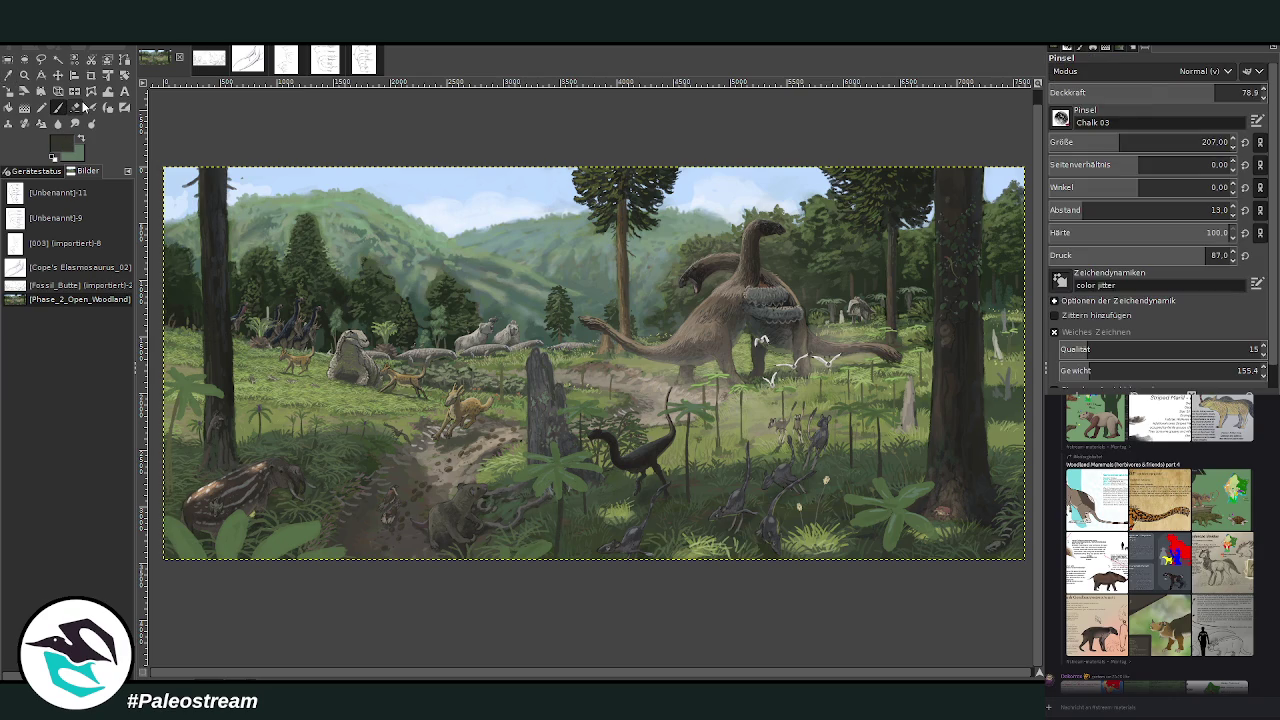
drag(180, 405, 170, 480)
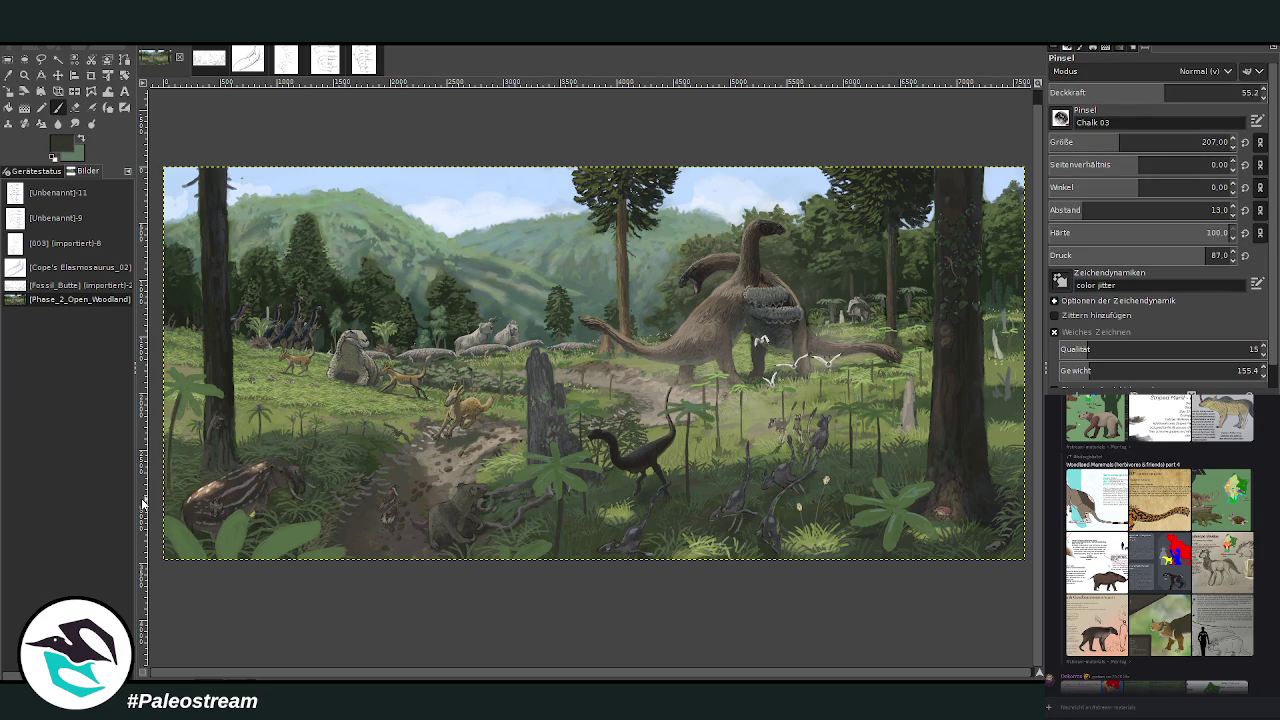
key(minus)
key(minus)
key(minus)
Step: Sample a lighter green and set the brush to size 178 and opacity 45.1
click(24, 75)
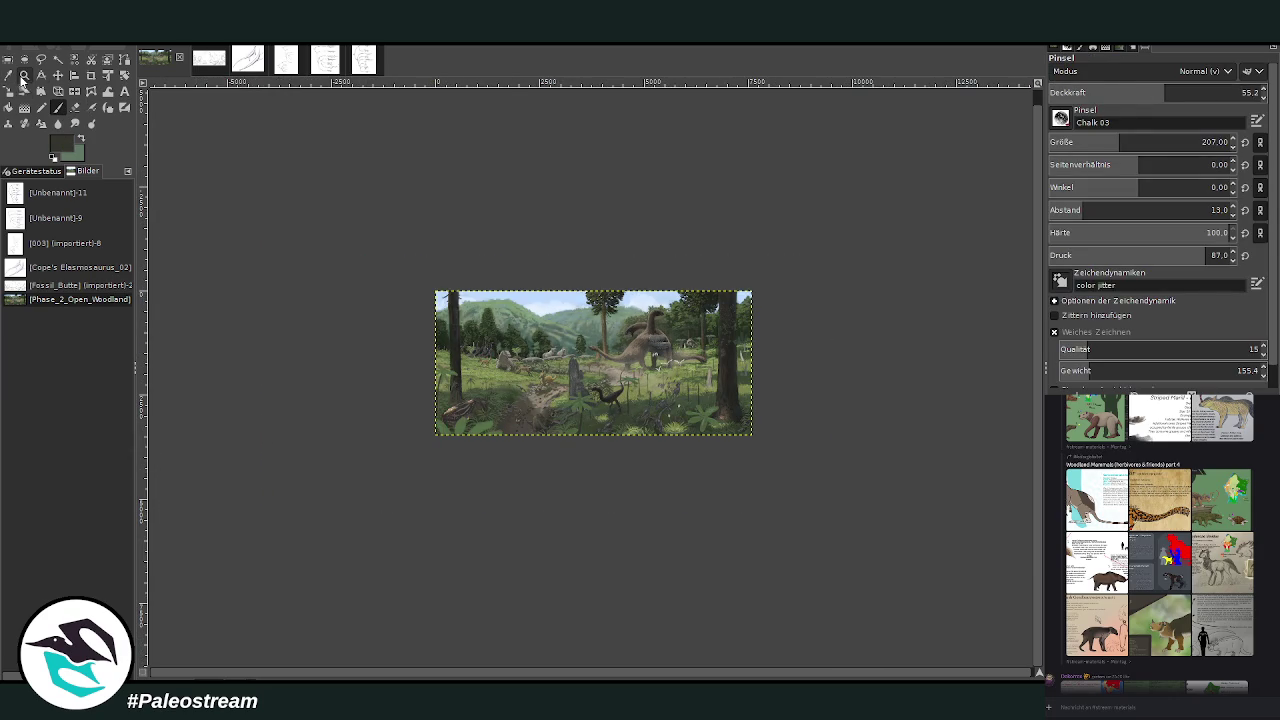
drag(423, 300, 710, 480)
key(o)
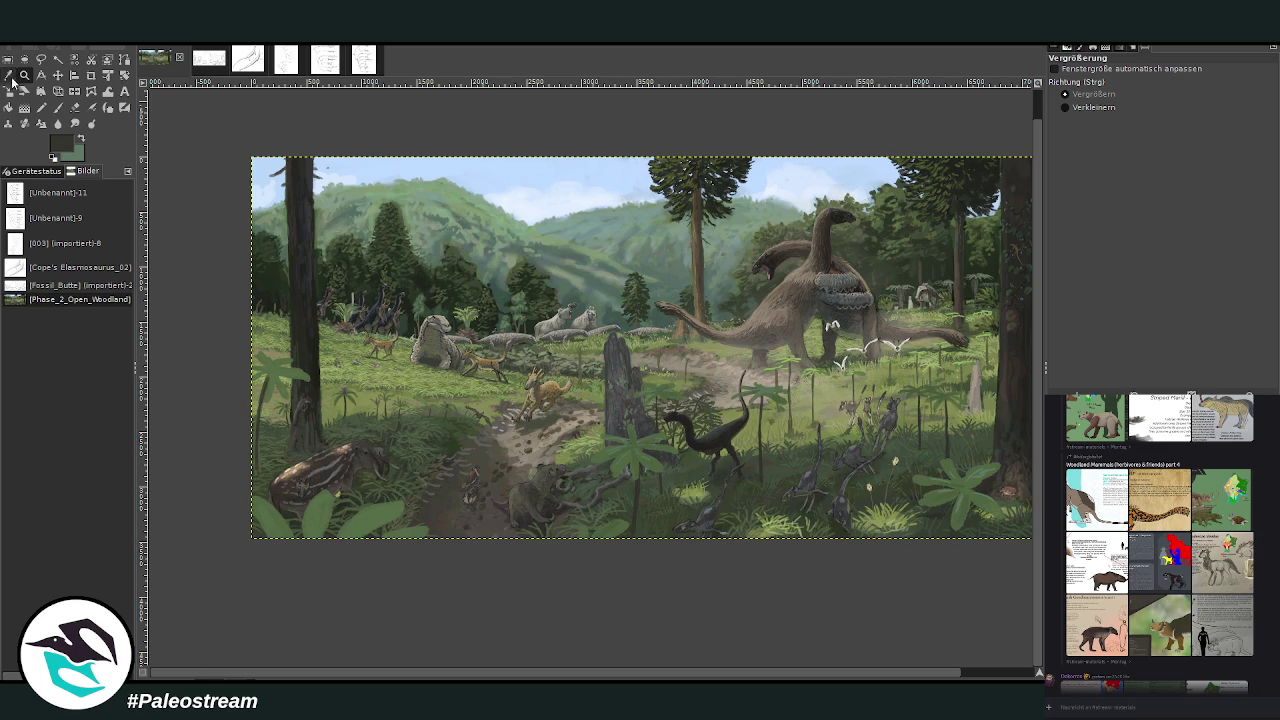
click(600, 375)
click(57, 107)
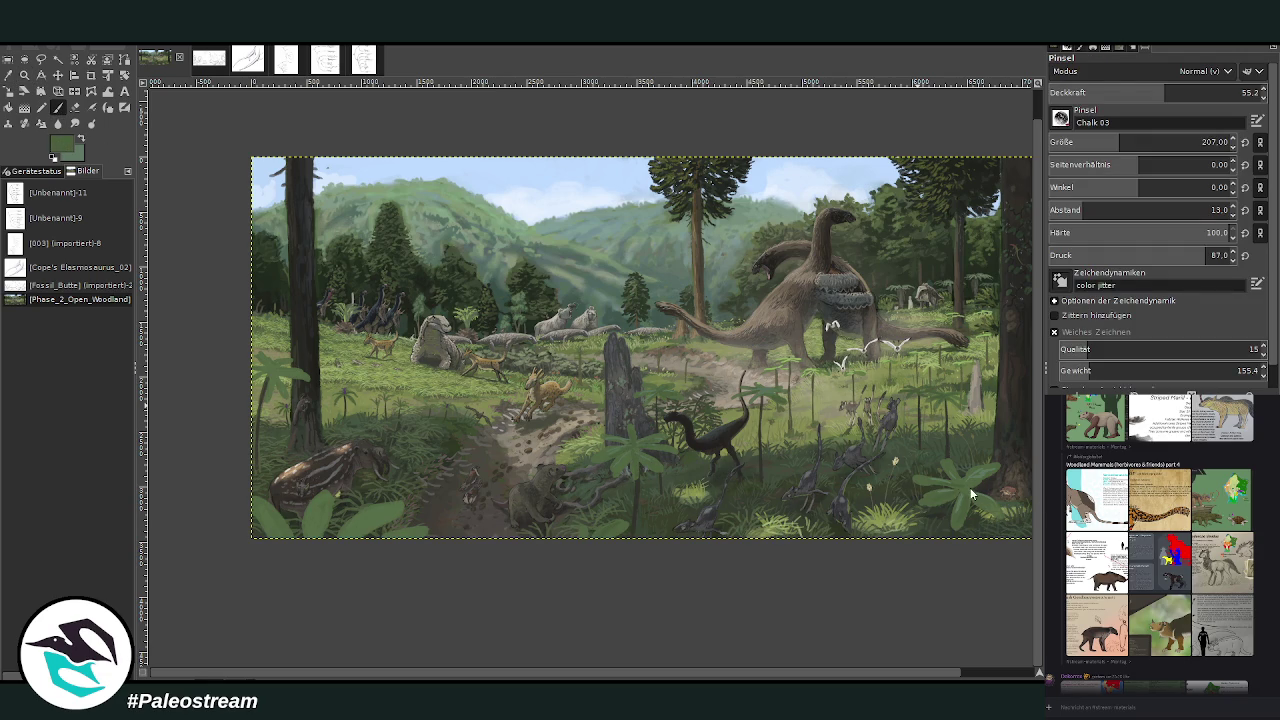
drag(1118, 145, 1113, 145)
drag(1164, 92, 1143, 92)
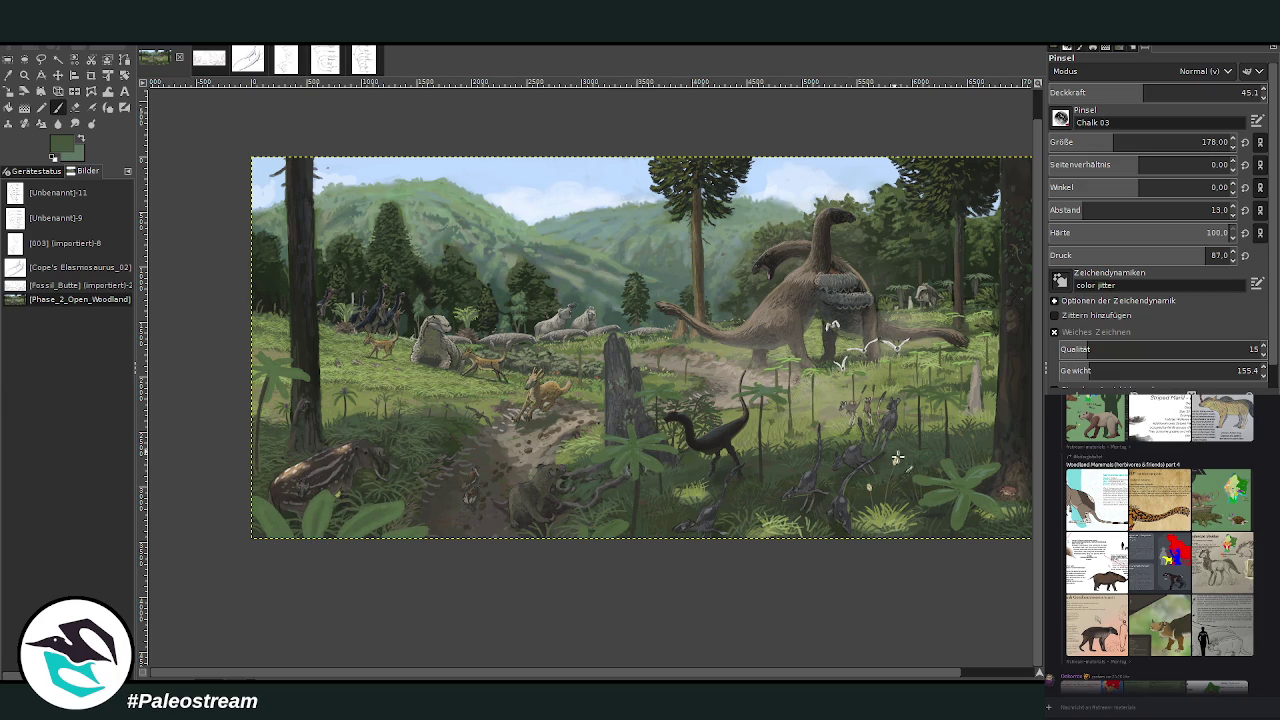
key(minus)
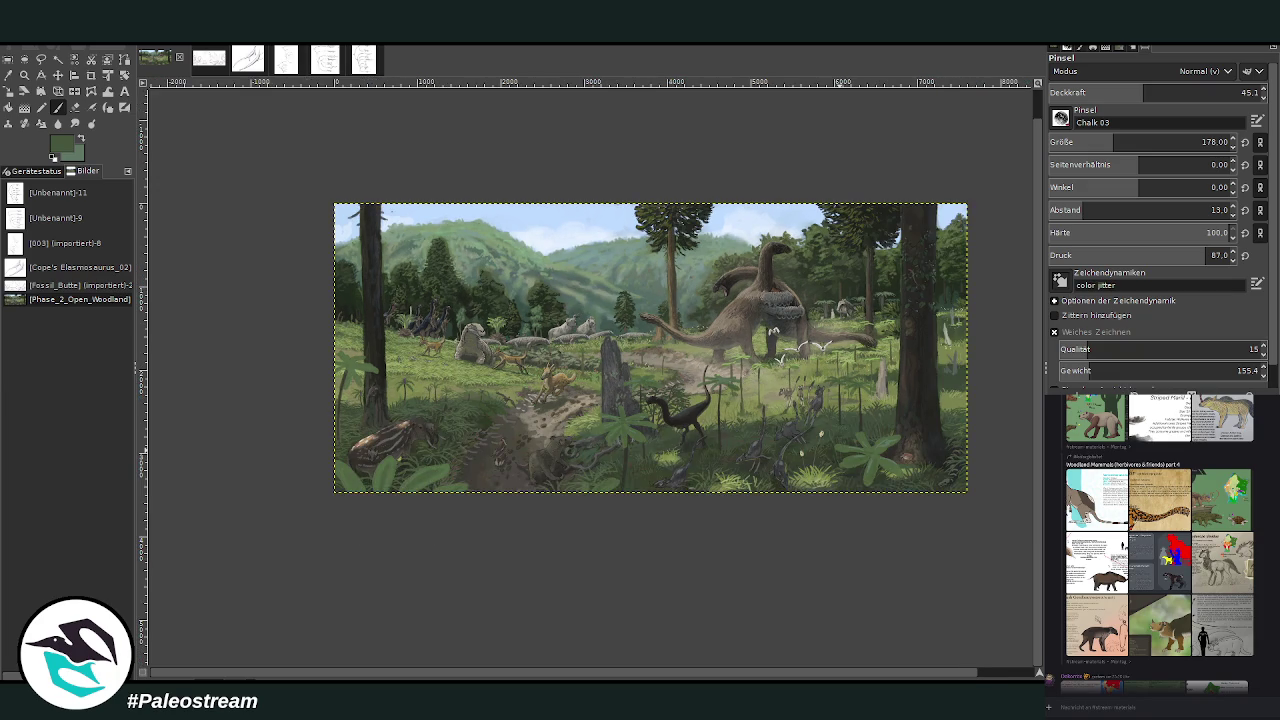
key(z)
drag(676, 258, 872, 463)
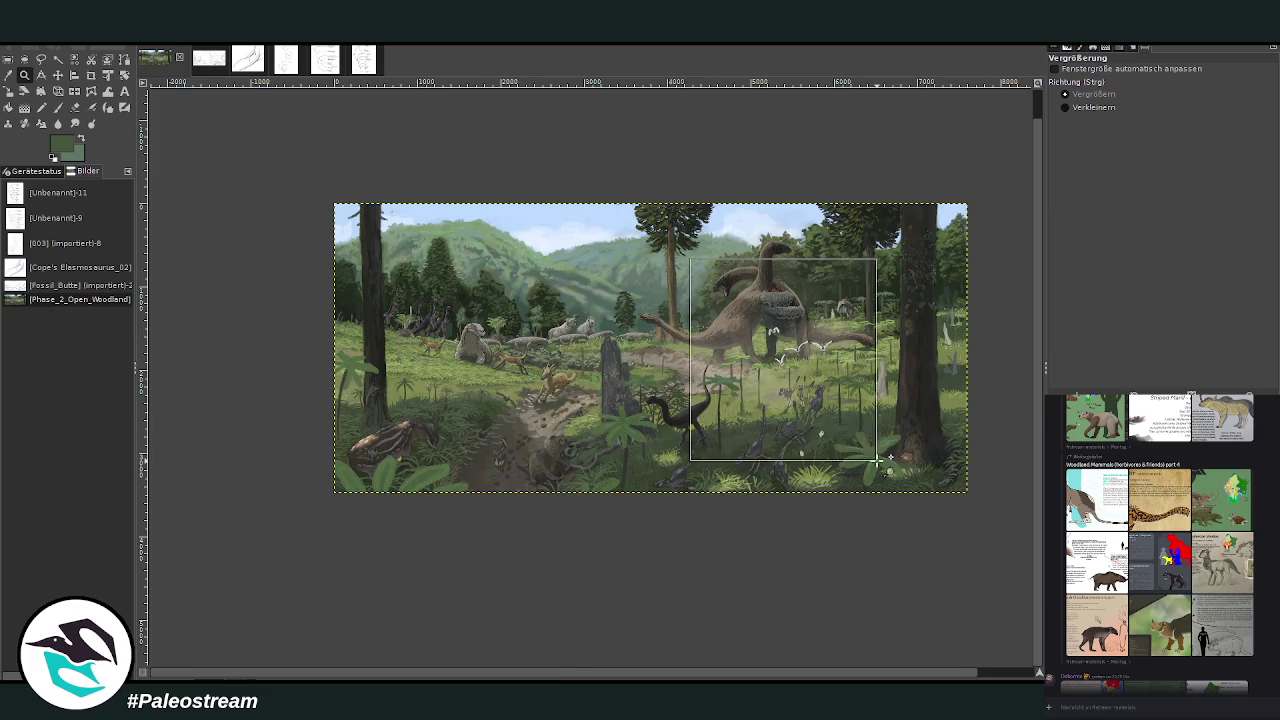
Step: Zoom in on the sauropods and paint two thin dark plant stems in the meadow
drag(437, 185, 814, 572)
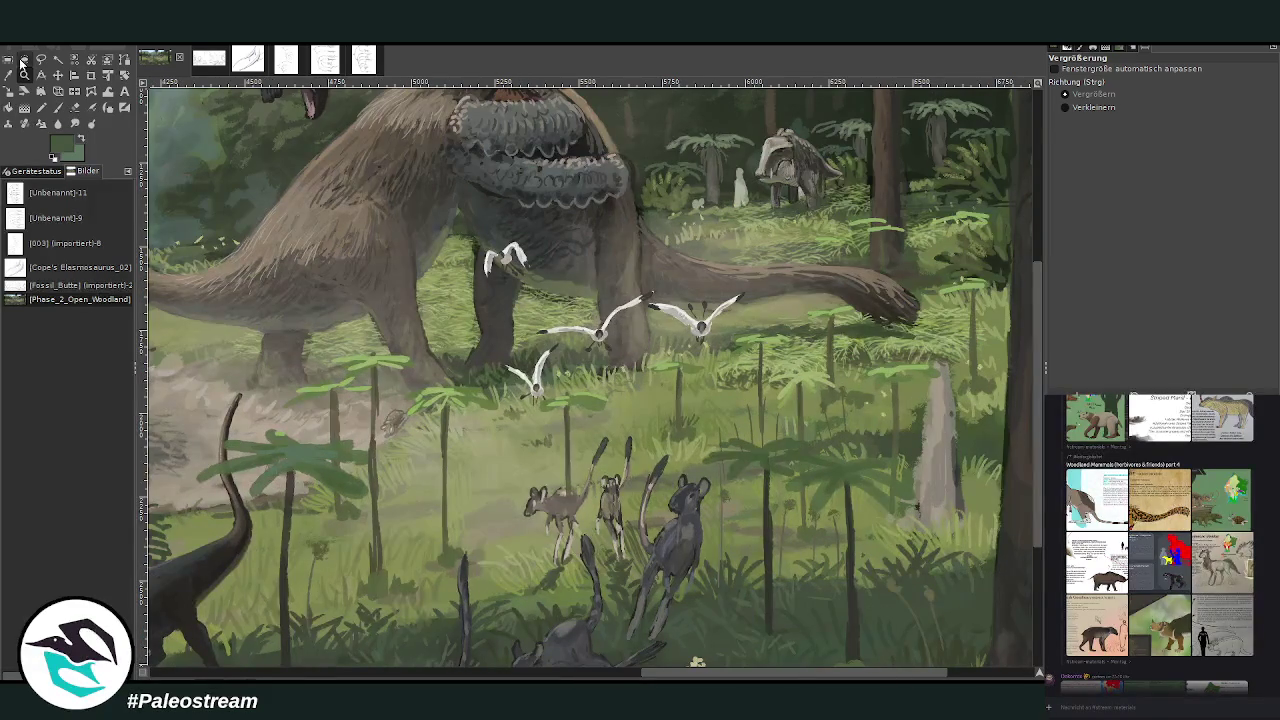
key(o)
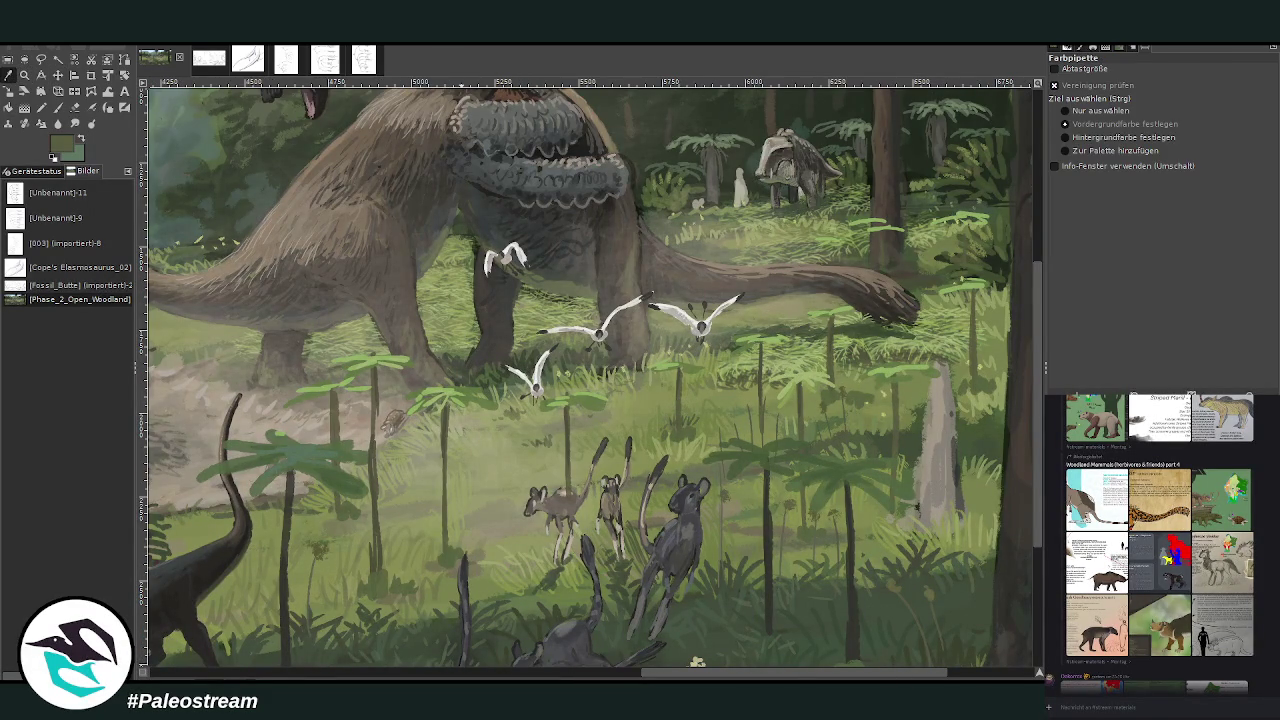
click(57, 107)
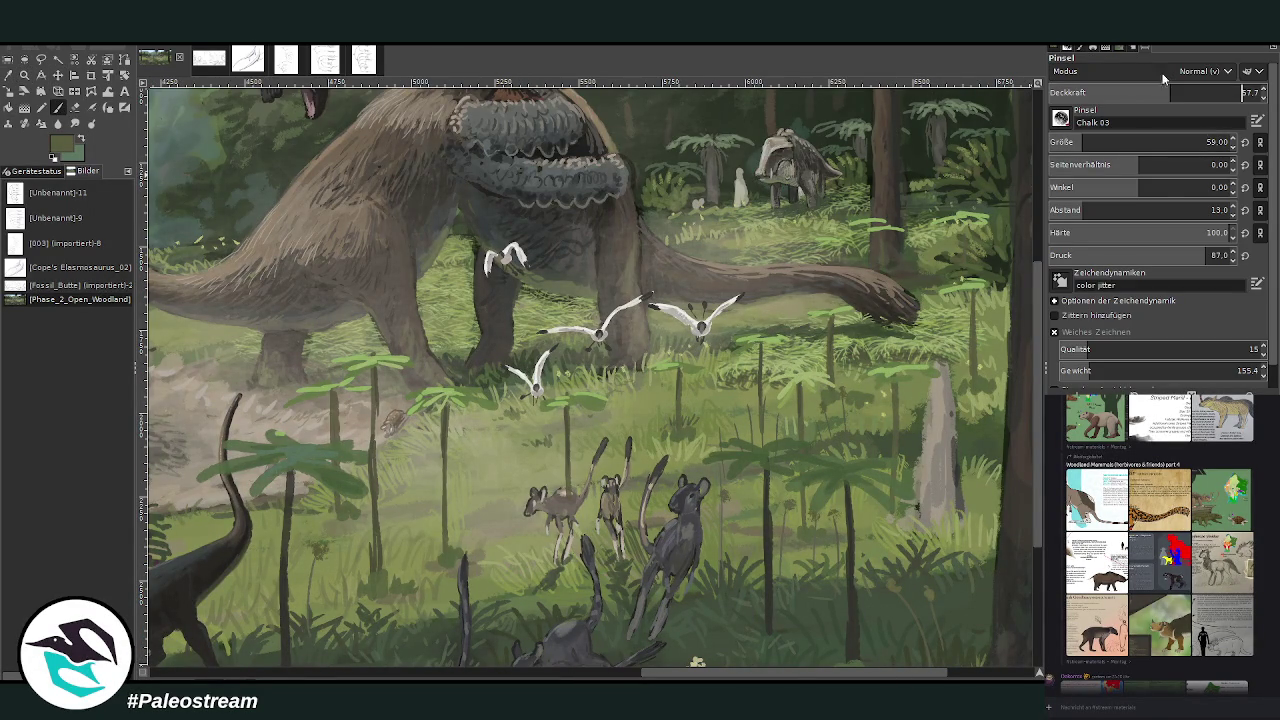
mouse_move(648, 358)
mouse_down()
mouse_move(650, 416)
mouse_move(730, 411)
mouse_up()
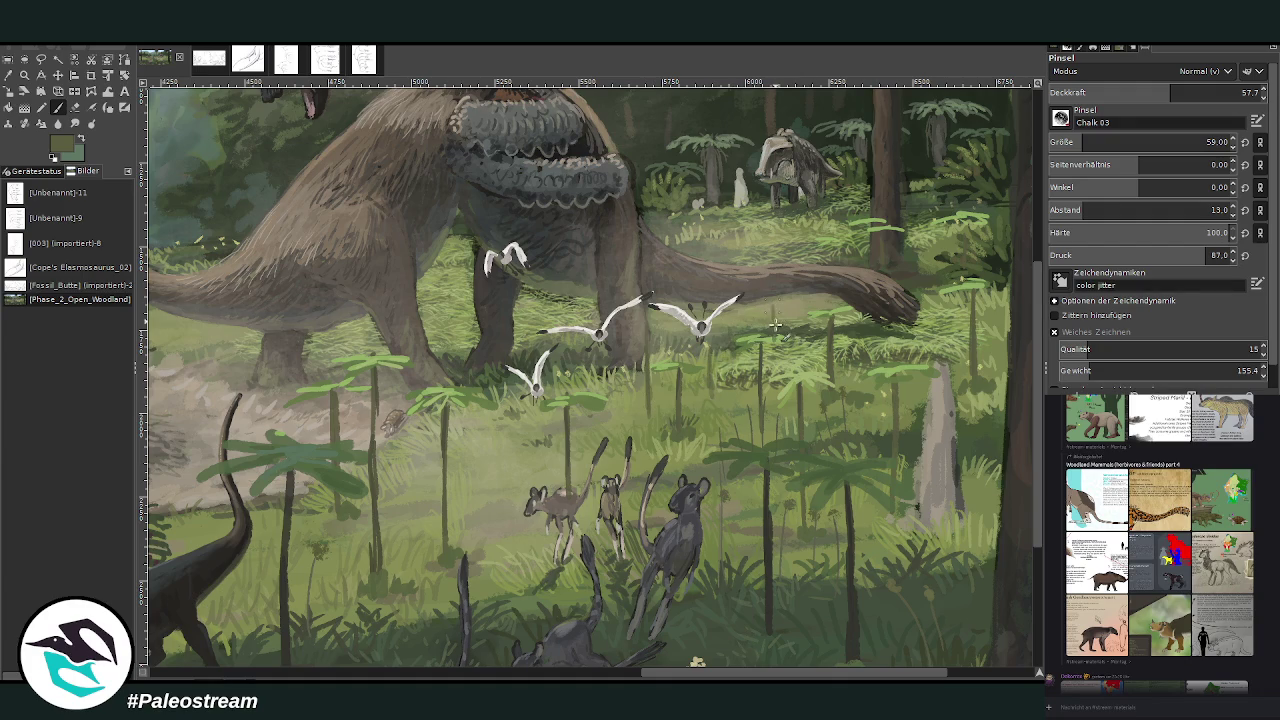
drag(796, 290, 798, 362)
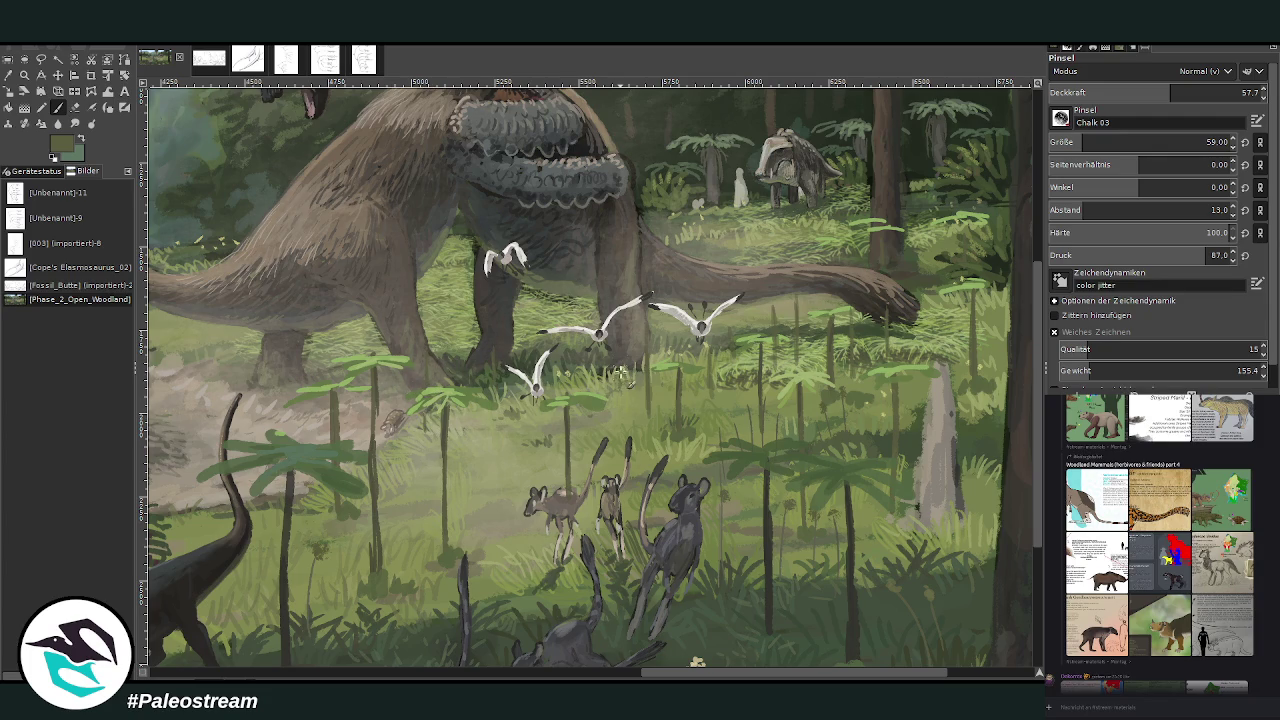
Step: Sample bright, lighter and dark olive greens from the painted foliage
click(8, 75)
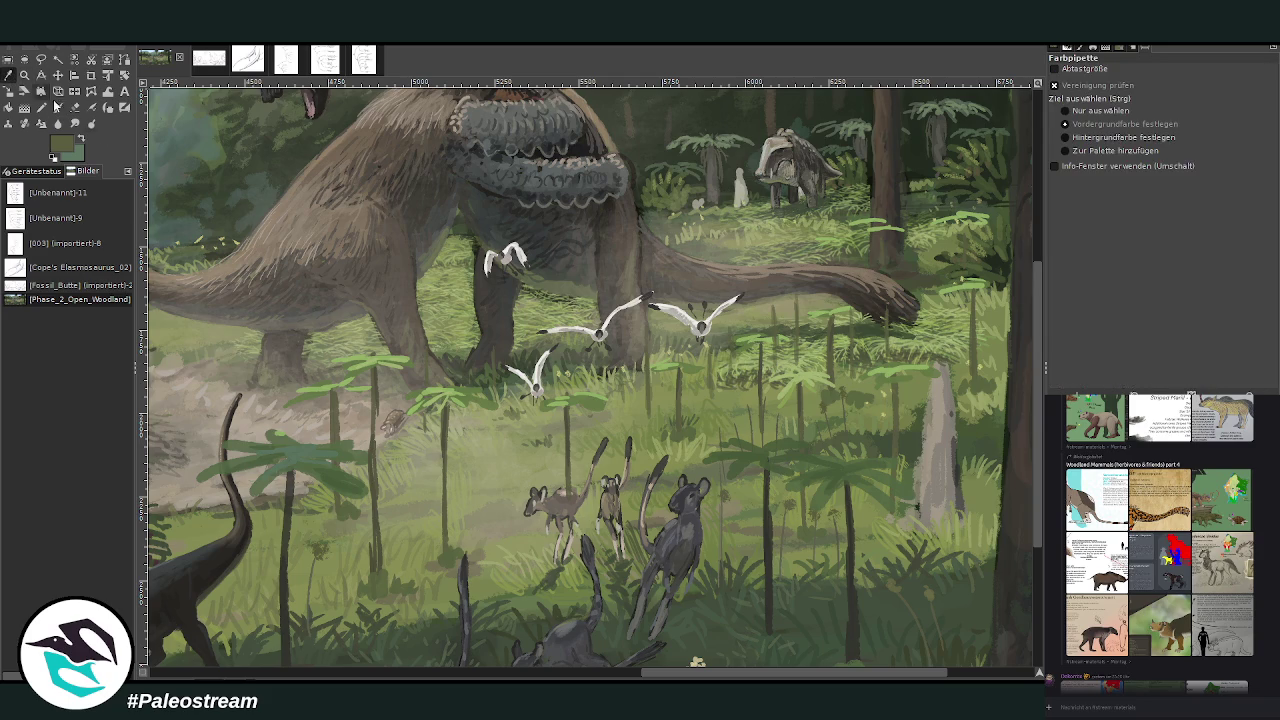
click(450, 390)
click(58, 107)
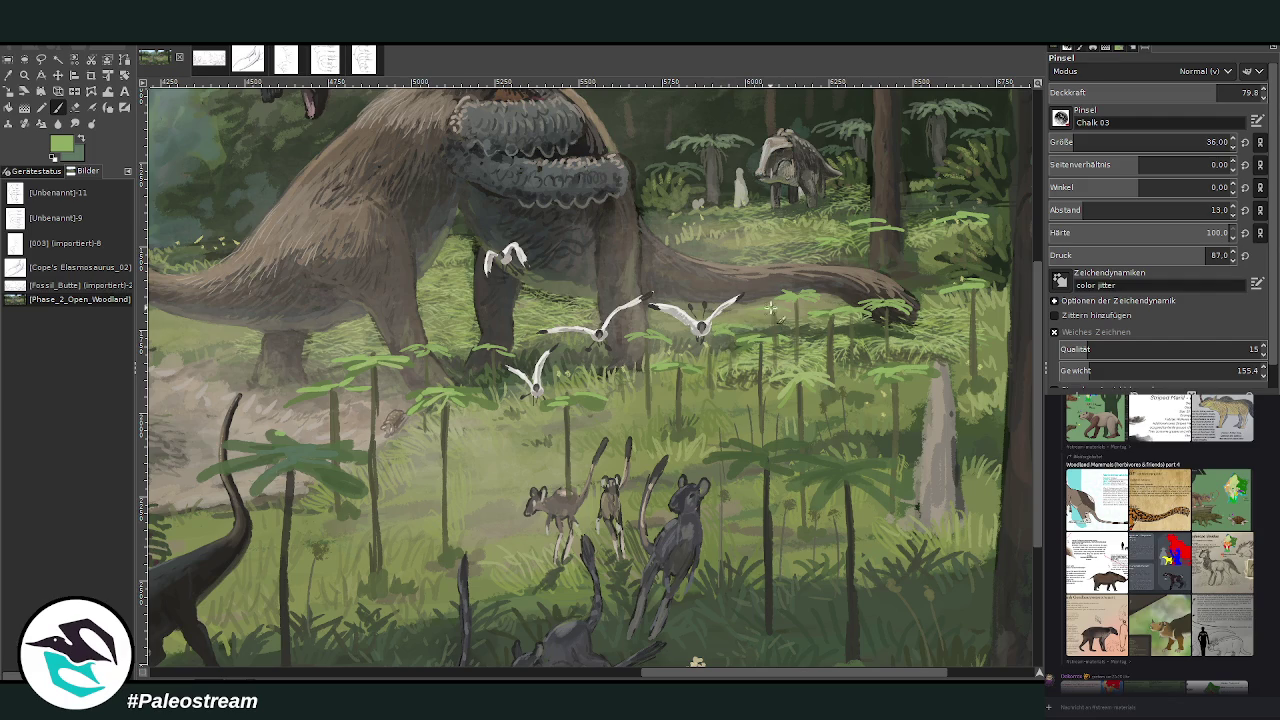
ctrl+click(978, 436)
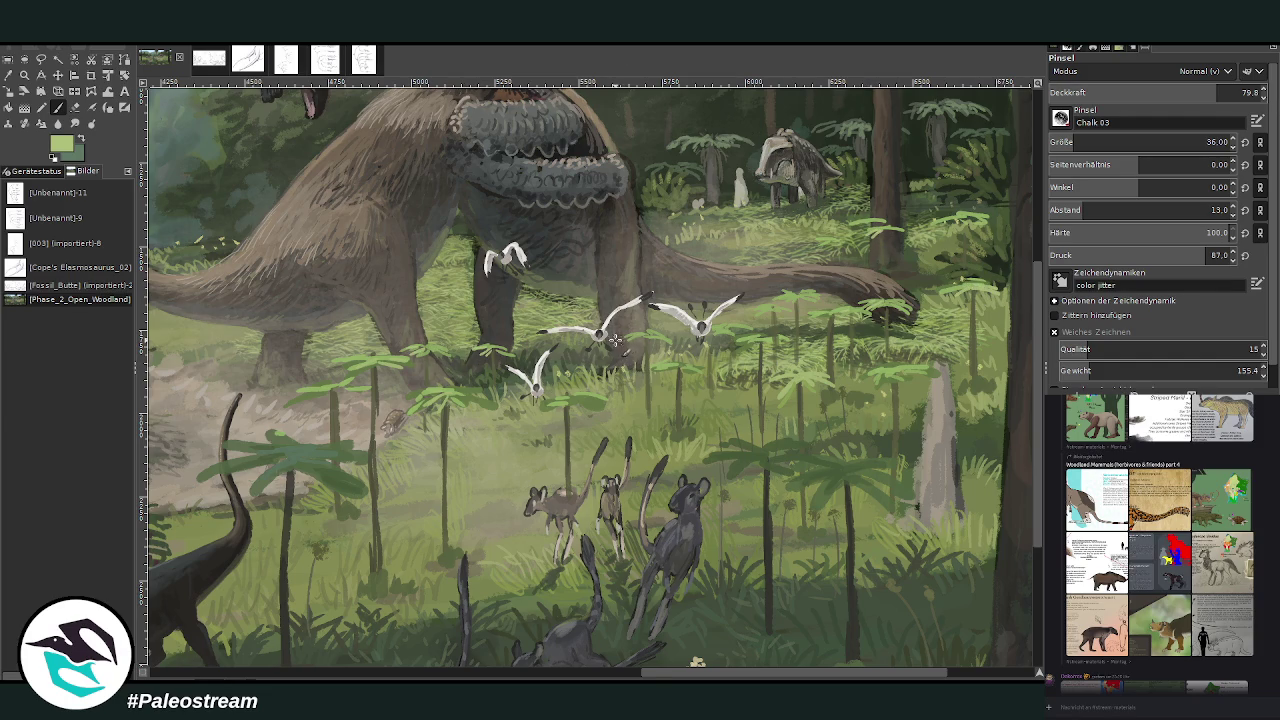
scroll(612, 540, left, 3)
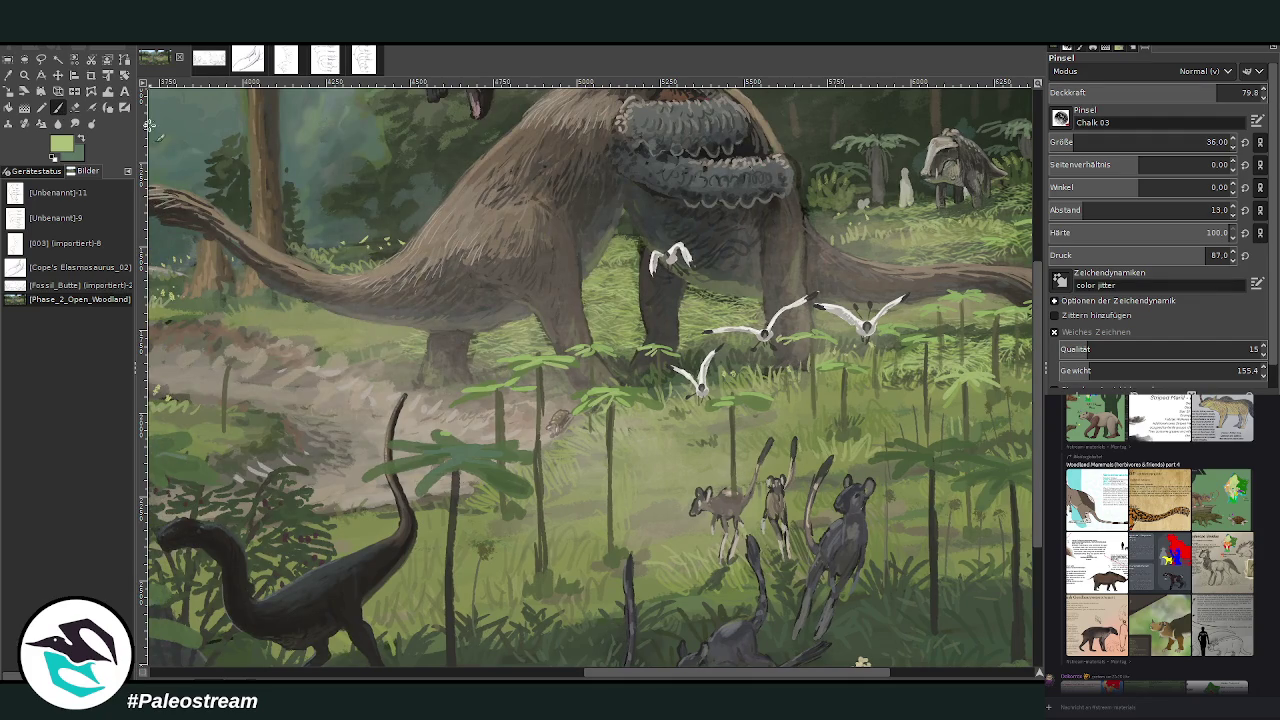
ctrl+click(959, 482)
Step: Dab light-green grass highlights below the sauropods' legs with Chalk 03 at size 36, opacity 79.8
drag(690, 673, 755, 673)
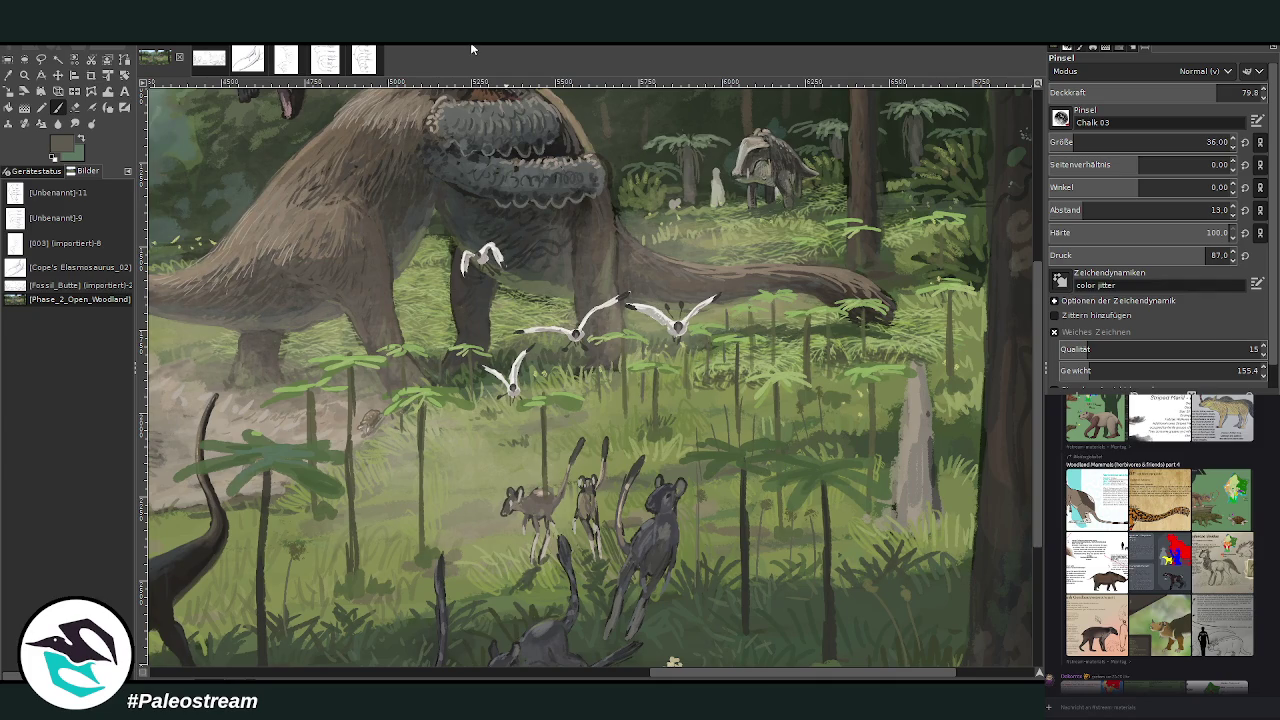
ctrl+click(200, 240)
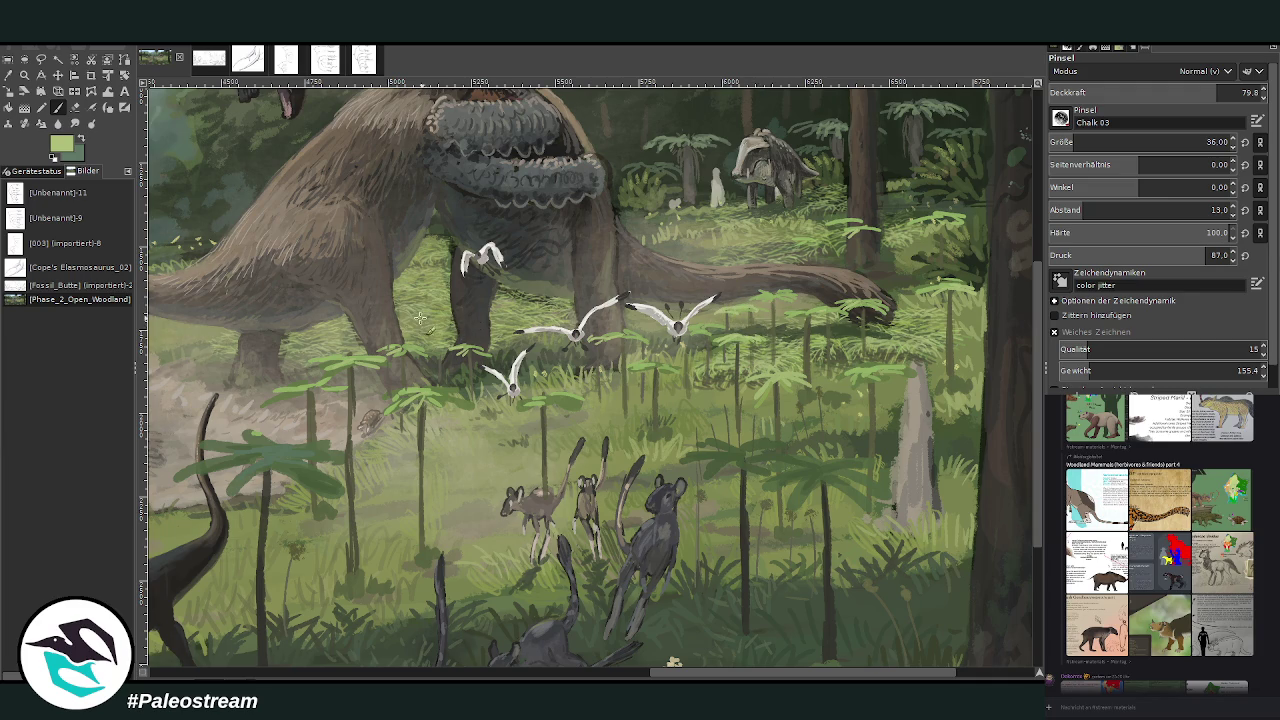
drag(386, 341, 372, 338)
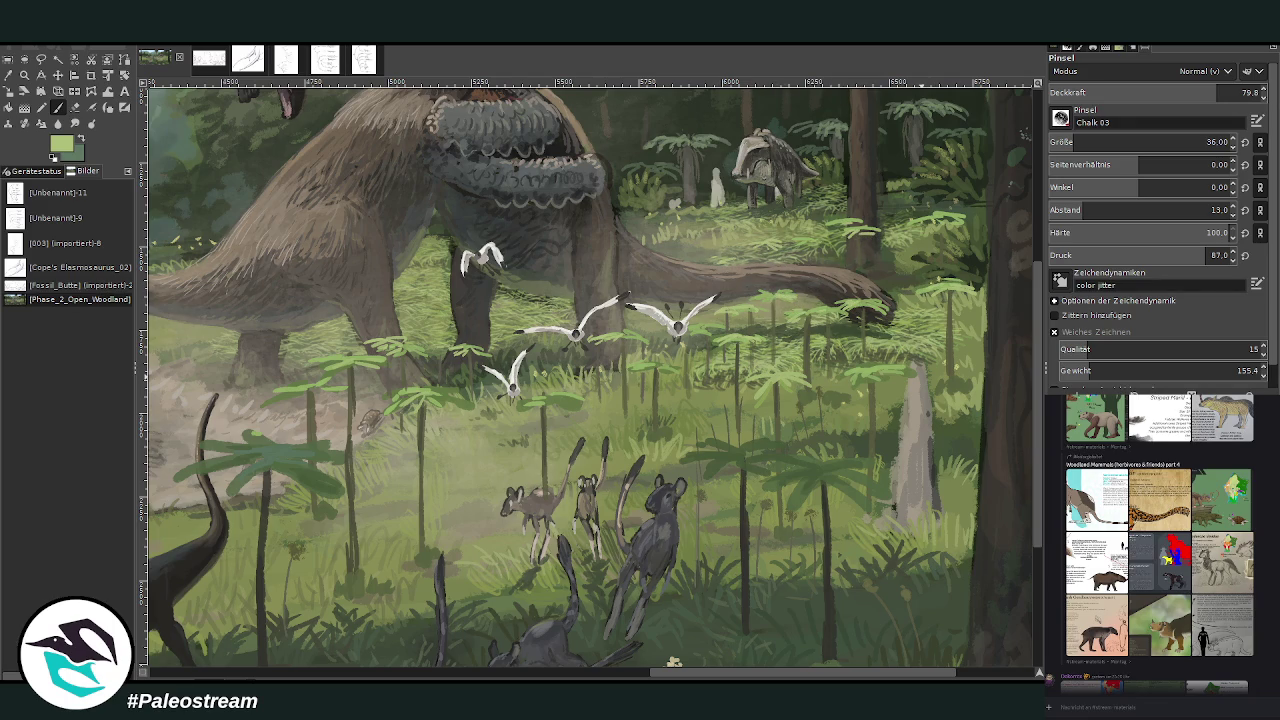
scroll(673, 661, down, 5)
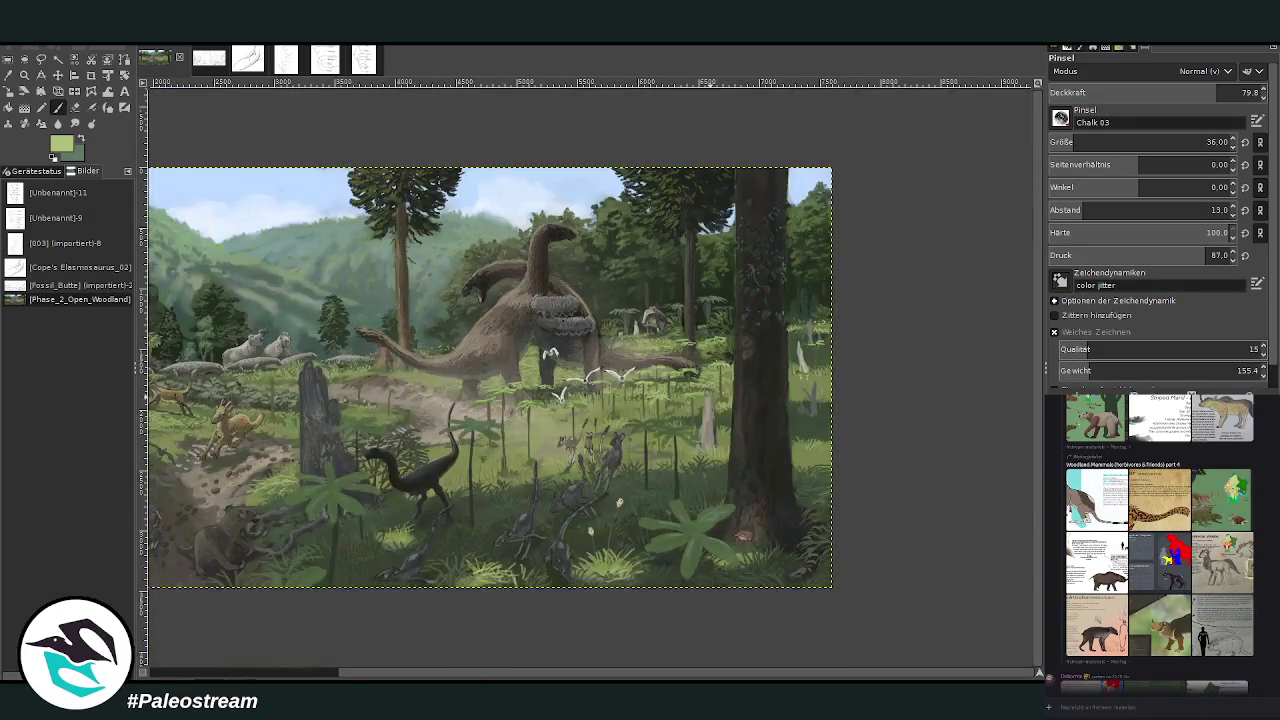
scroll(673, 661, down, 1)
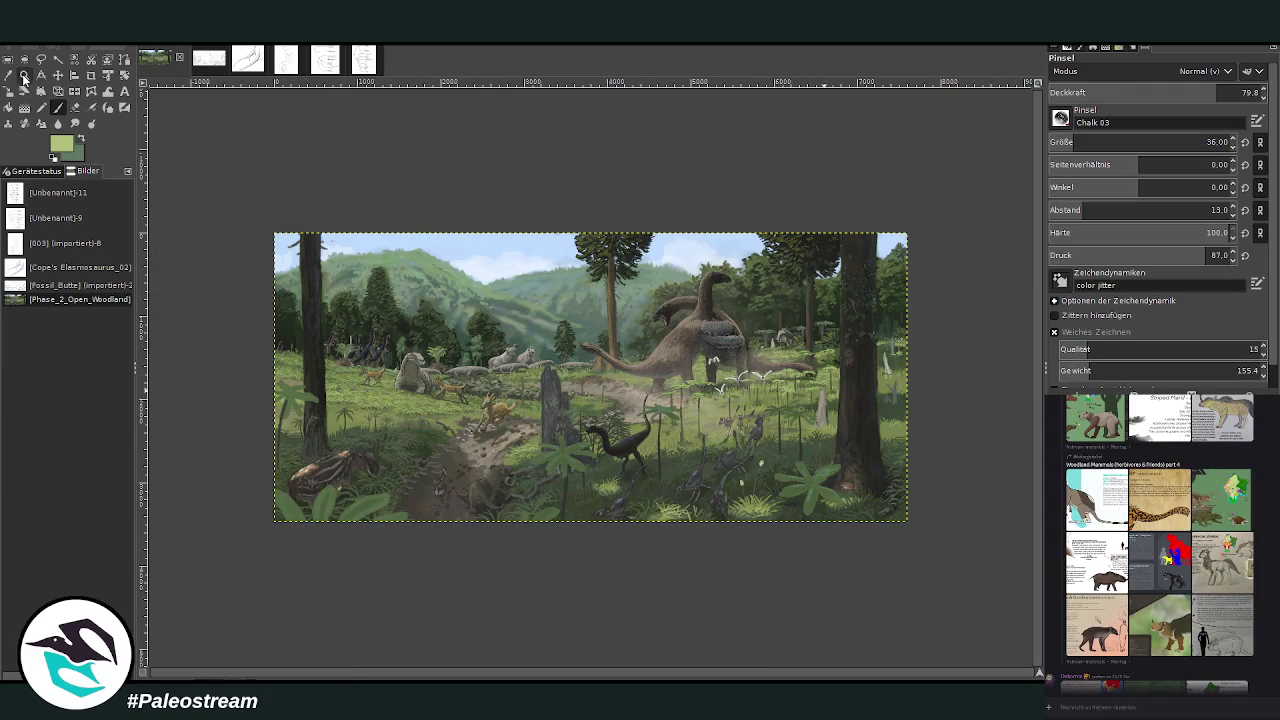
click(24, 75)
drag(276, 203, 562, 381)
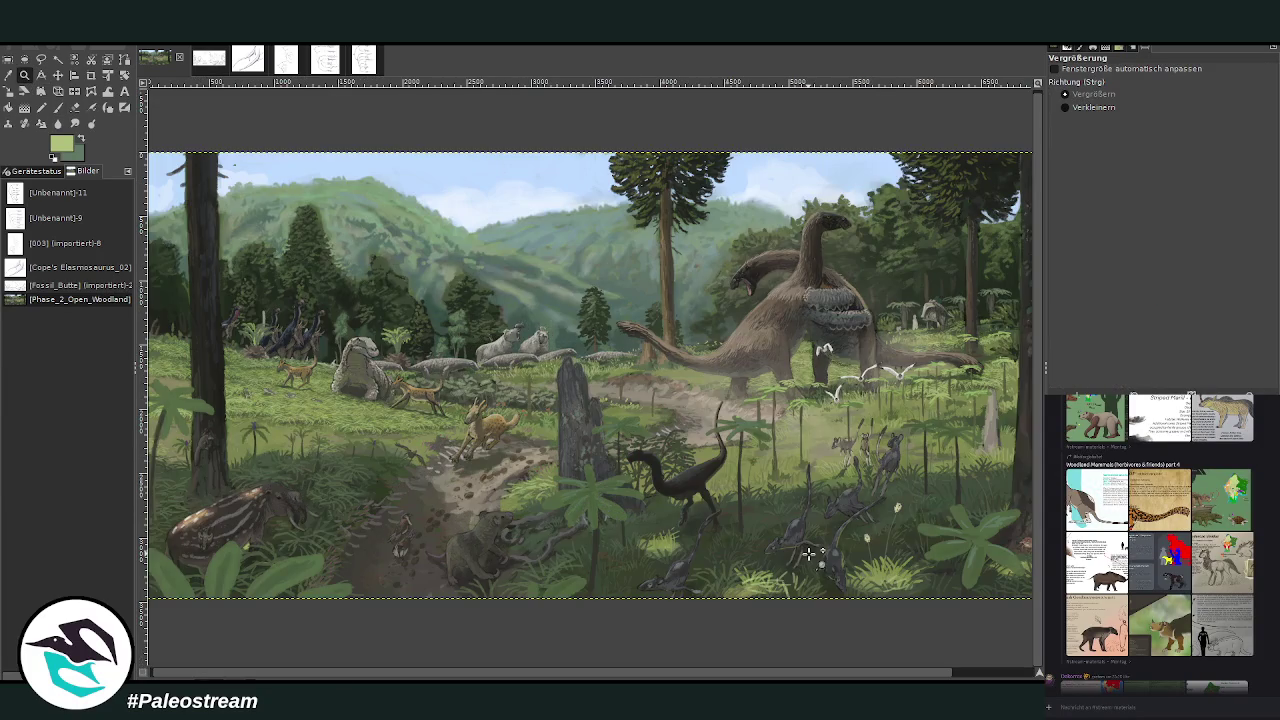
scroll(628, 648, right, 2)
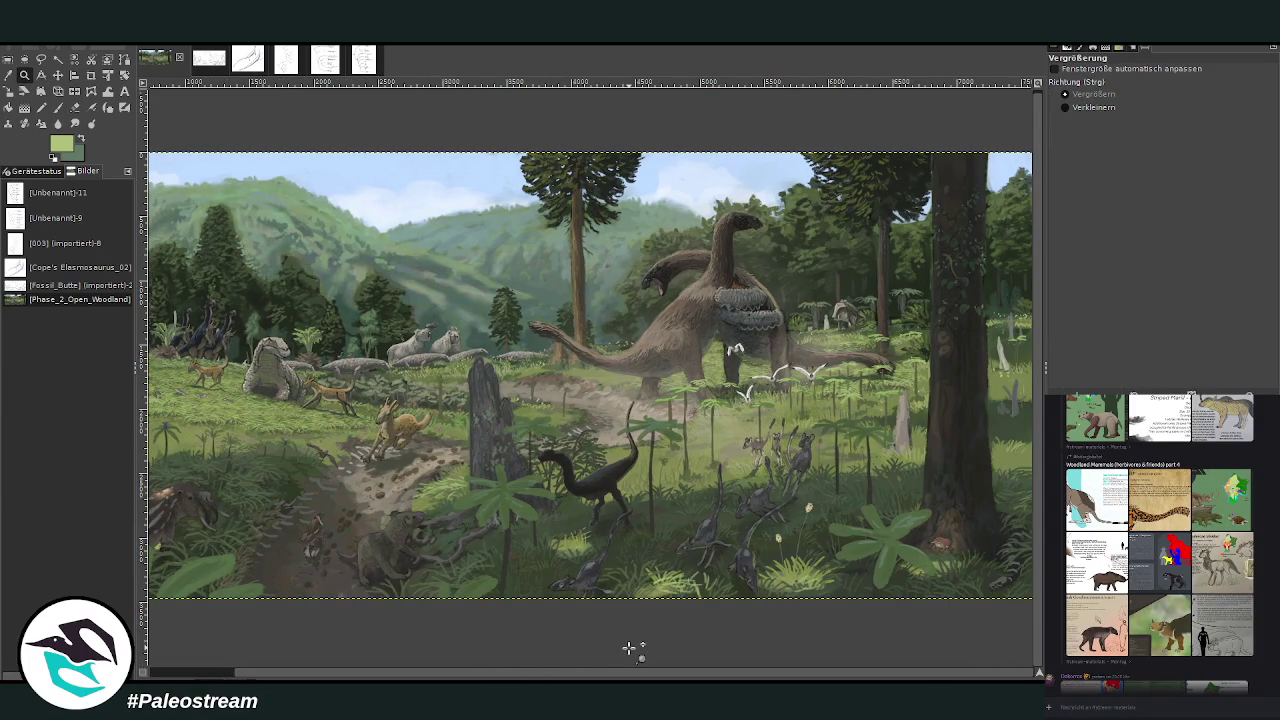
scroll(628, 648, down, 1)
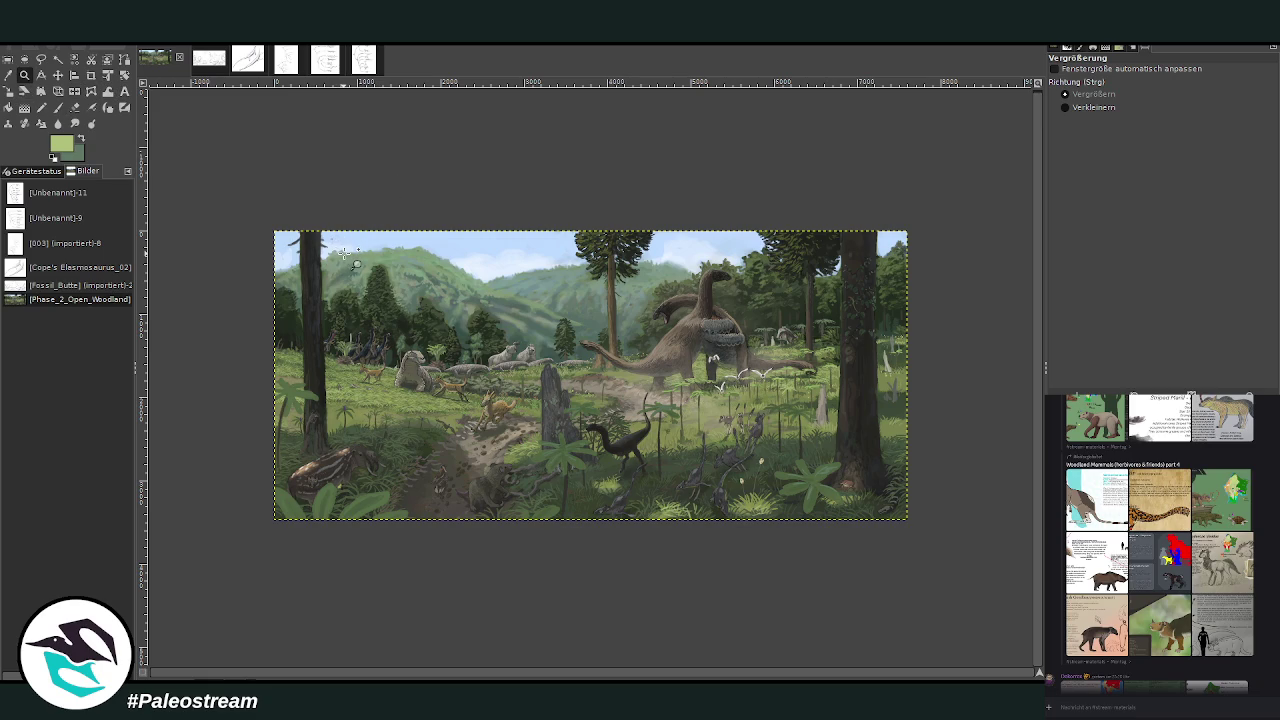
drag(532, 274, 806, 598)
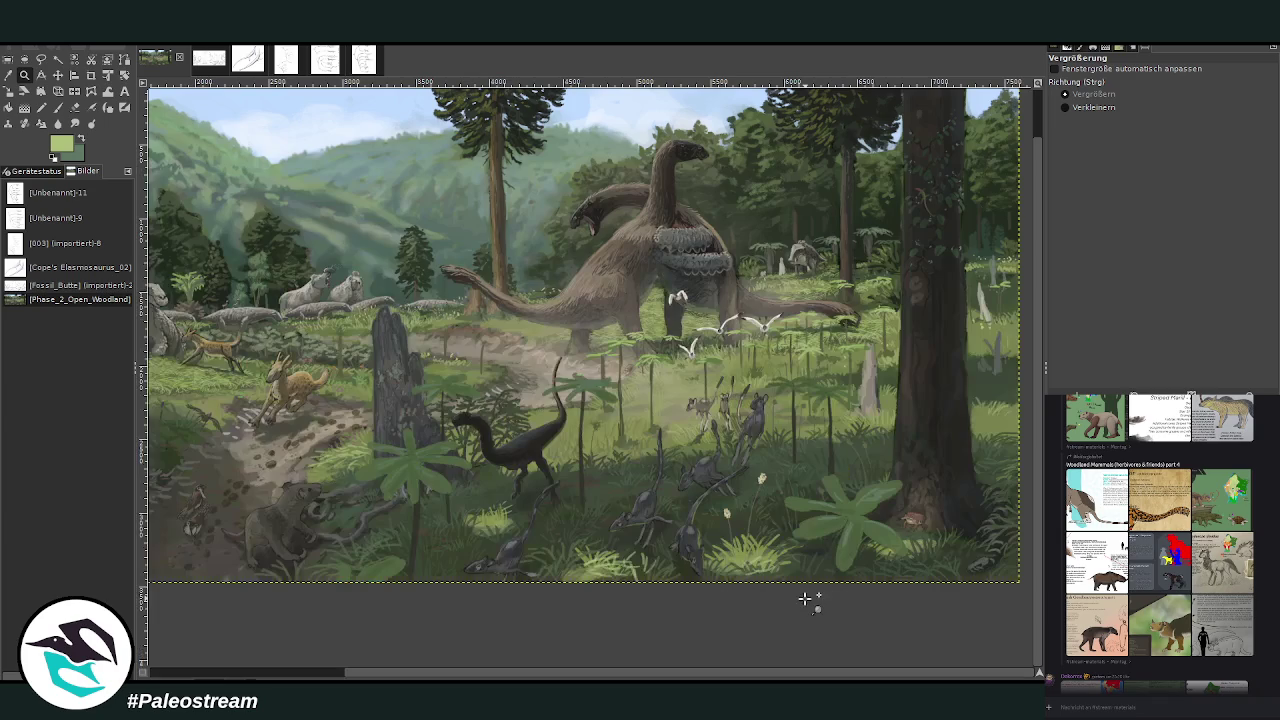
drag(386, 148, 851, 640)
Step: Enlarge the brush and paint a tall dark-grey plant stalk in the foreground grass
key(o)
click(357, 553)
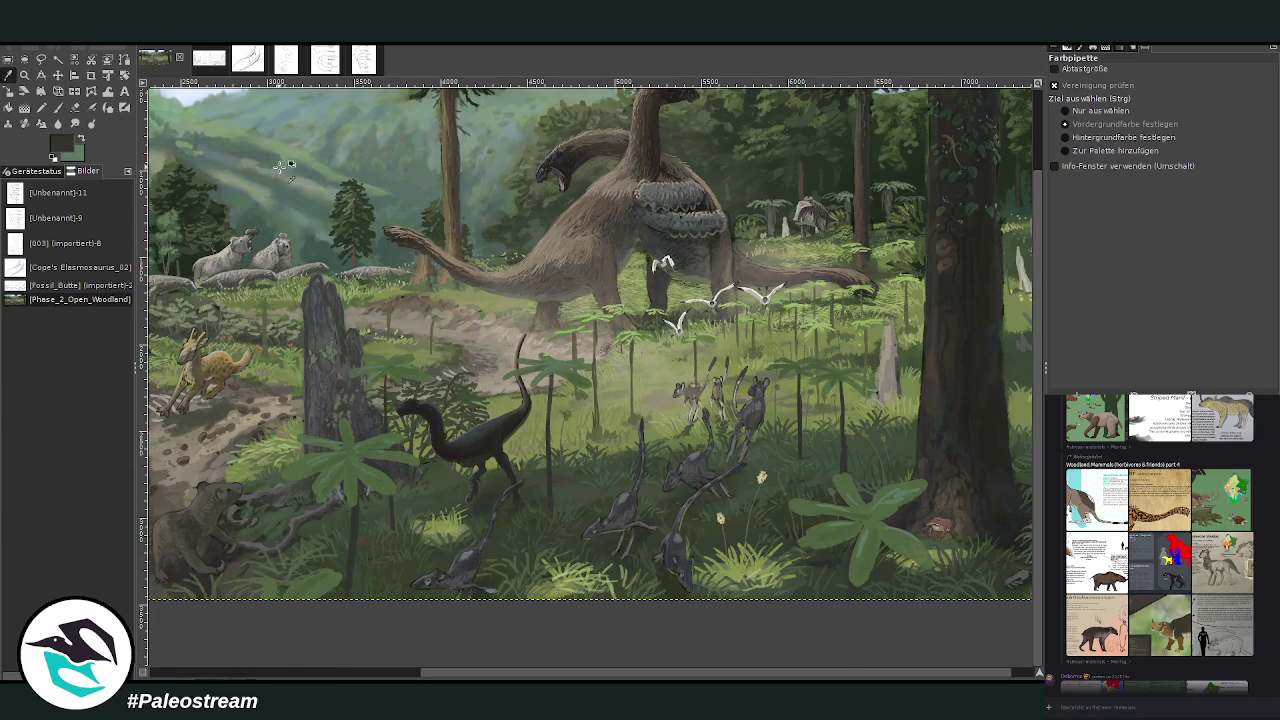
click(57, 108)
key(bracketright)
key(bracketright)
key(bracketright)
key(greater)
key(greater)
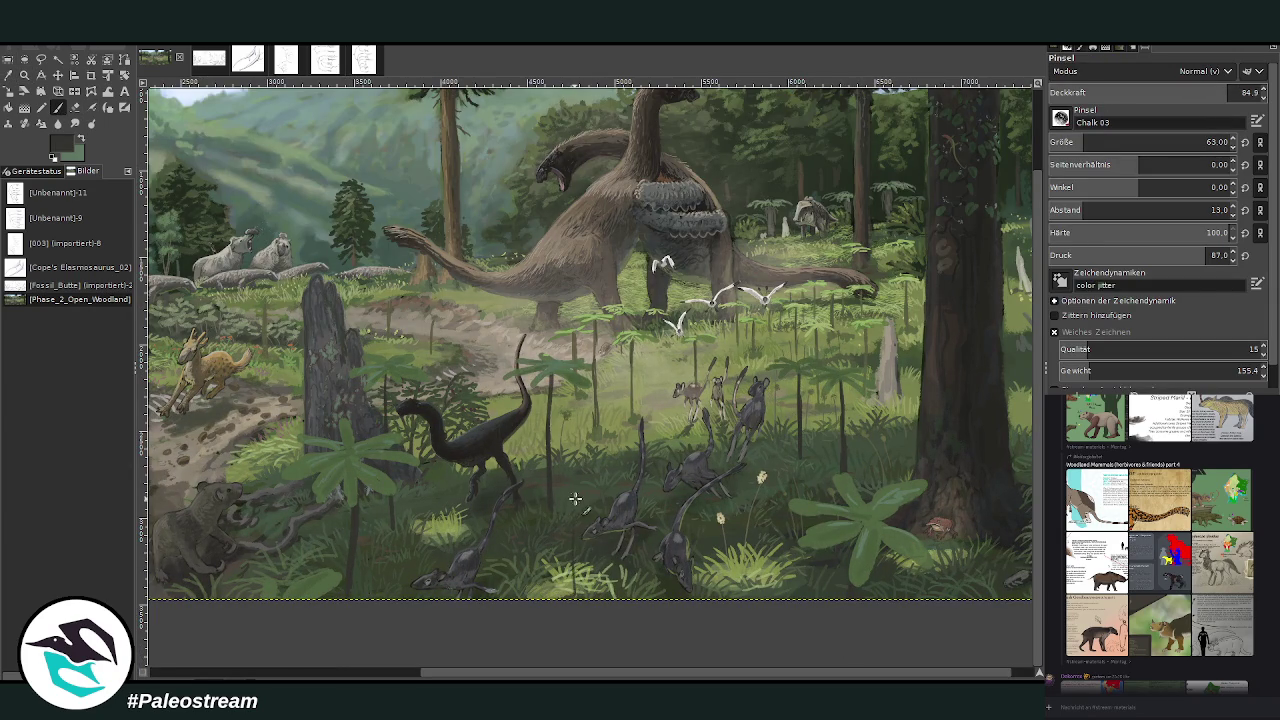
drag(575, 598, 573, 498)
drag(575, 596, 574, 466)
Step: Sample a foliage green and zoom in closer on the foreground theropods
key(o)
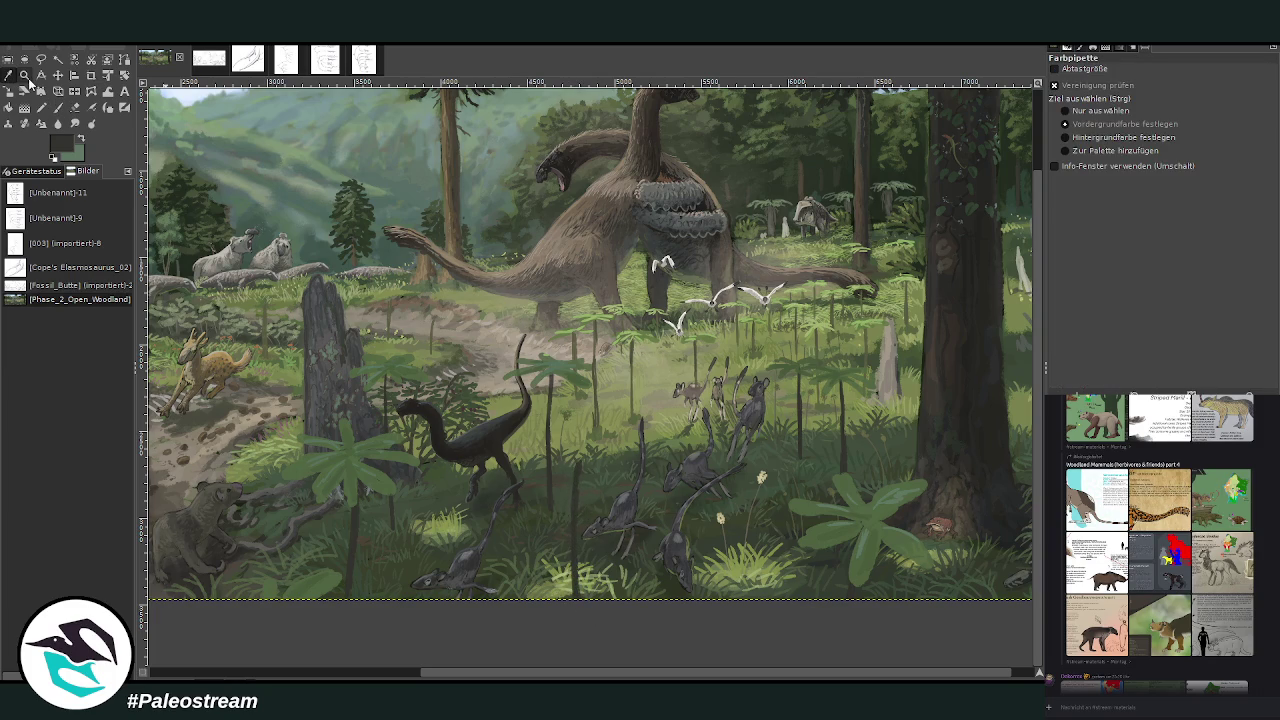
click(368, 462)
click(57, 107)
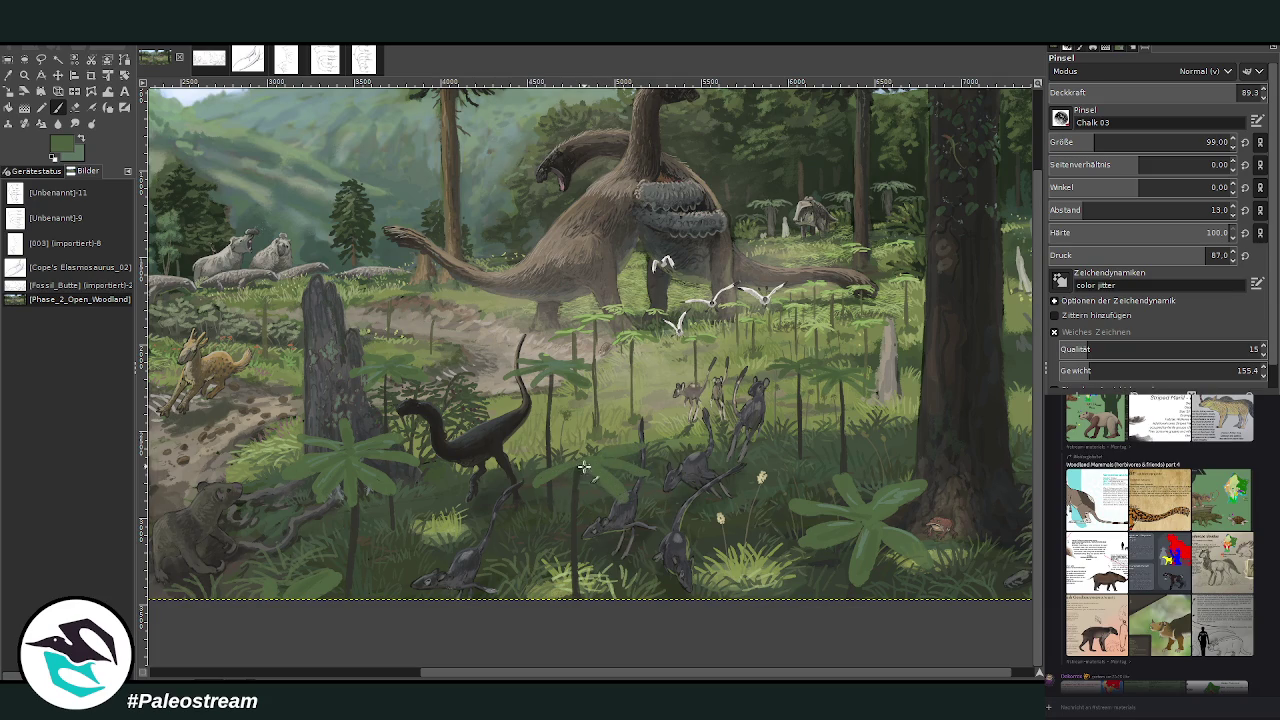
key(z)
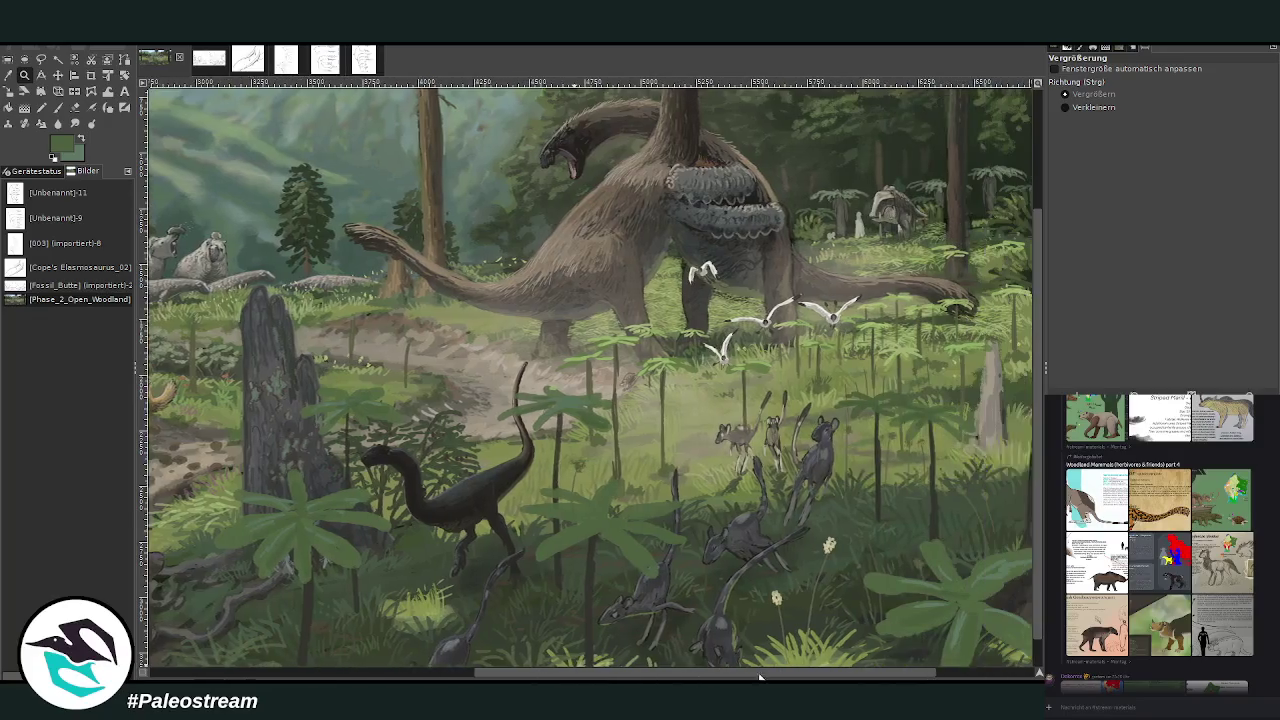
click(1039, 565)
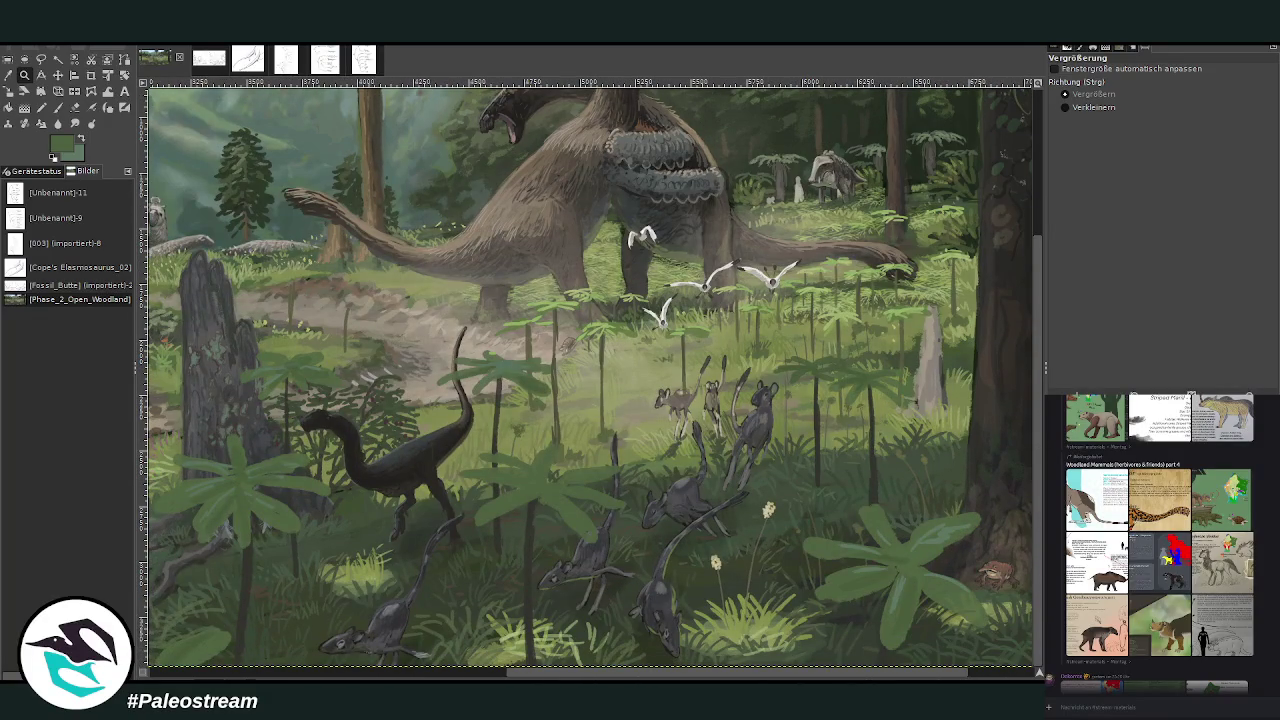
Step: Sample mid and darker foliage greens for extra leaf touches
click(8, 75)
click(860, 569)
key(p)
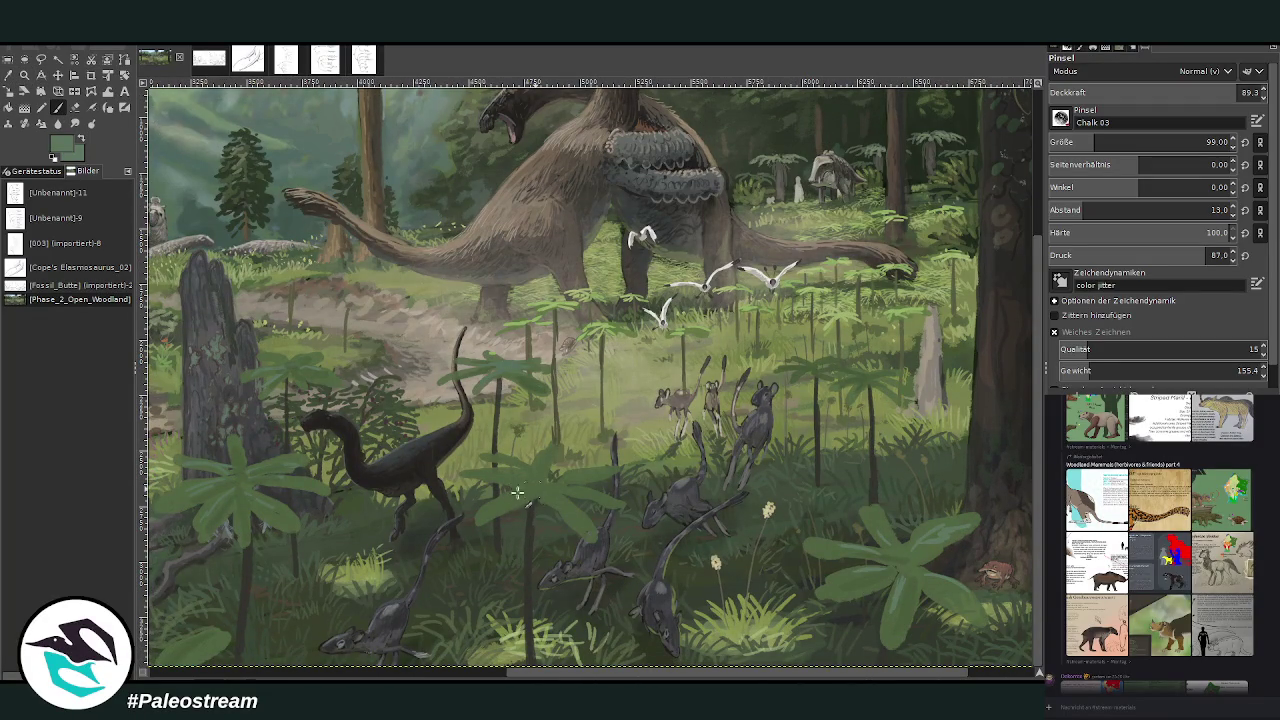
key(o)
click(536, 381)
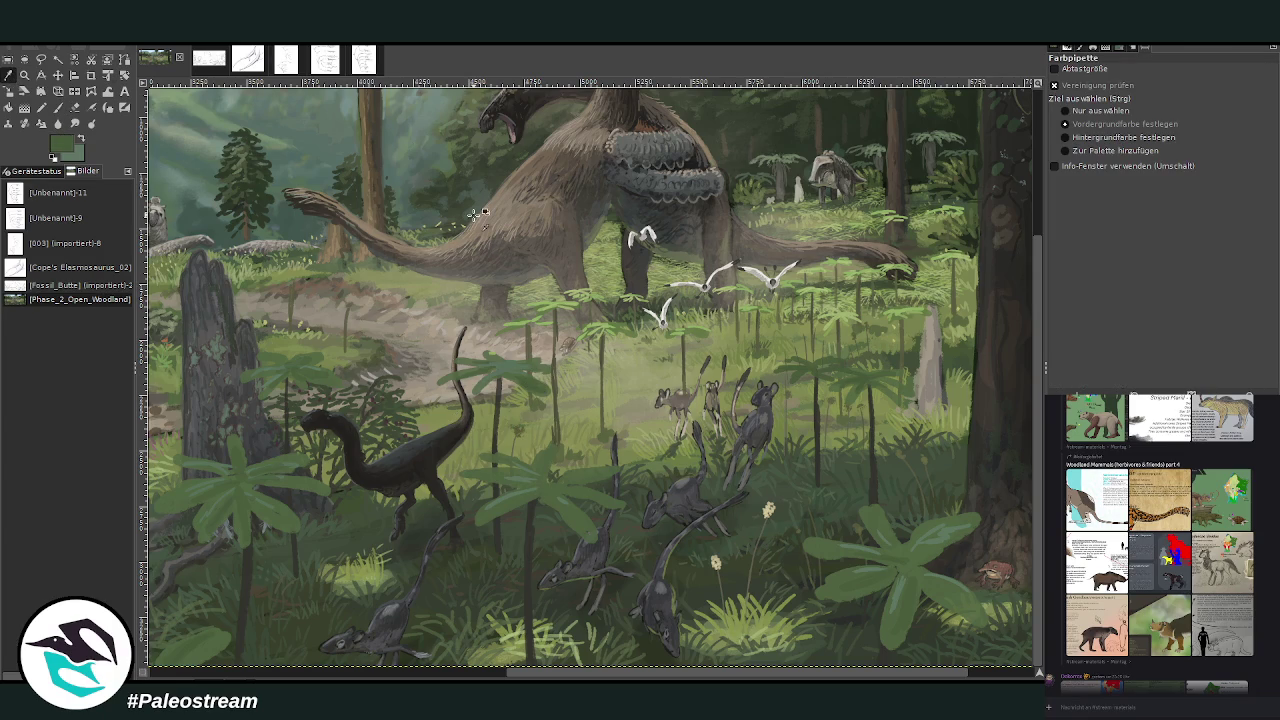
key(p)
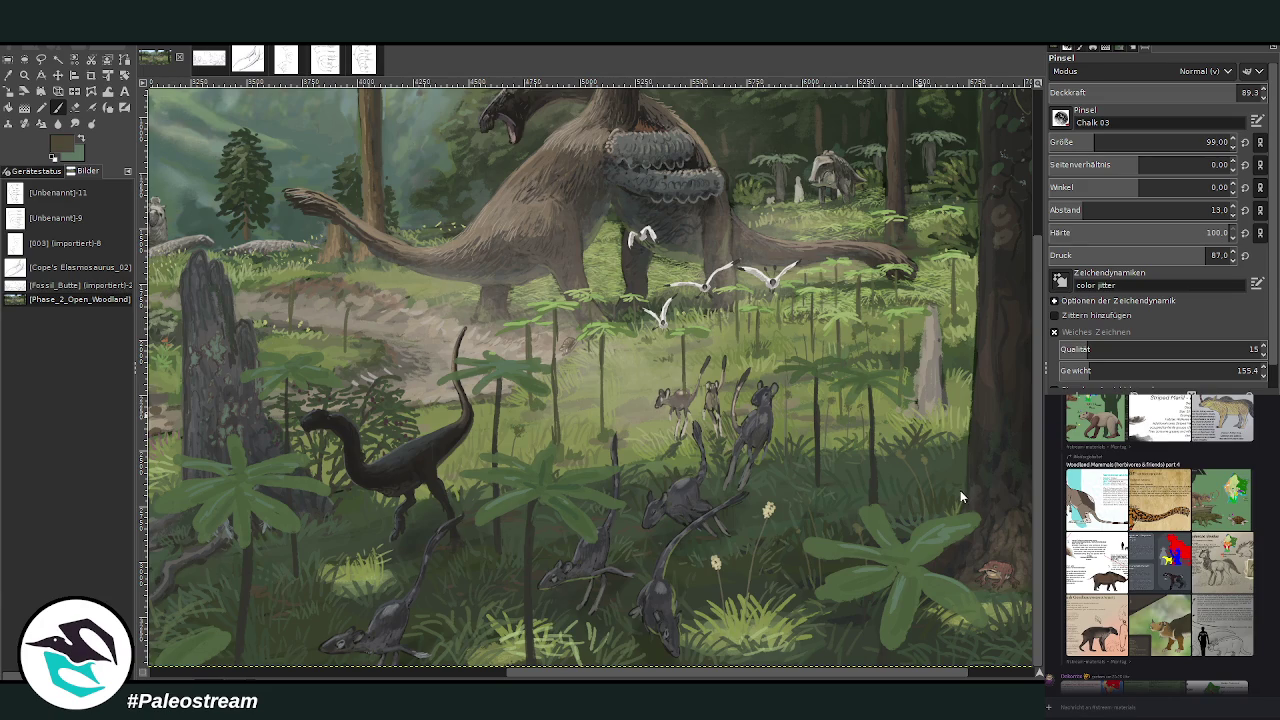
Step: Set the Chalk 03 brush to size 27 and opacity 77.3, sampling a greyish-brown near the trunk
click(1085, 142)
click(1160, 92)
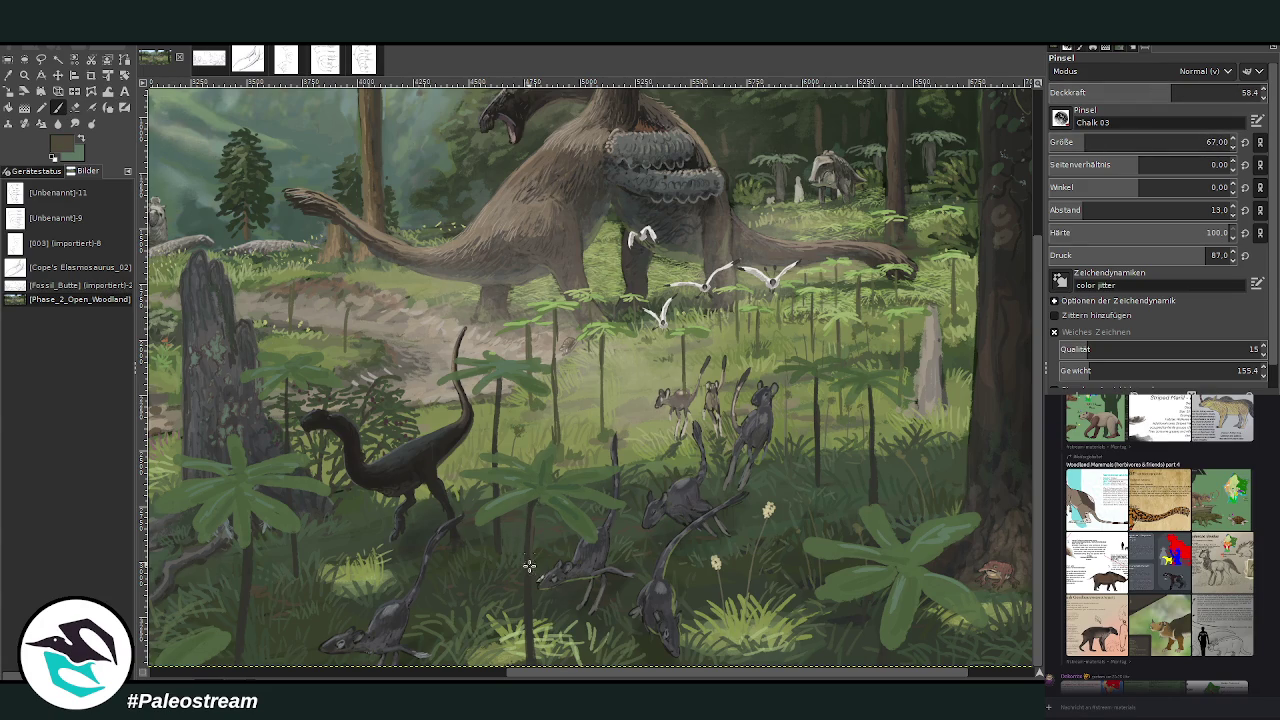
ctrl+click(955, 490)
drag(1136, 97, 1210, 93)
drag(1100, 142, 1060, 142)
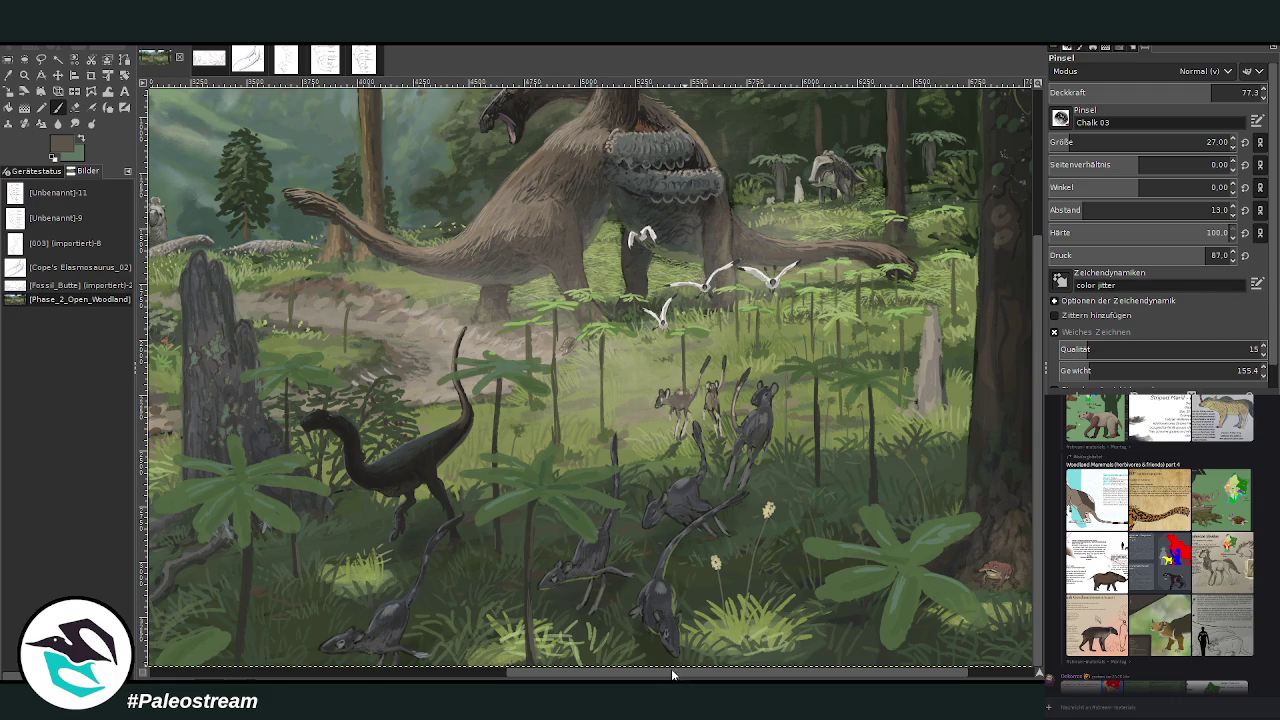
drag(675, 678, 783, 665)
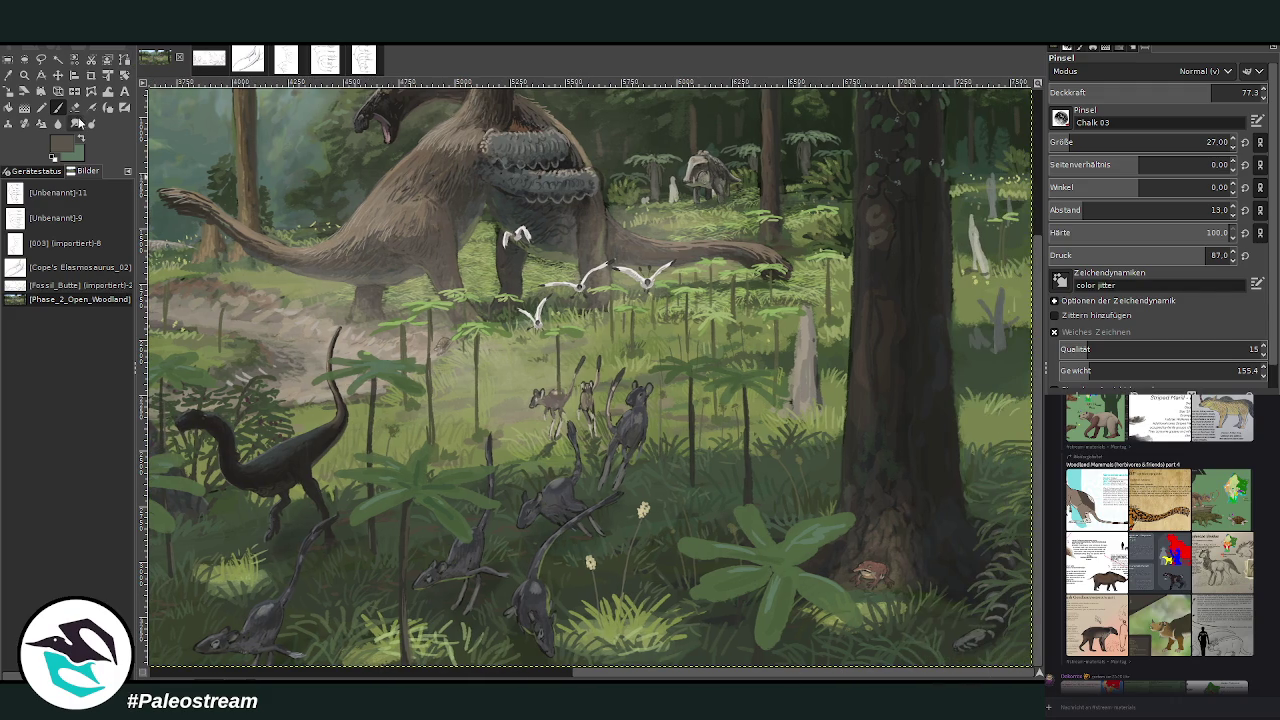
Step: Enlarge the eraser, then load the brush with the fern's green
click(74, 107)
drag(1073, 143, 1086, 143)
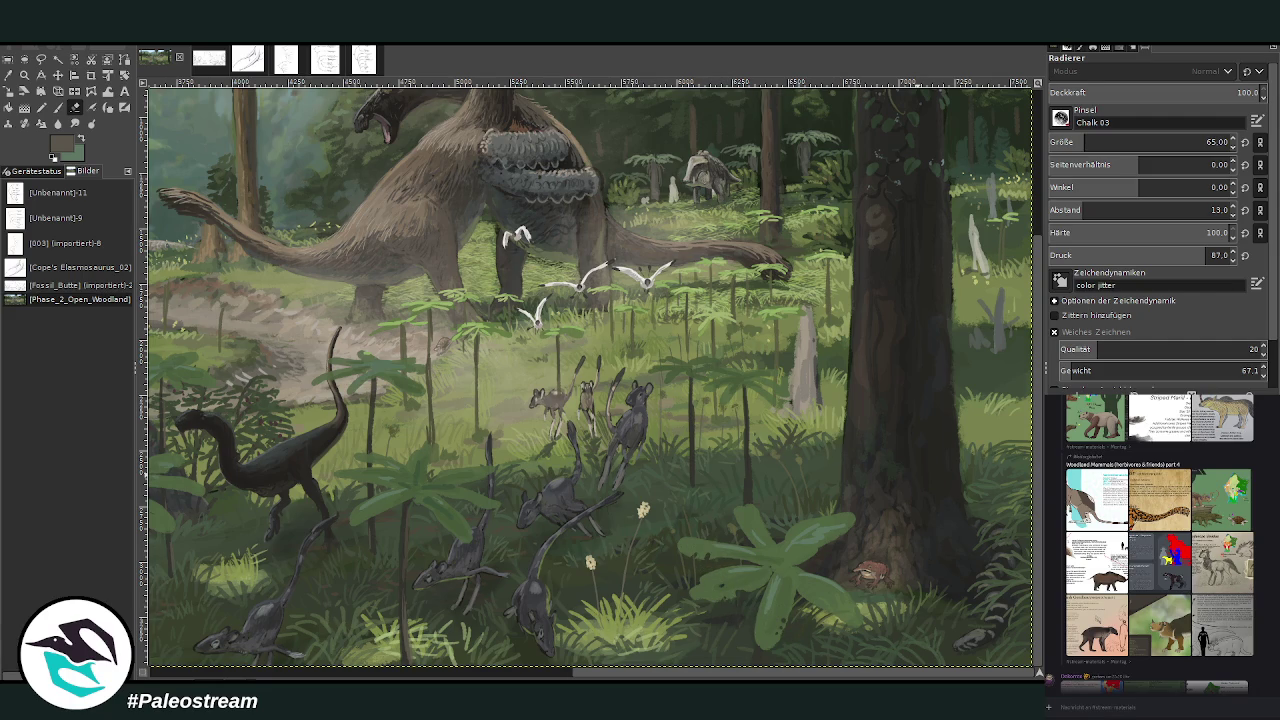
key(o)
click(745, 545)
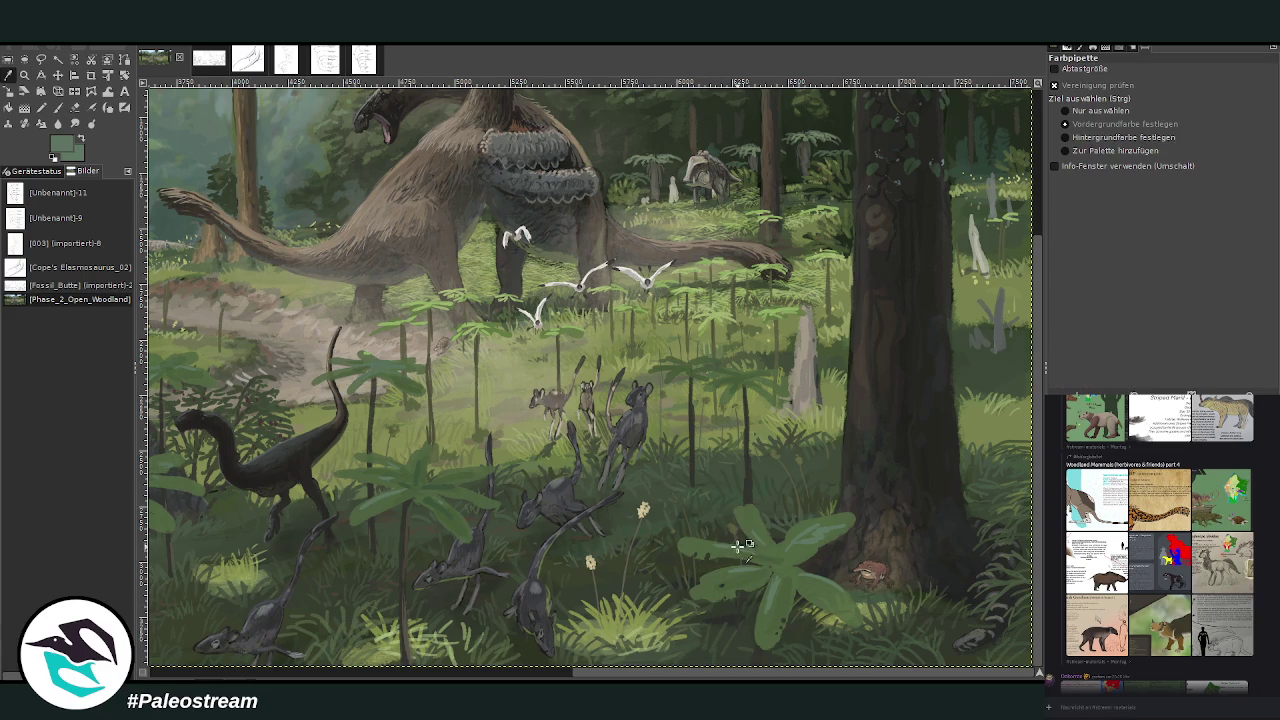
key(p)
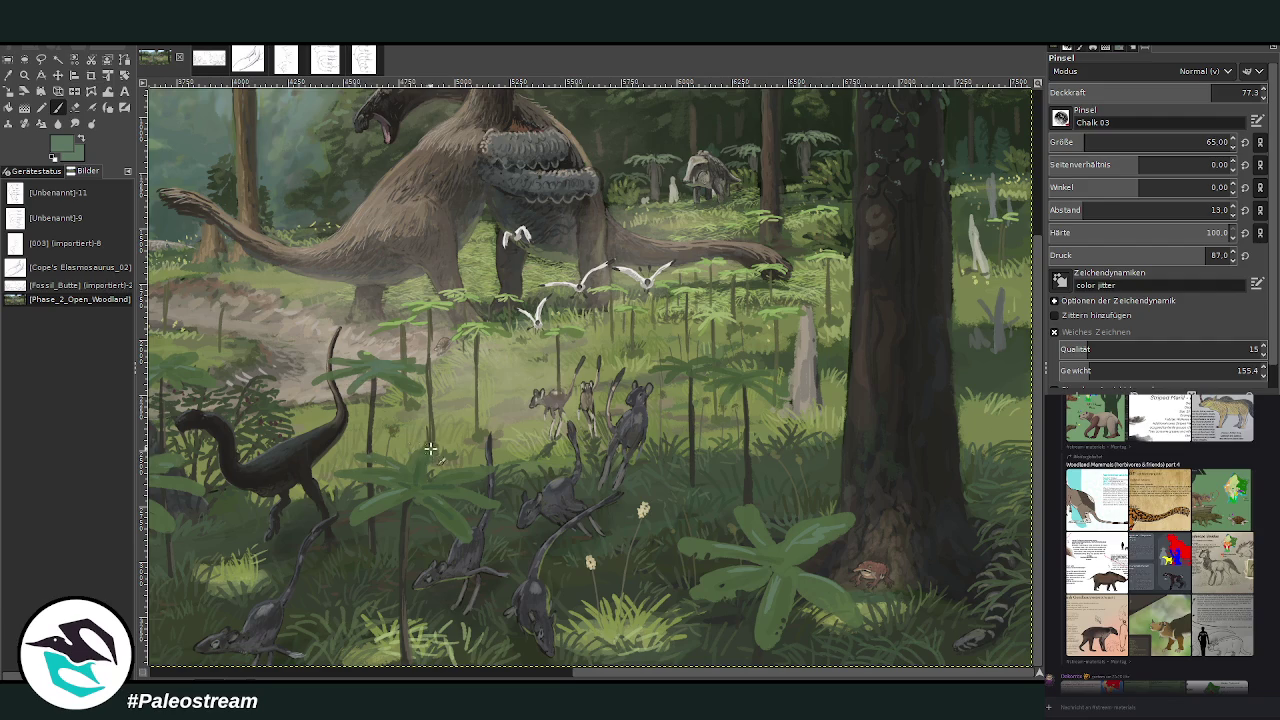
click(8, 75)
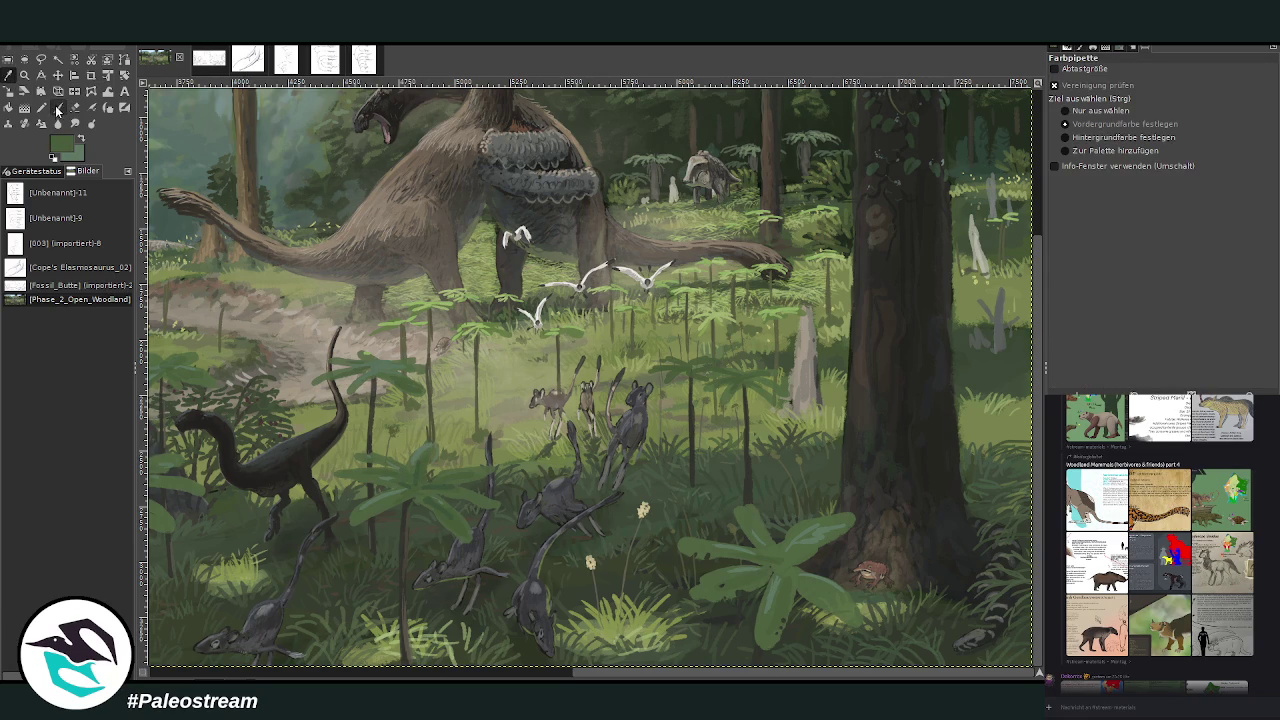
click(57, 108)
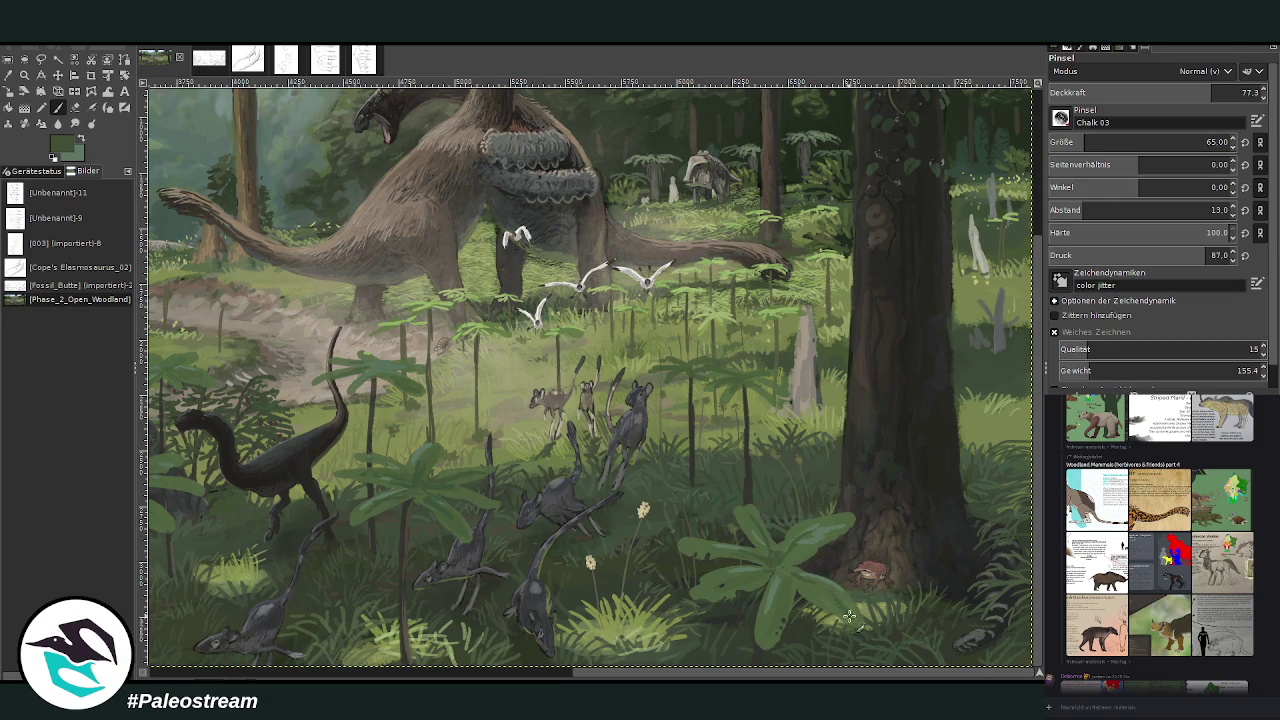
Step: Lower the brush opacity to 53.9
click(1167, 95)
drag(1167, 97, 1162, 97)
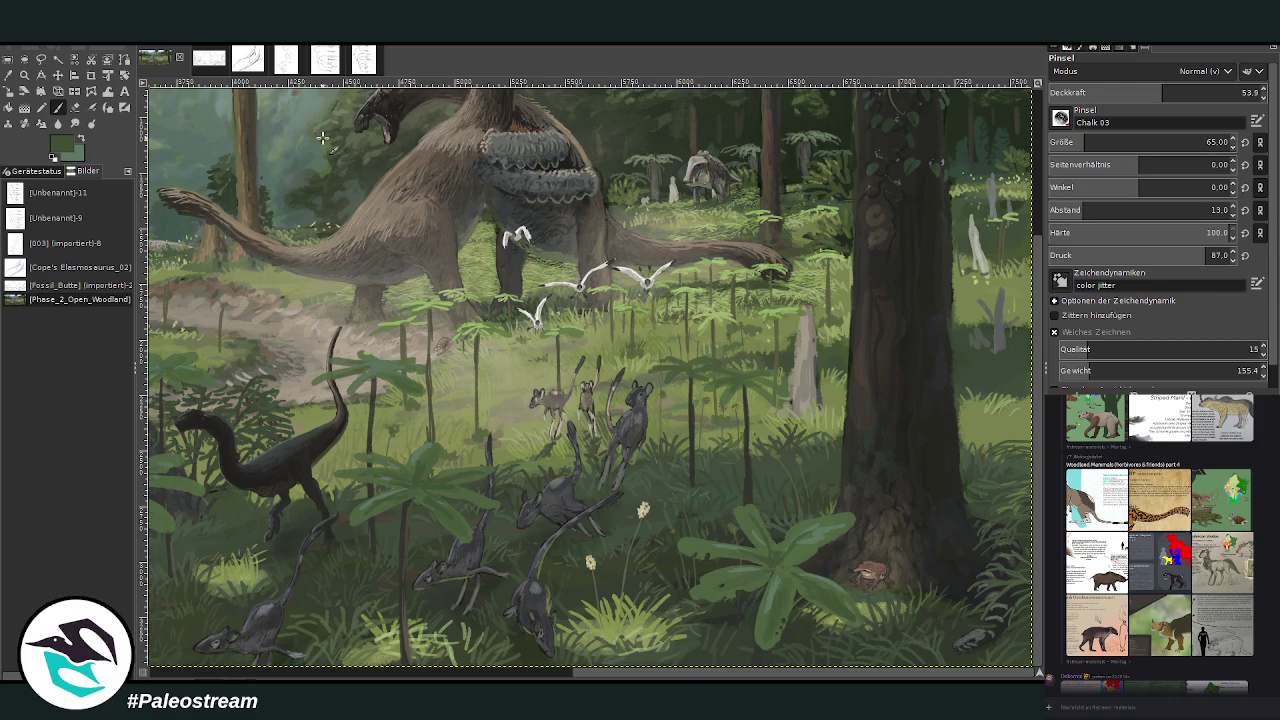
key(o)
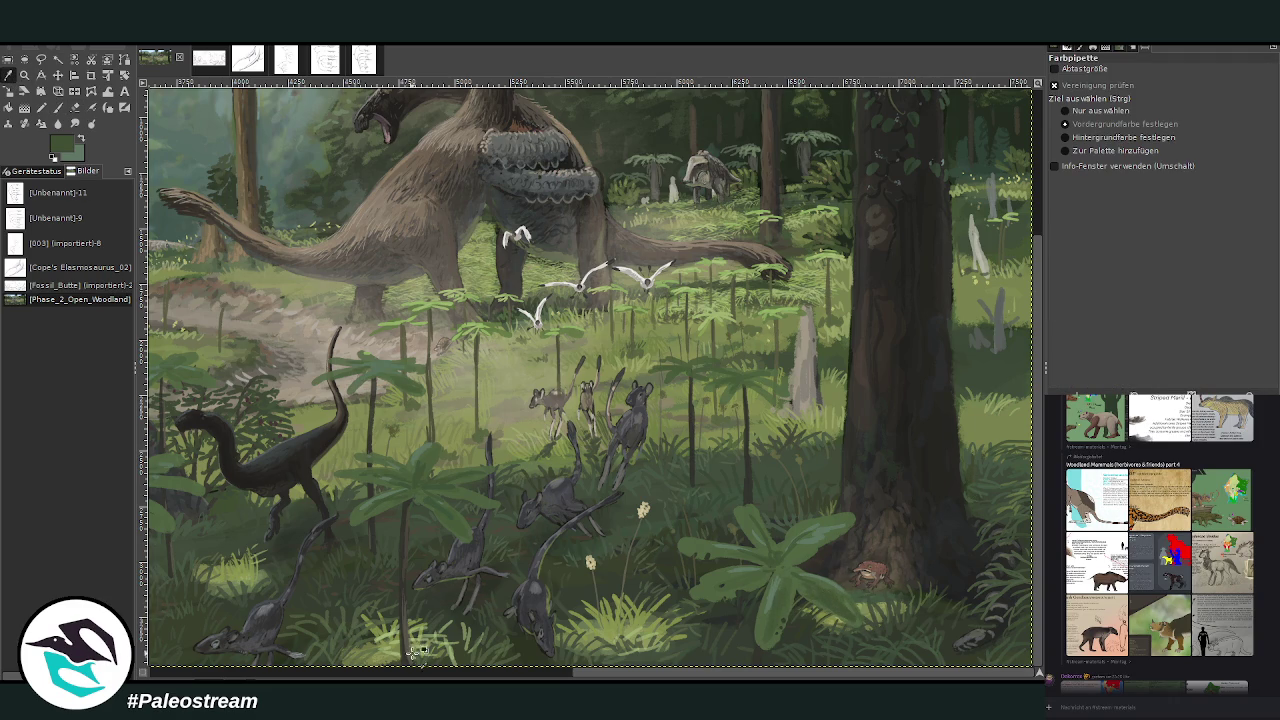
key(p)
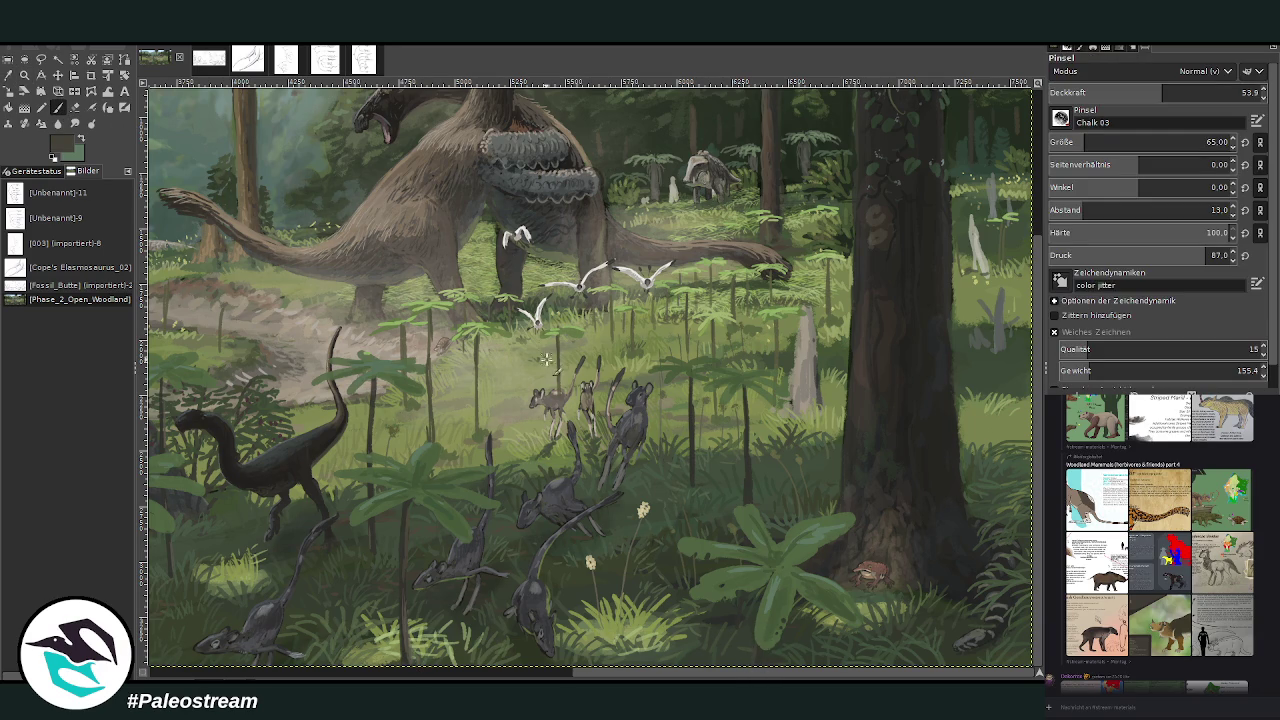
click(75, 107)
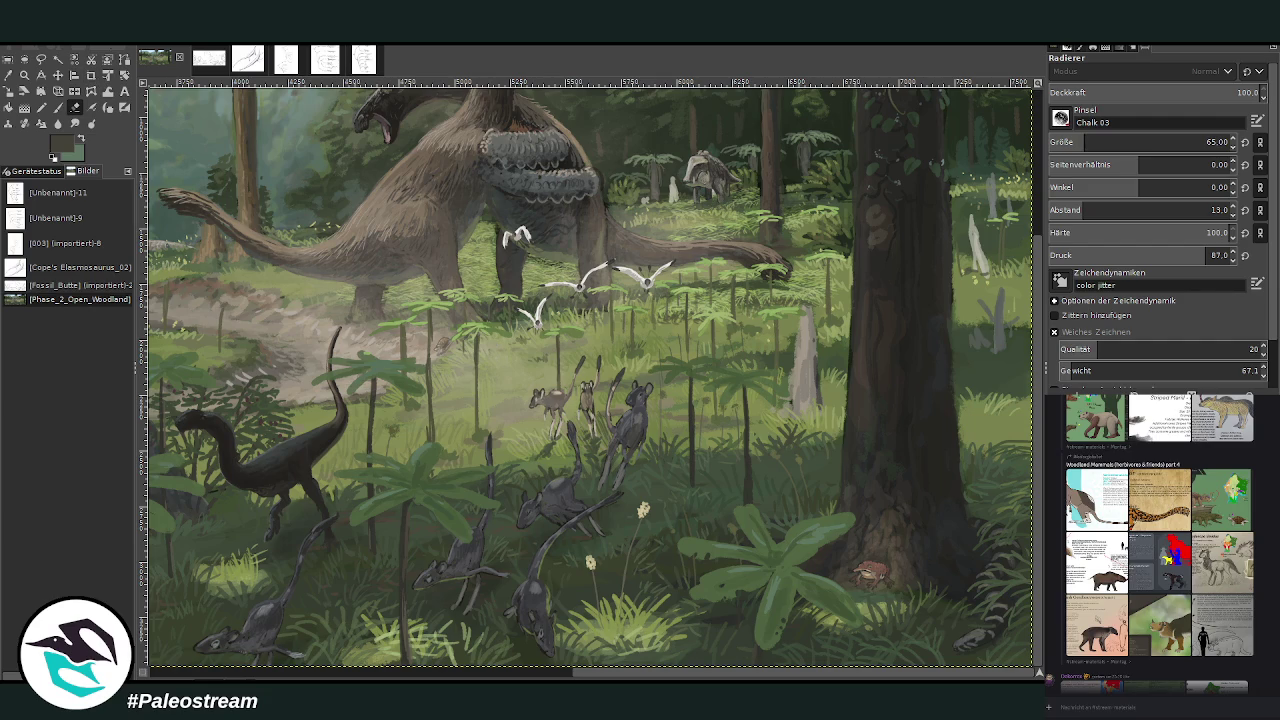
Step: Sample light and dark greens, raise opacity to 73.2, and load a dark greenish-grey
click(8, 75)
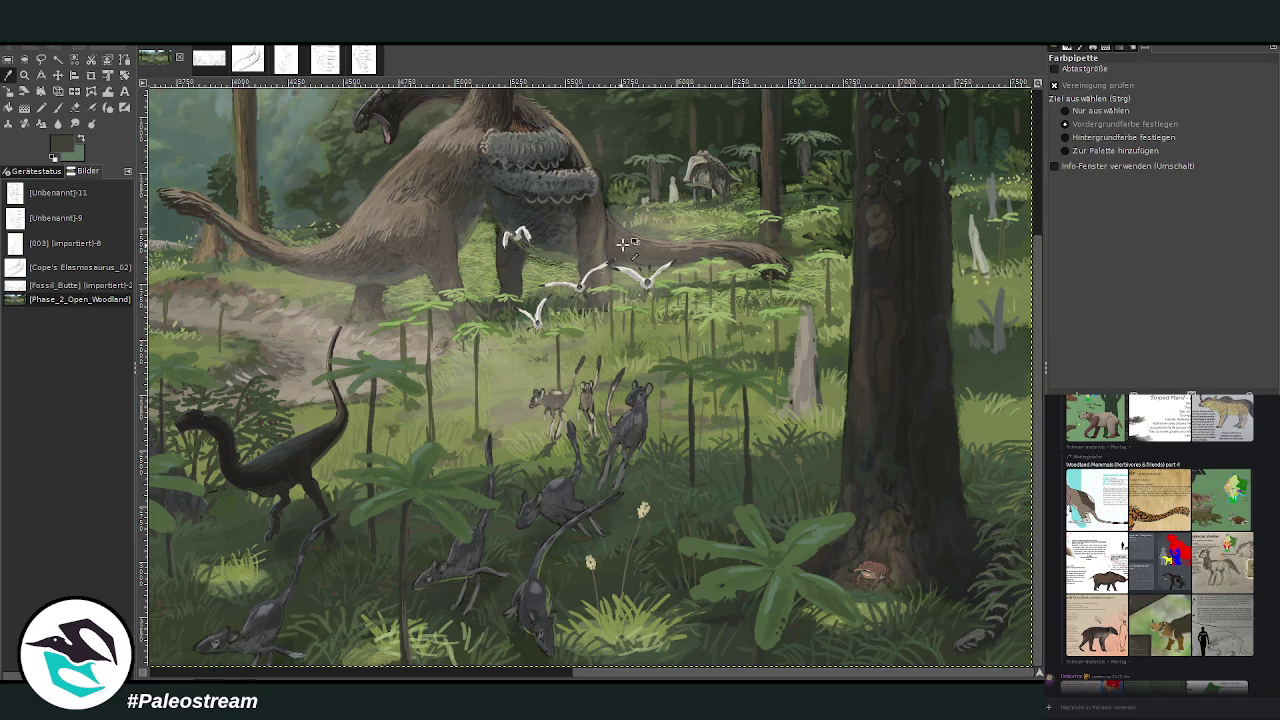
click(718, 318)
click(58, 107)
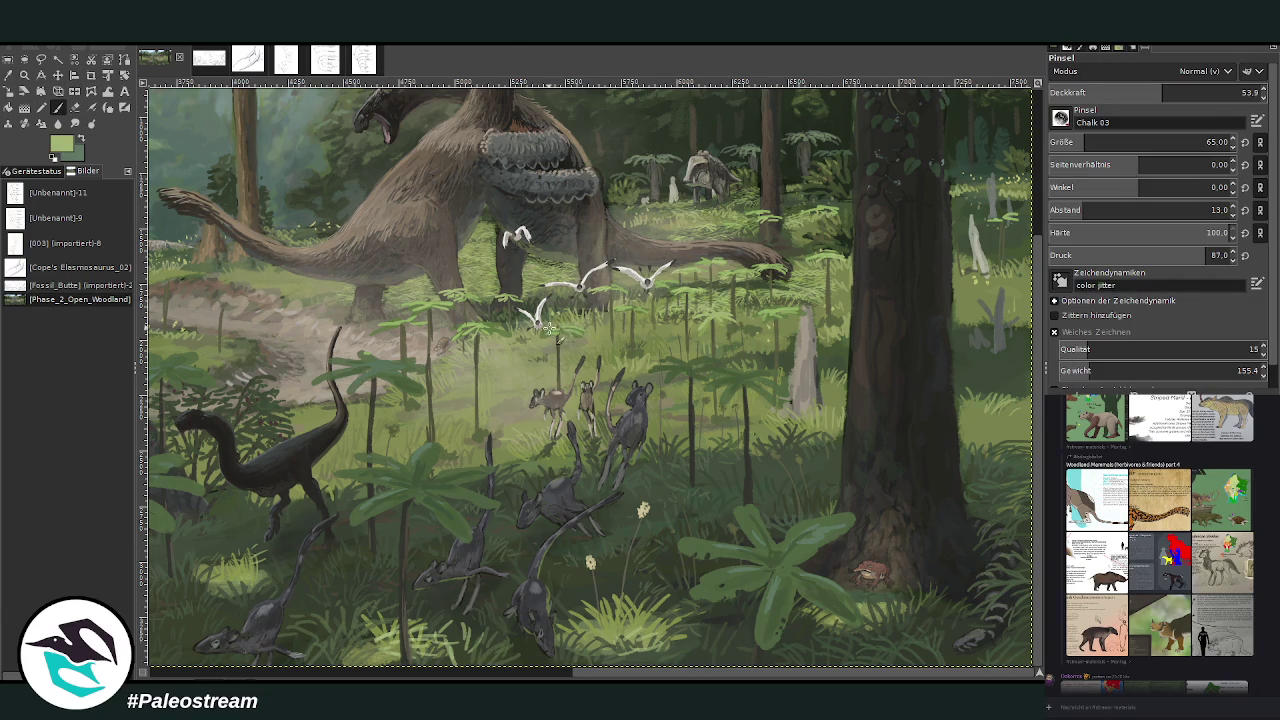
ctrl+click(961, 472)
click(1188, 92)
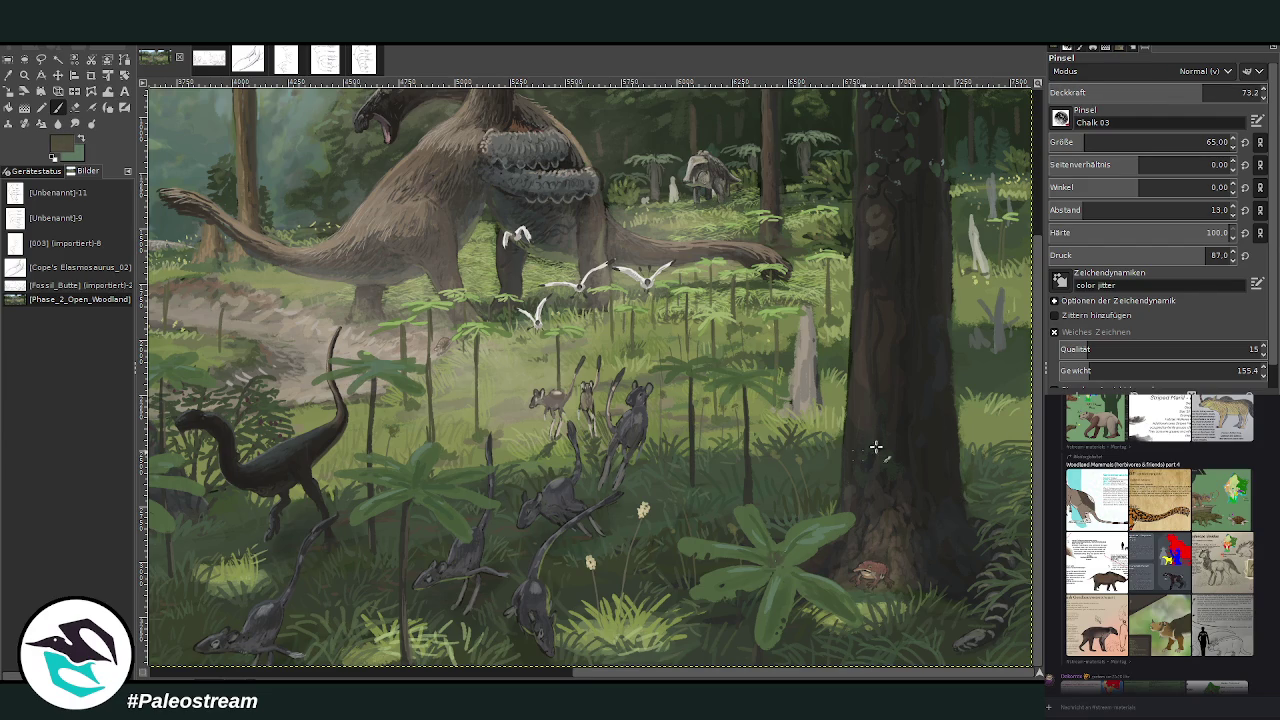
ctrl+click(907, 467)
scroll(600, 674, left, 3)
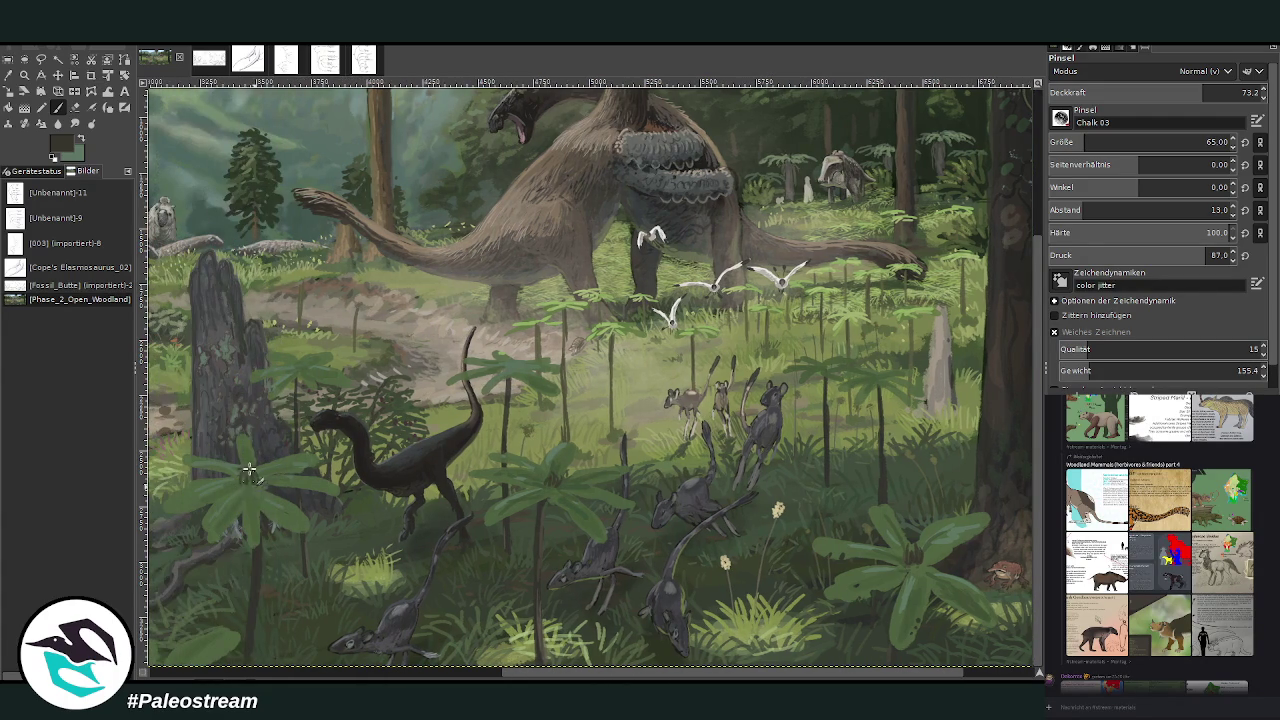
ctrl+click(964, 504)
Step: Zoom out to the whole painting, then drag a Zoom rectangle around the stump and dark theropod
scroll(590, 375, down, 2)
scroll(590, 375, down, 1)
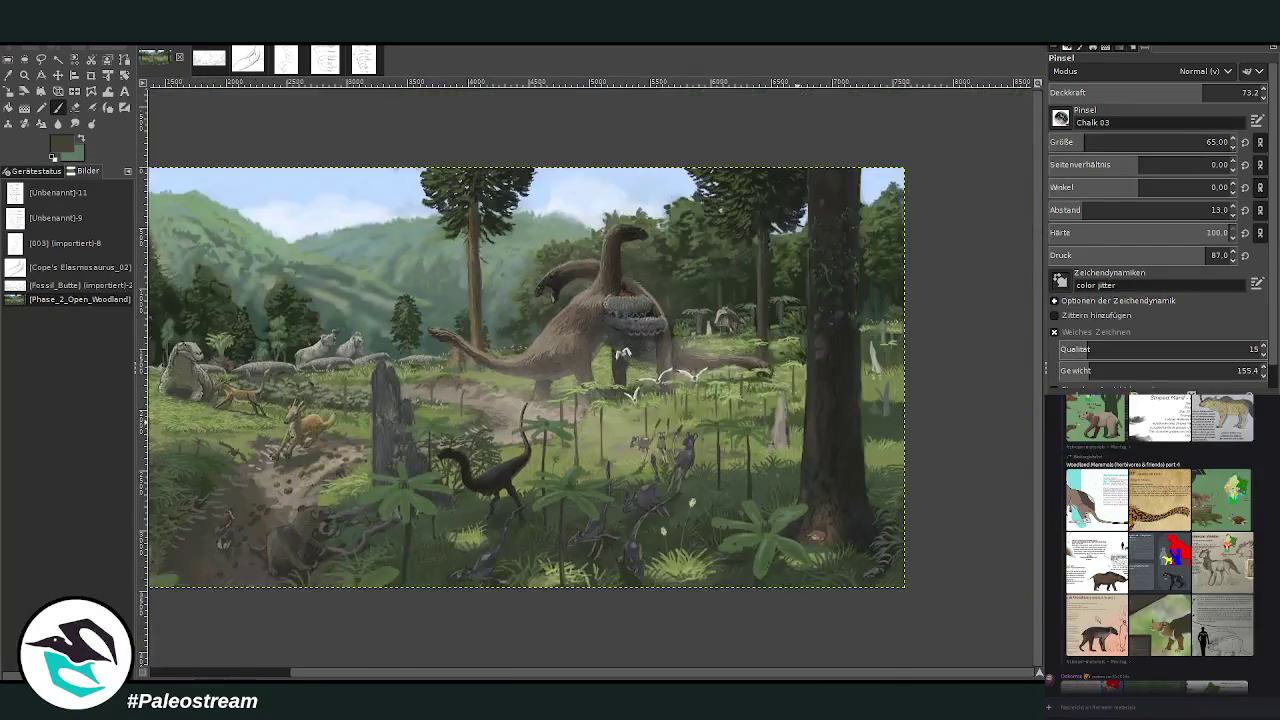
scroll(590, 375, down, 1)
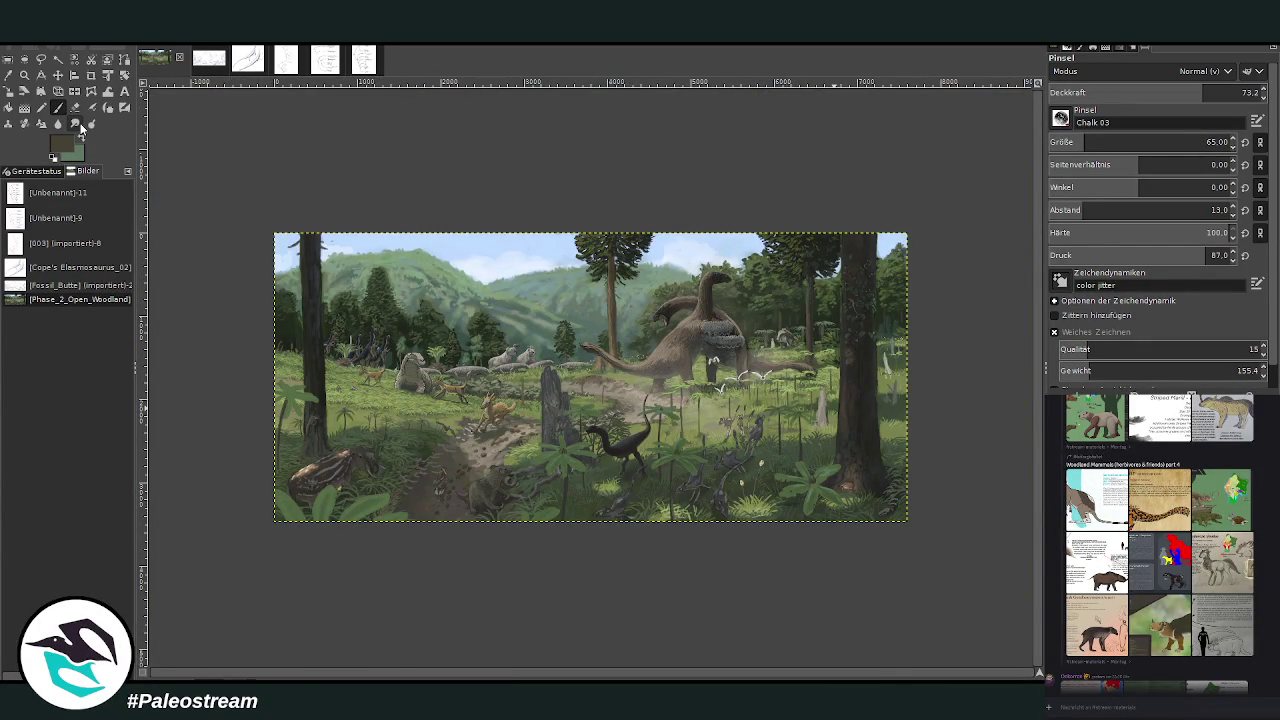
key(minus)
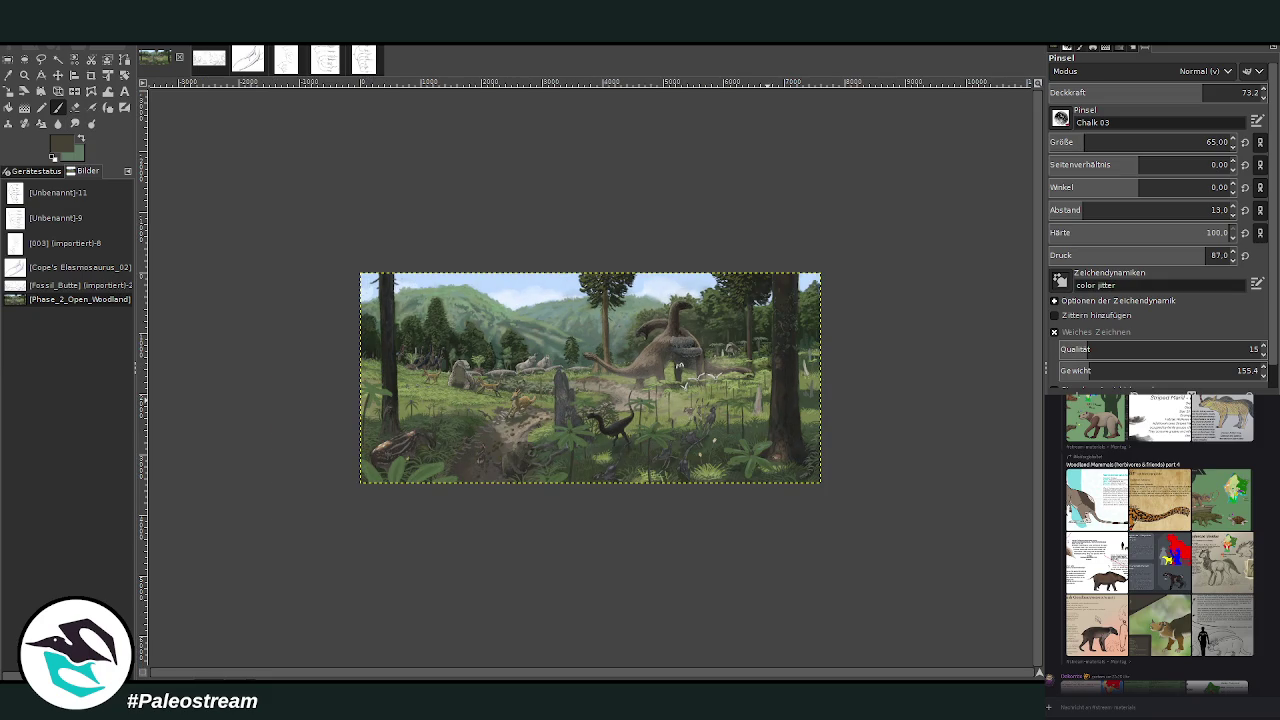
click(25, 75)
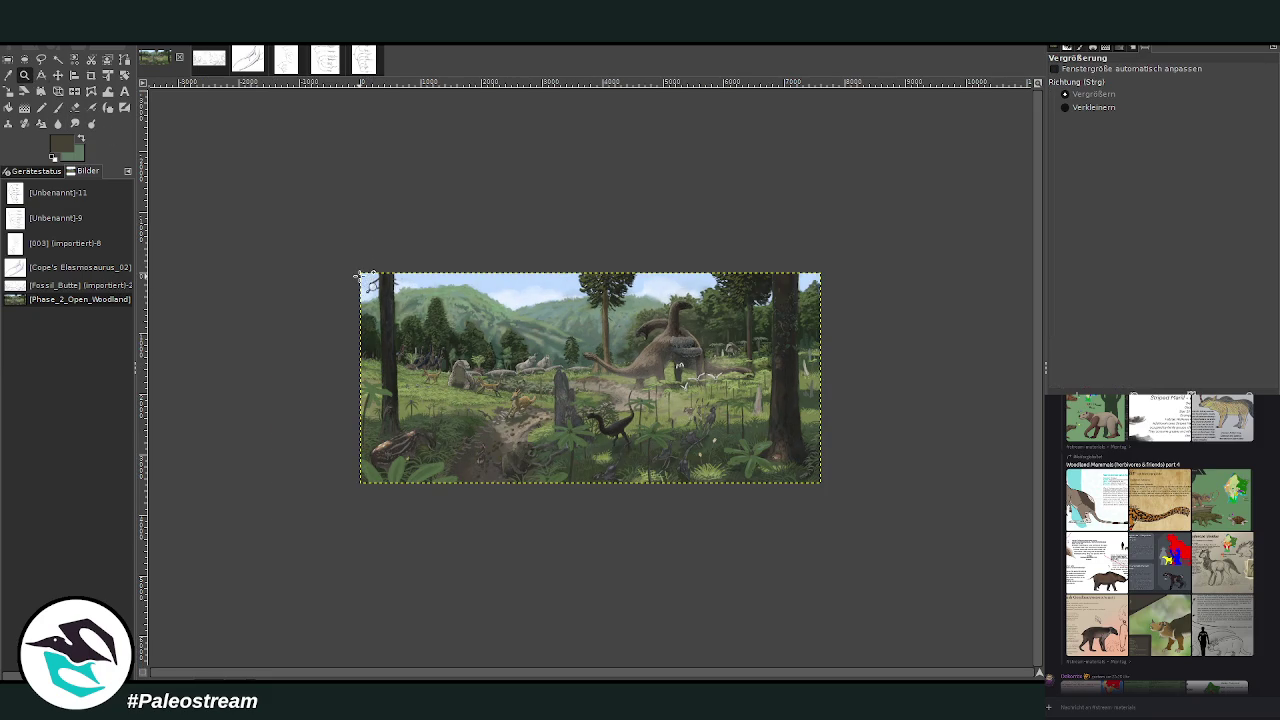
drag(490, 318, 656, 500)
drag(460, 194, 788, 544)
drag(421, 194, 698, 513)
Step: Repaint the upper fern leaves with smoother strokes of sampled leaf green
key(o)
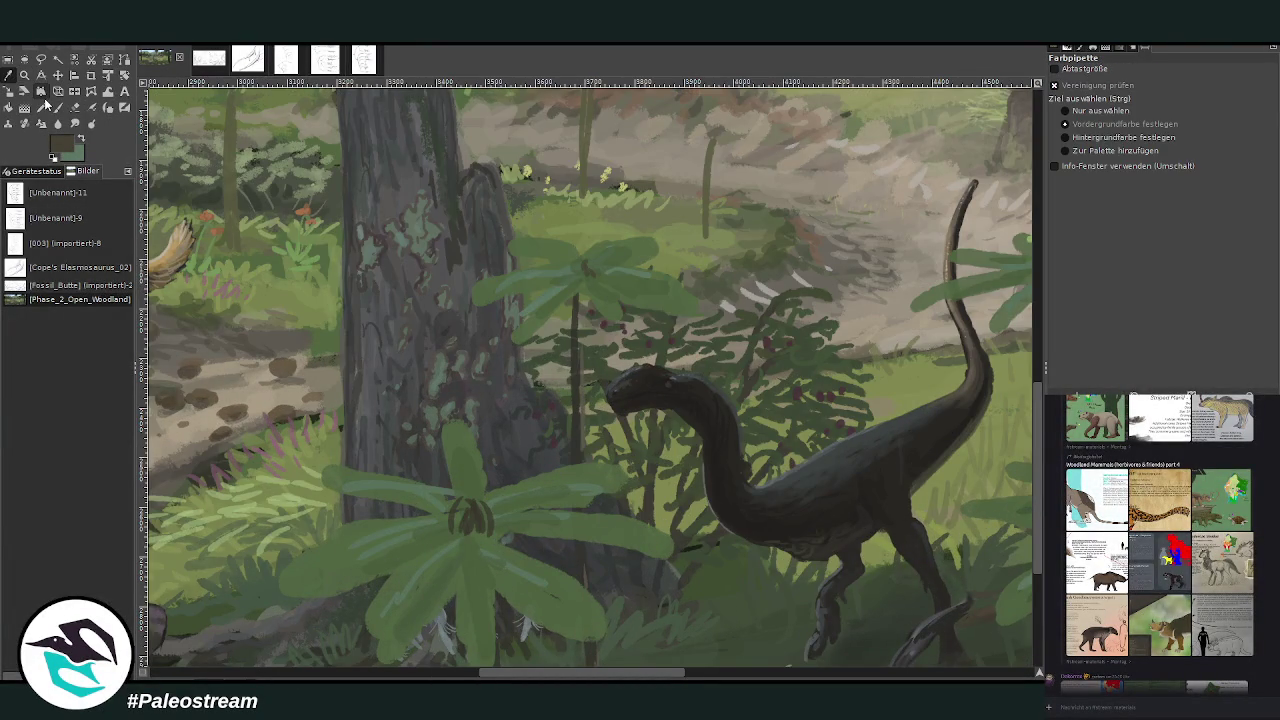
click(457, 546)
key(p)
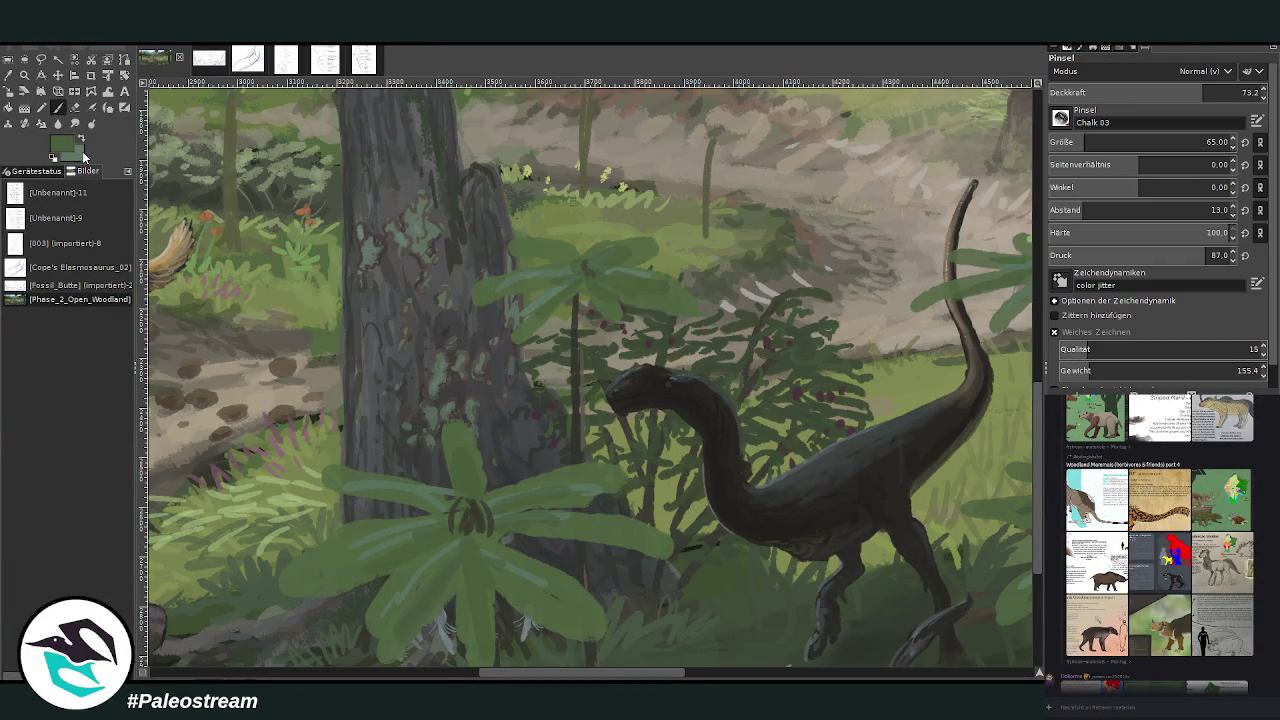
mouse_move(566, 300)
mouse_down()
mouse_move(545, 275)
mouse_move(650, 280)
mouse_up()
mouse_move(575, 270)
mouse_down()
mouse_move(545, 250)
mouse_move(645, 250)
mouse_move(507, 286)
mouse_move(563, 251)
mouse_up()
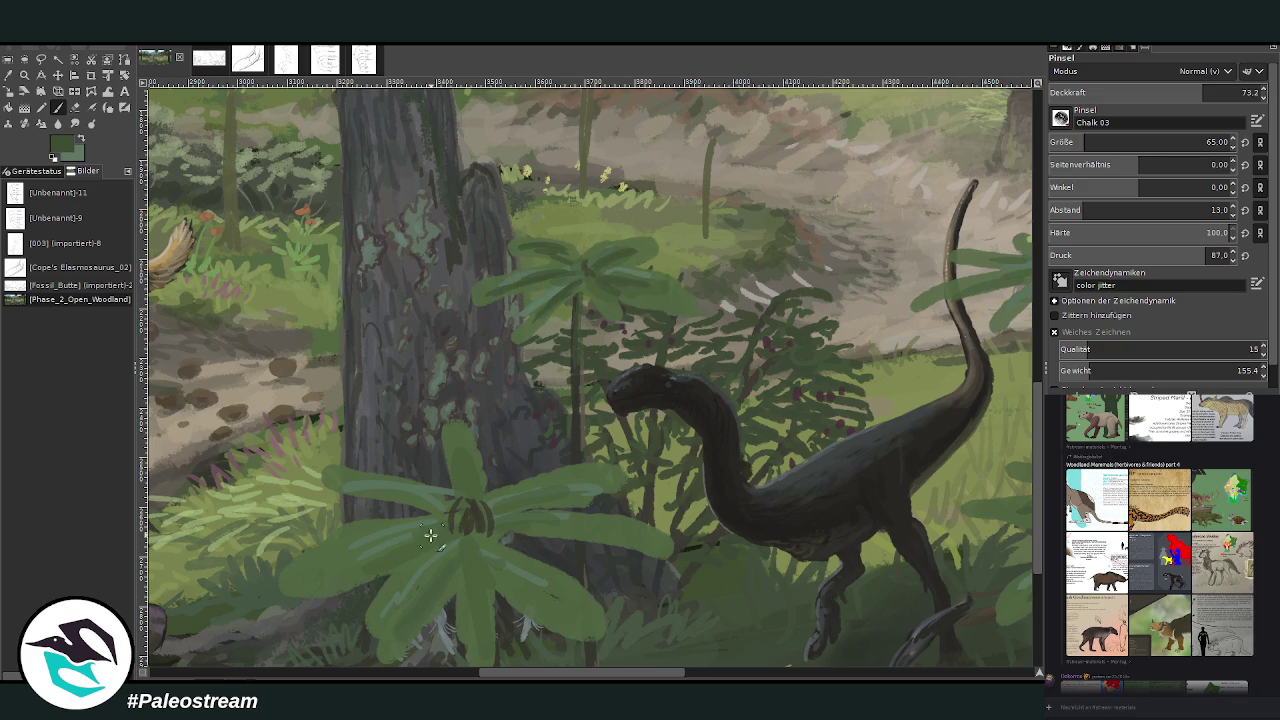
Step: At brush opacity 42.9, paint an upright leaf over the trunk and sample more greens
click(1143, 92)
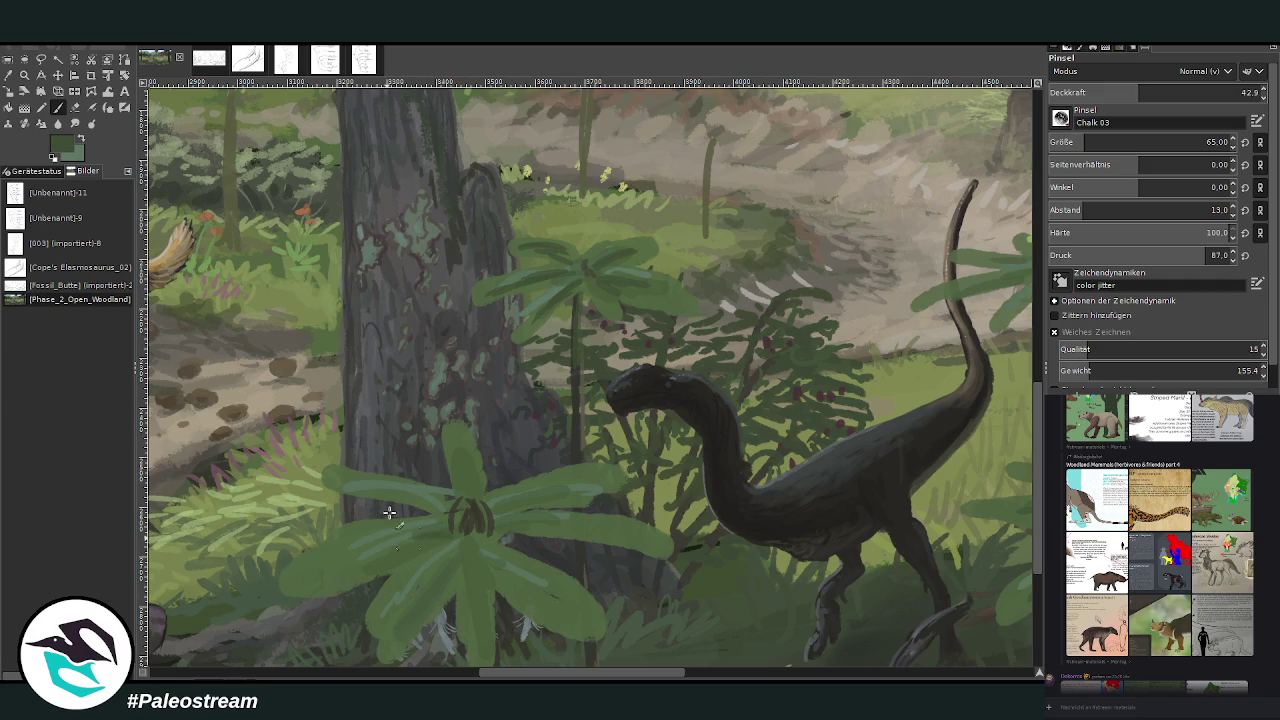
drag(443, 509, 457, 437)
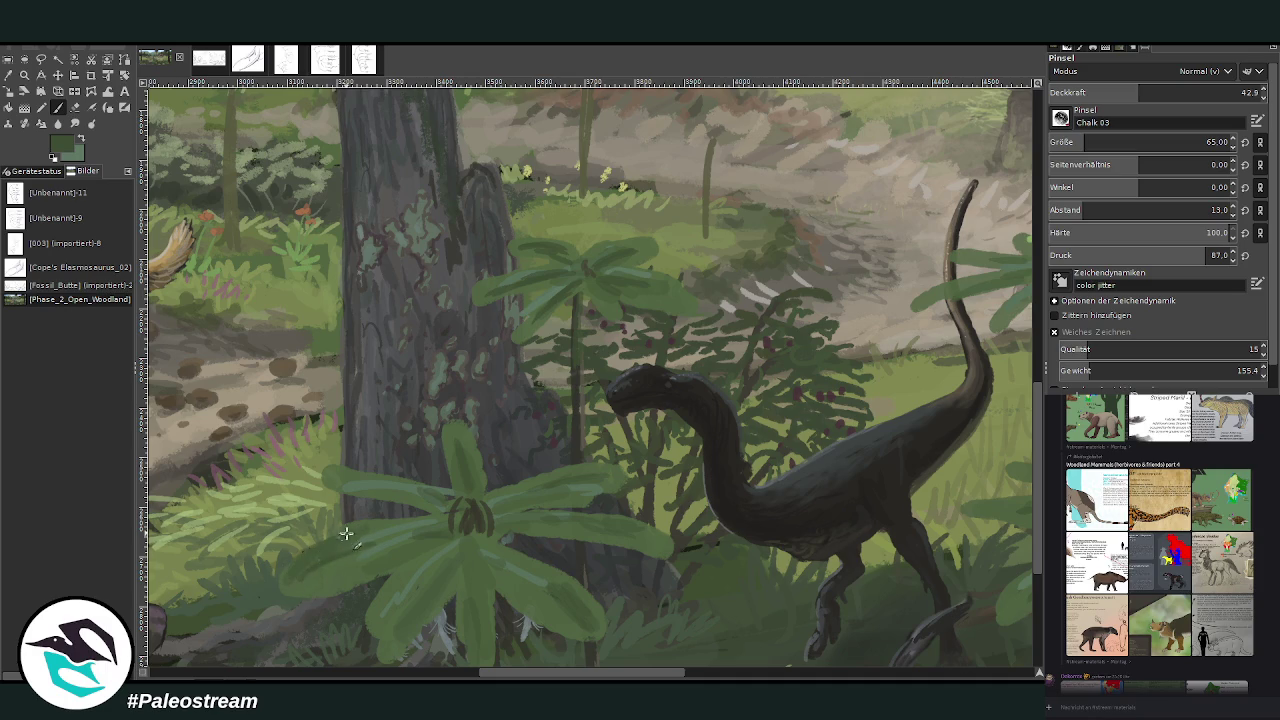
ctrl+click(650, 340)
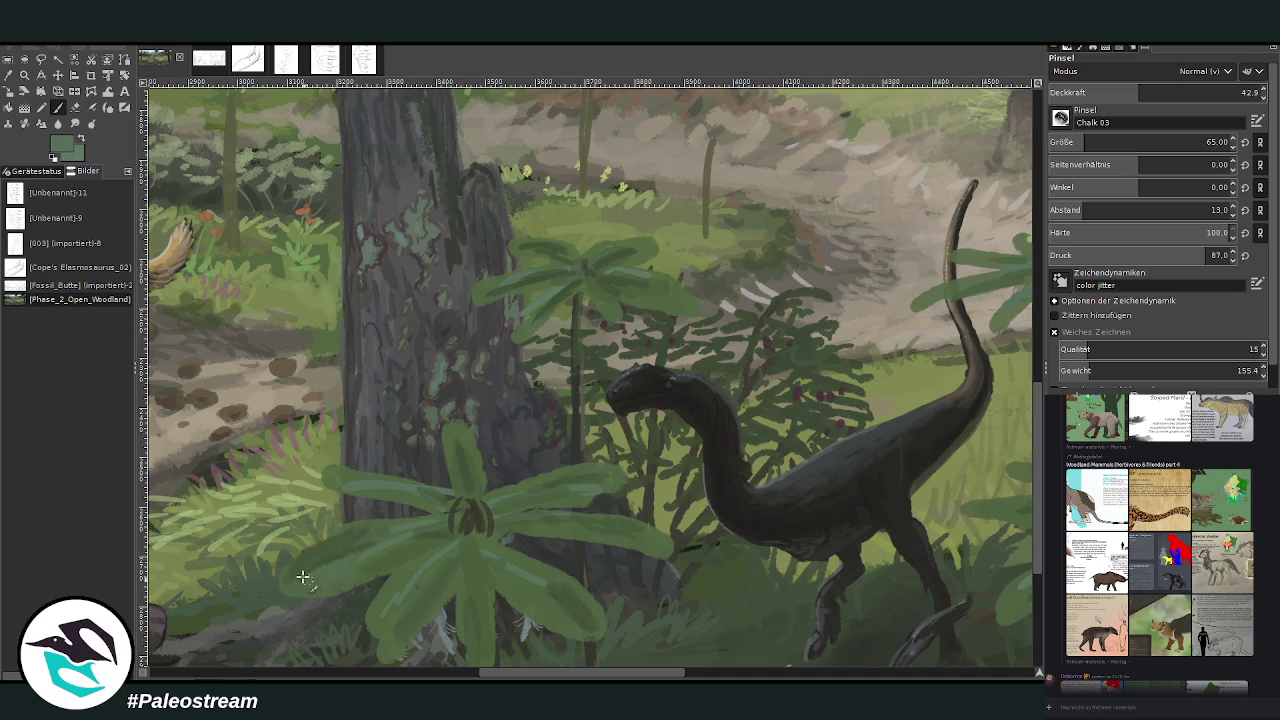
ctrl+click(945, 483)
key(minus)
key(minus)
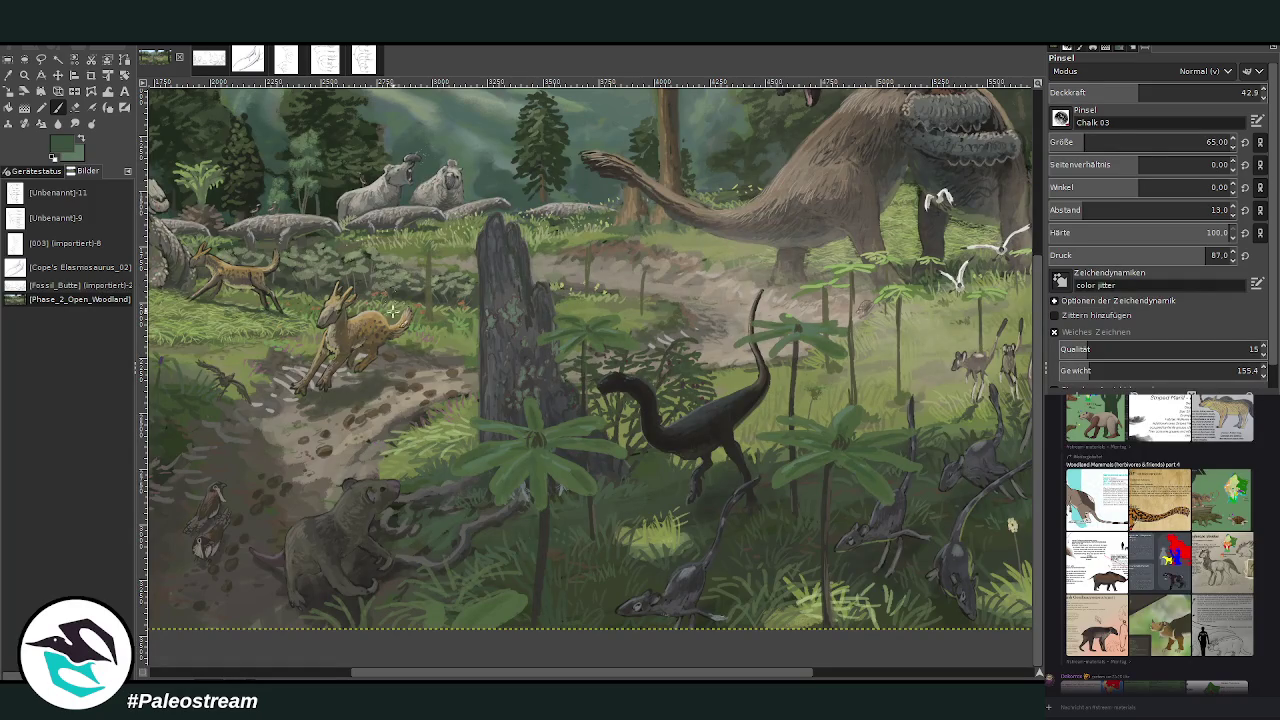
Step: Zoom in on the painting's lower-left and select the eraser size field
key(minus)
key(minus)
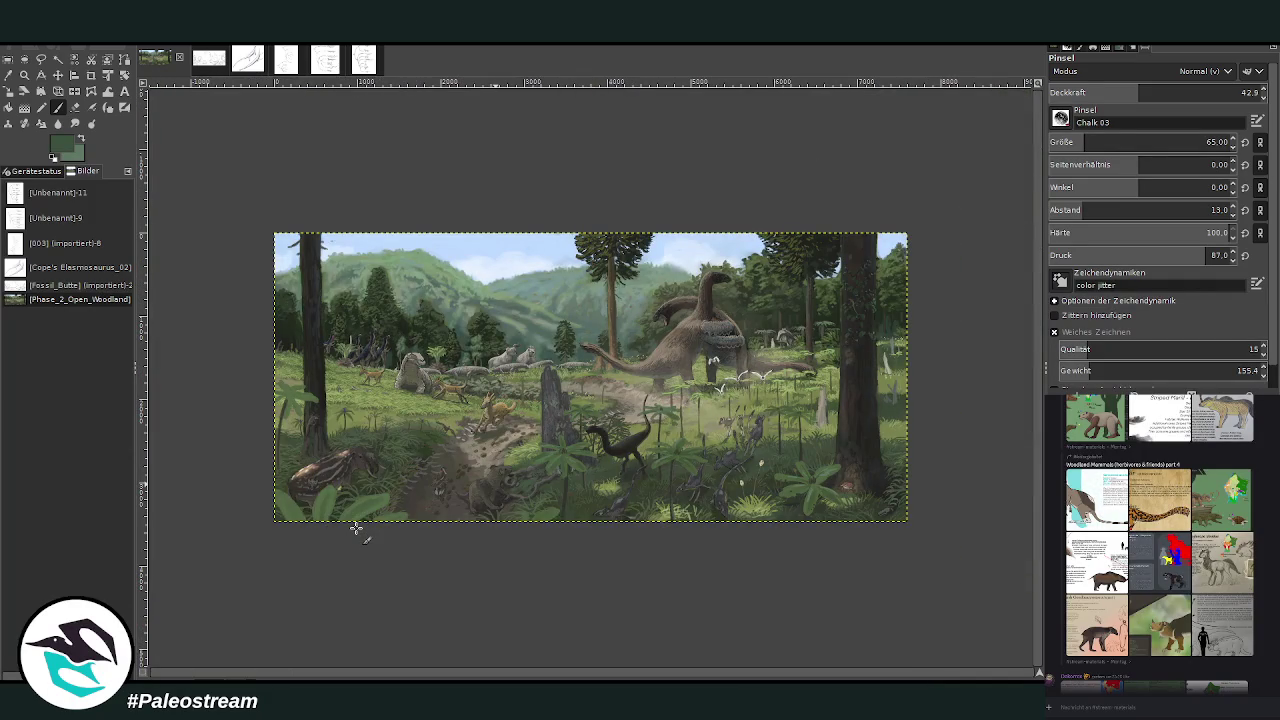
key(z)
drag(367, 373, 440, 525)
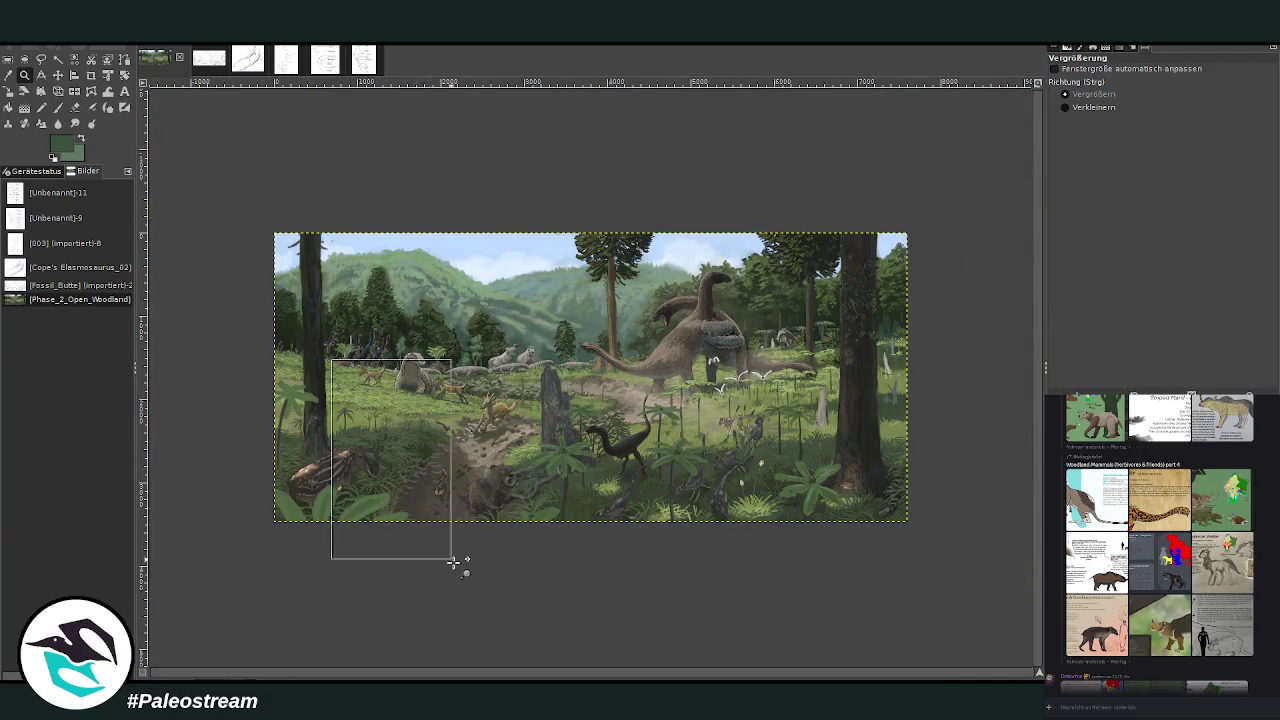
click(75, 107)
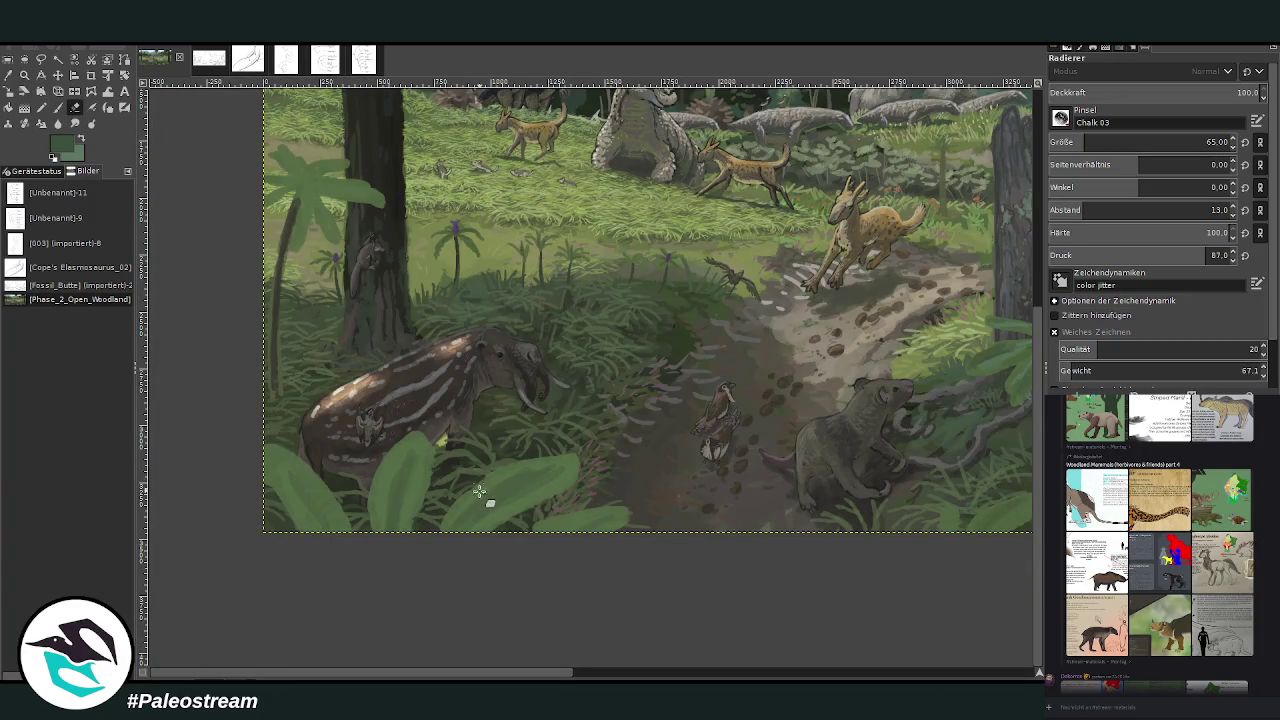
click(1215, 142)
Step: Zoom out and enlarge the whole painting in the window, then onto the right-hand forest
scroll(234, 485, down, 2)
scroll(234, 485, down, 1)
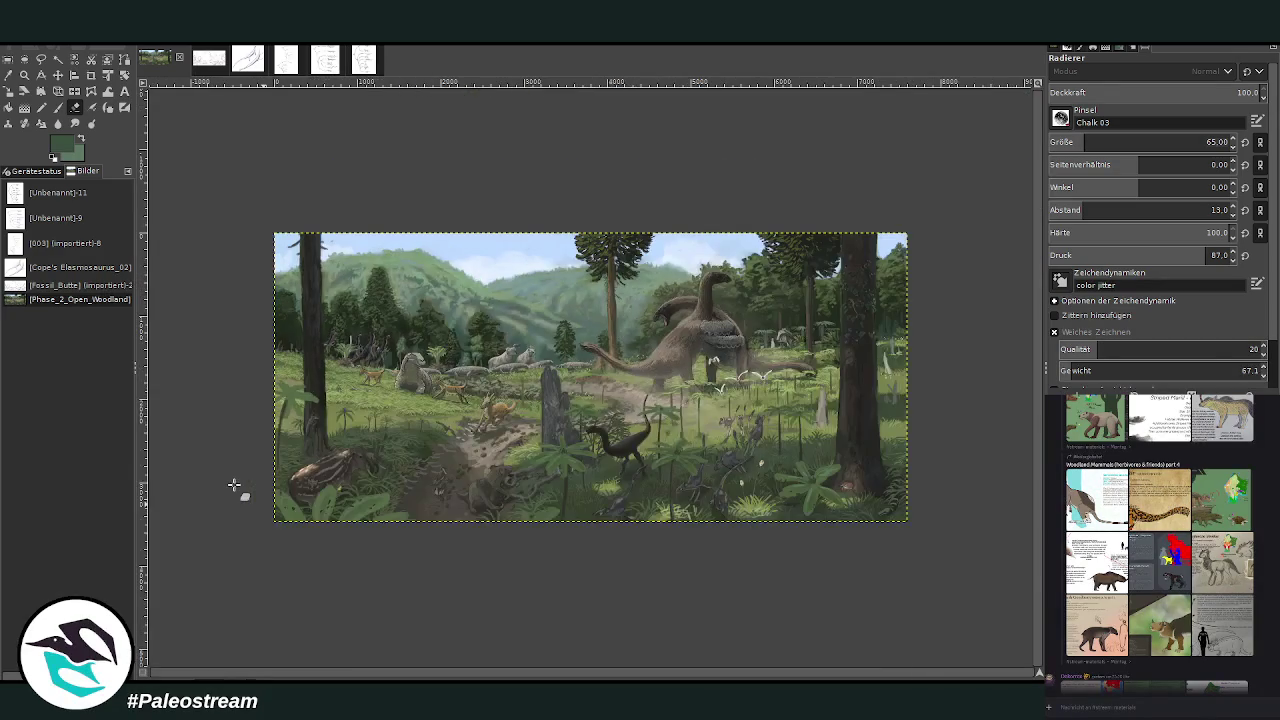
key(minus)
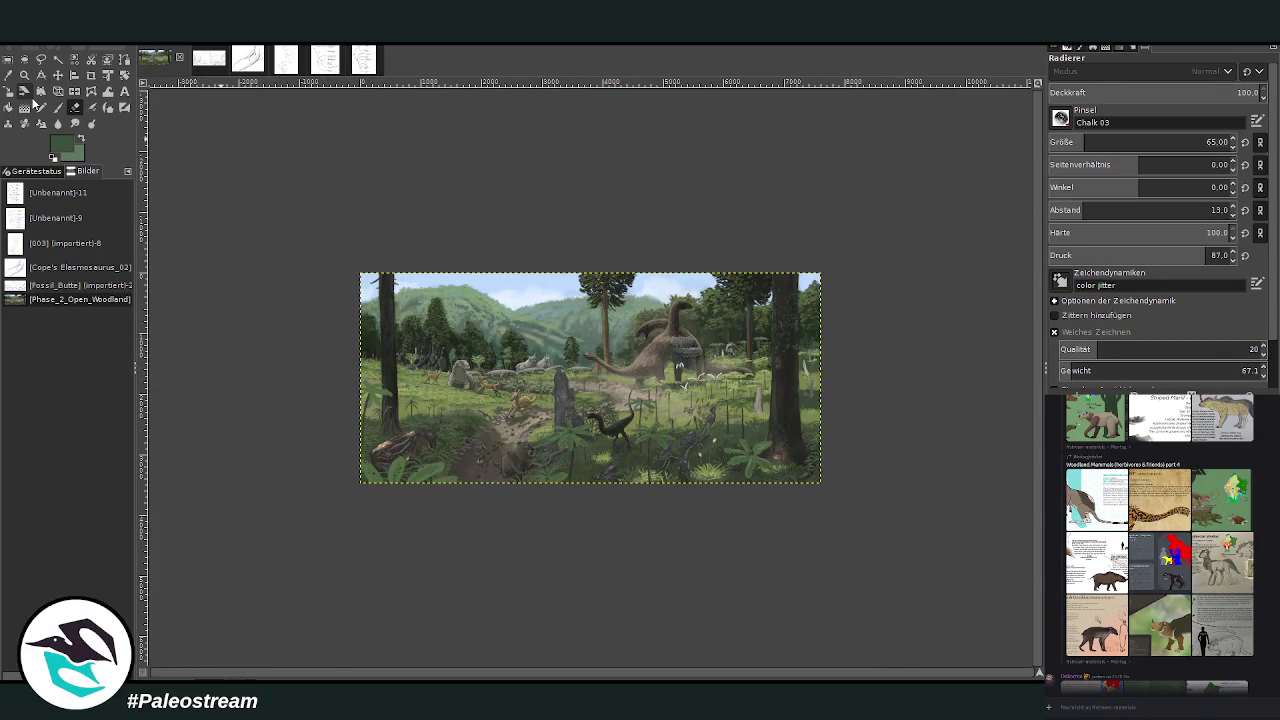
click(24, 75)
drag(290, 228, 814, 500)
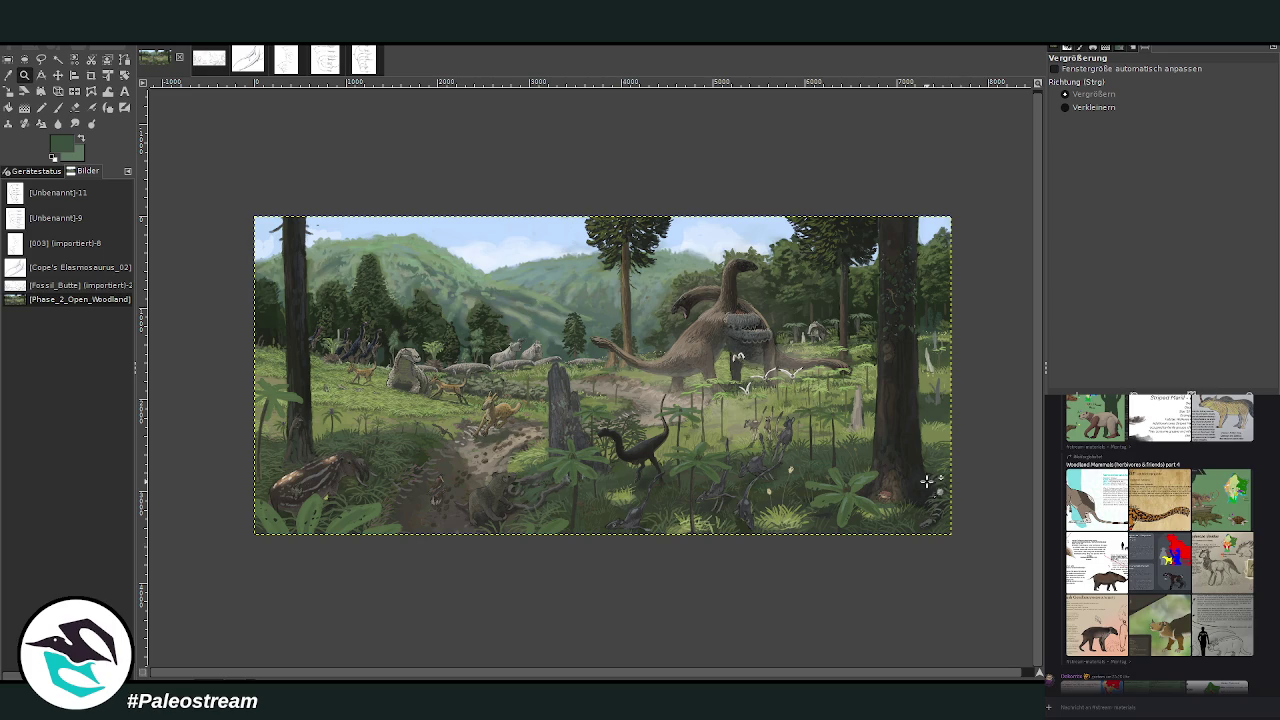
drag(803, 275, 925, 415)
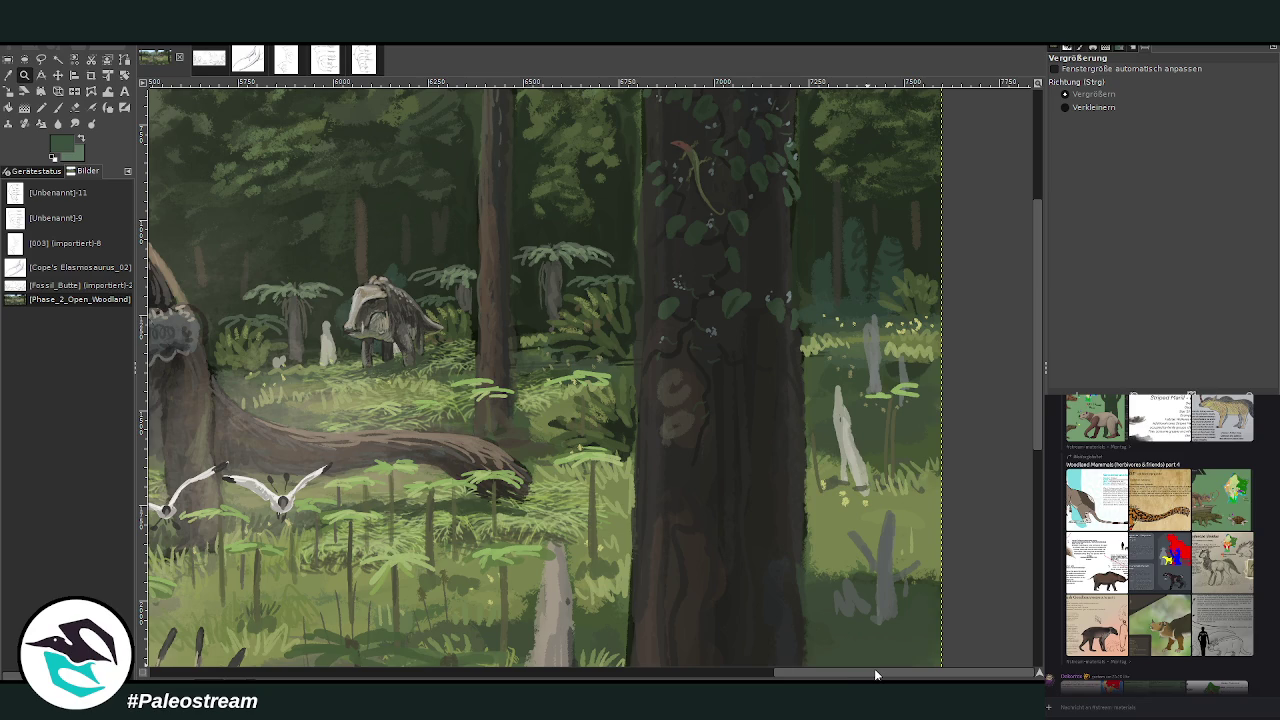
Step: Use Zoom out to show the whole painting, then zoom in so it fills the view
drag(870, 675, 785, 675)
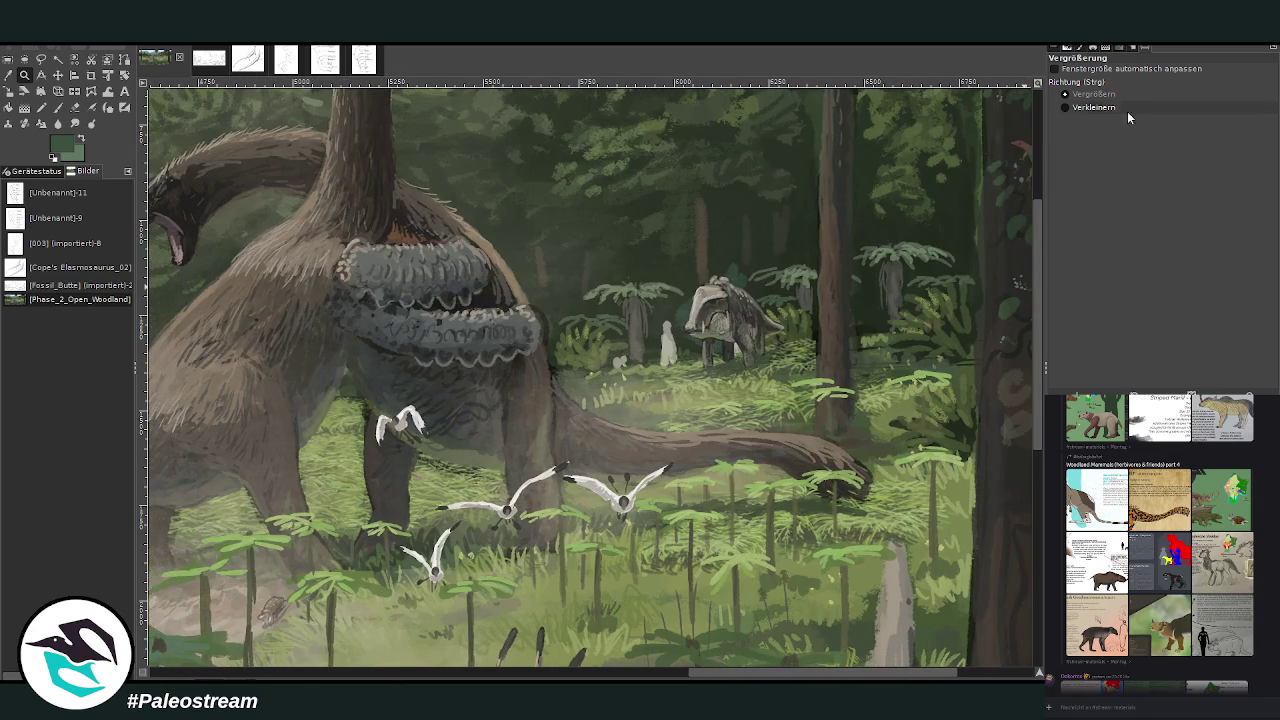
click(1065, 107)
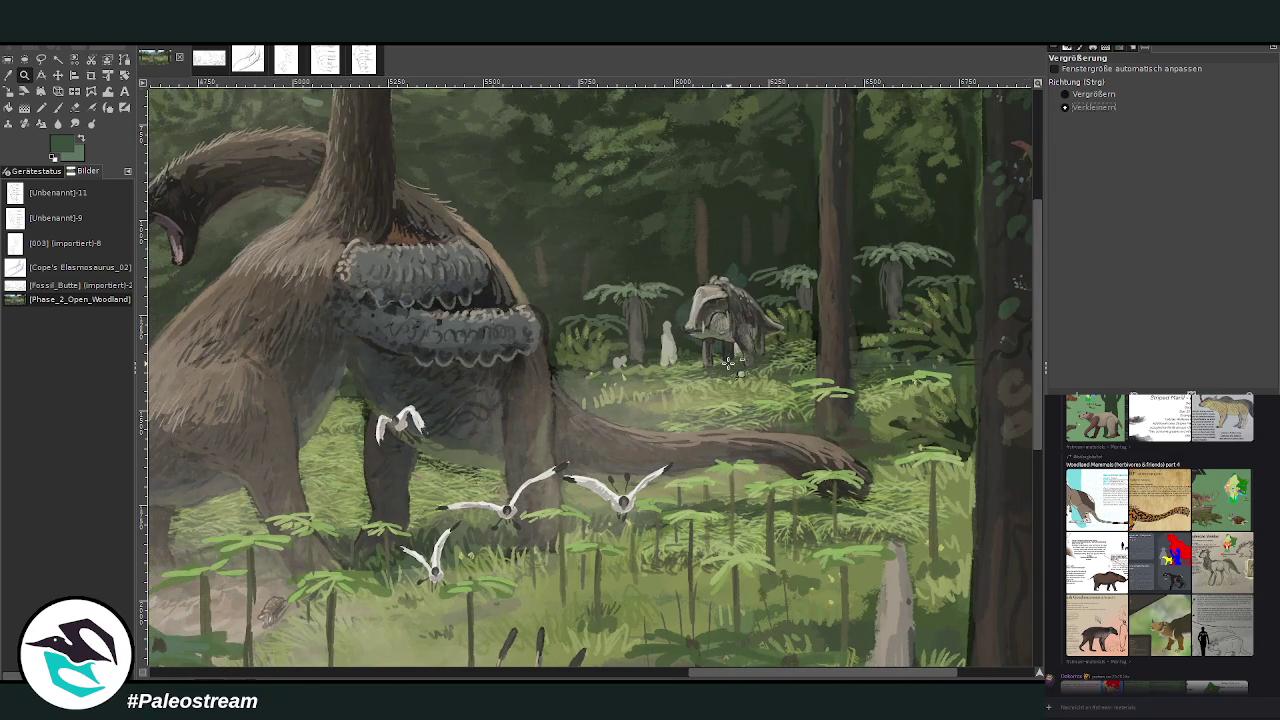
click(730, 362)
click(730, 362)
click(730, 362)
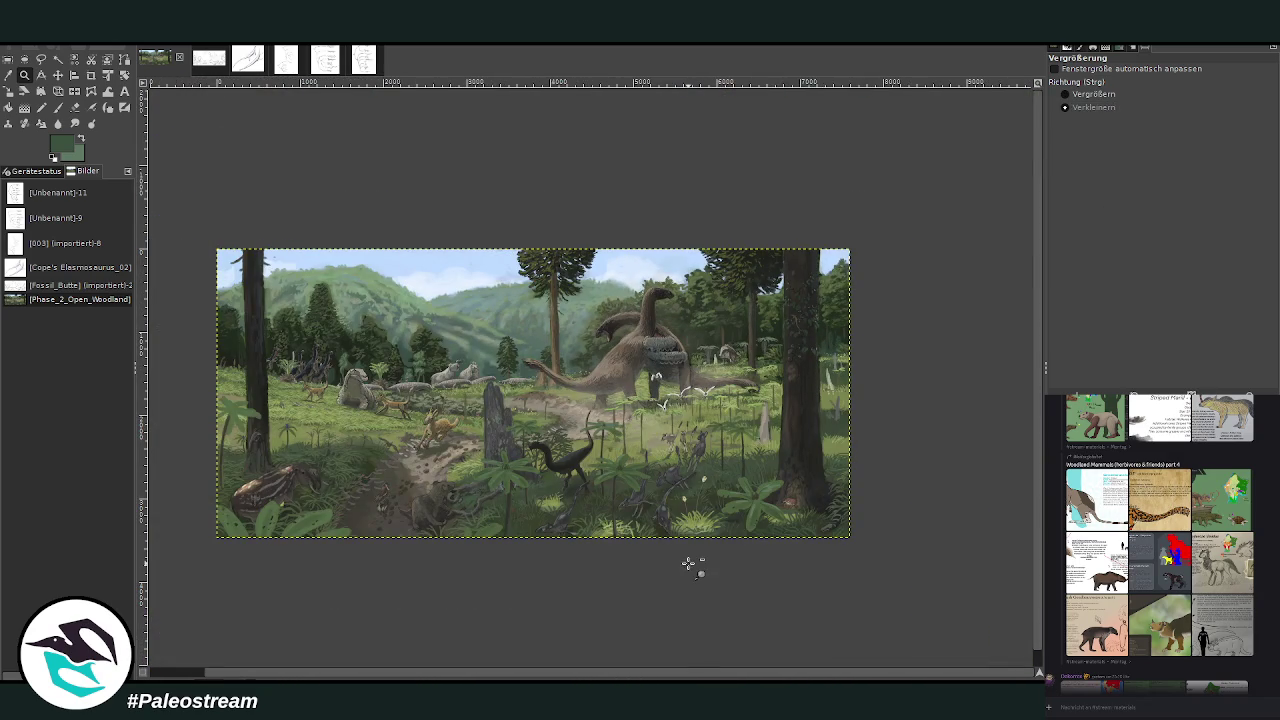
drag(656, 676, 604, 676)
click(1065, 94)
drag(243, 221, 900, 582)
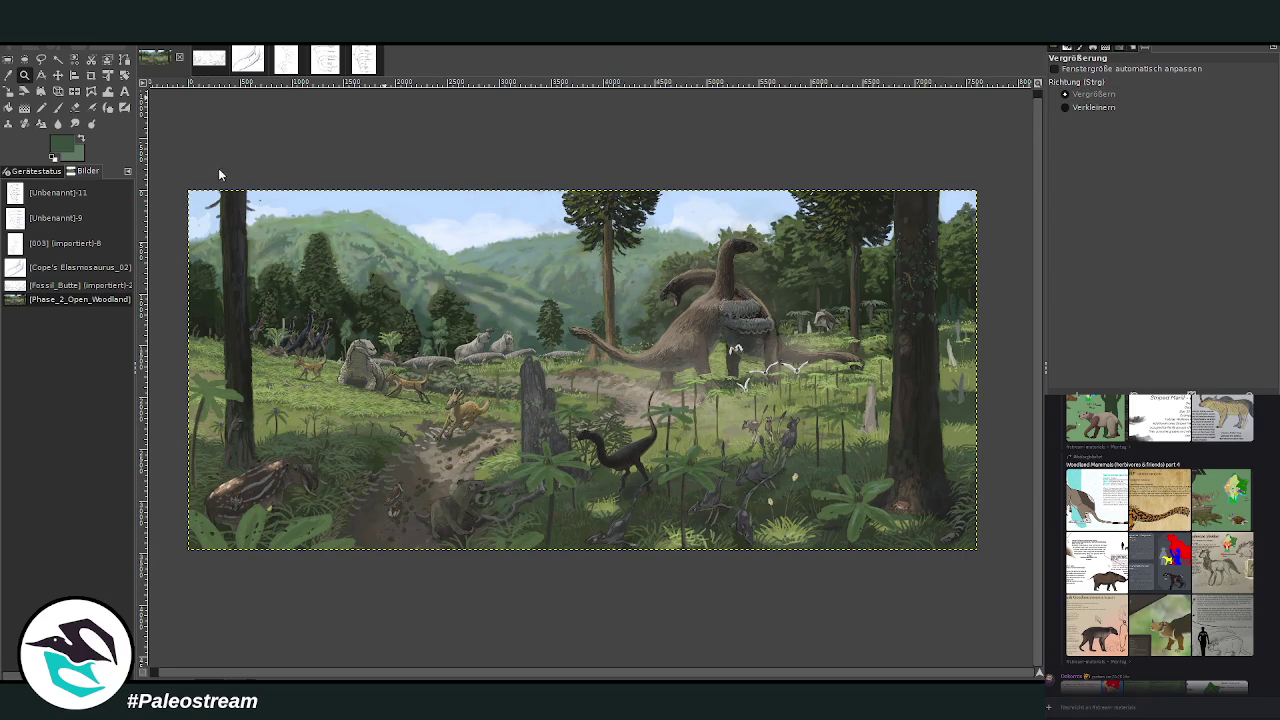
Step: Zoom in on the middle around the broken stump, grey herd and dark theropod
key(ctrl+m)
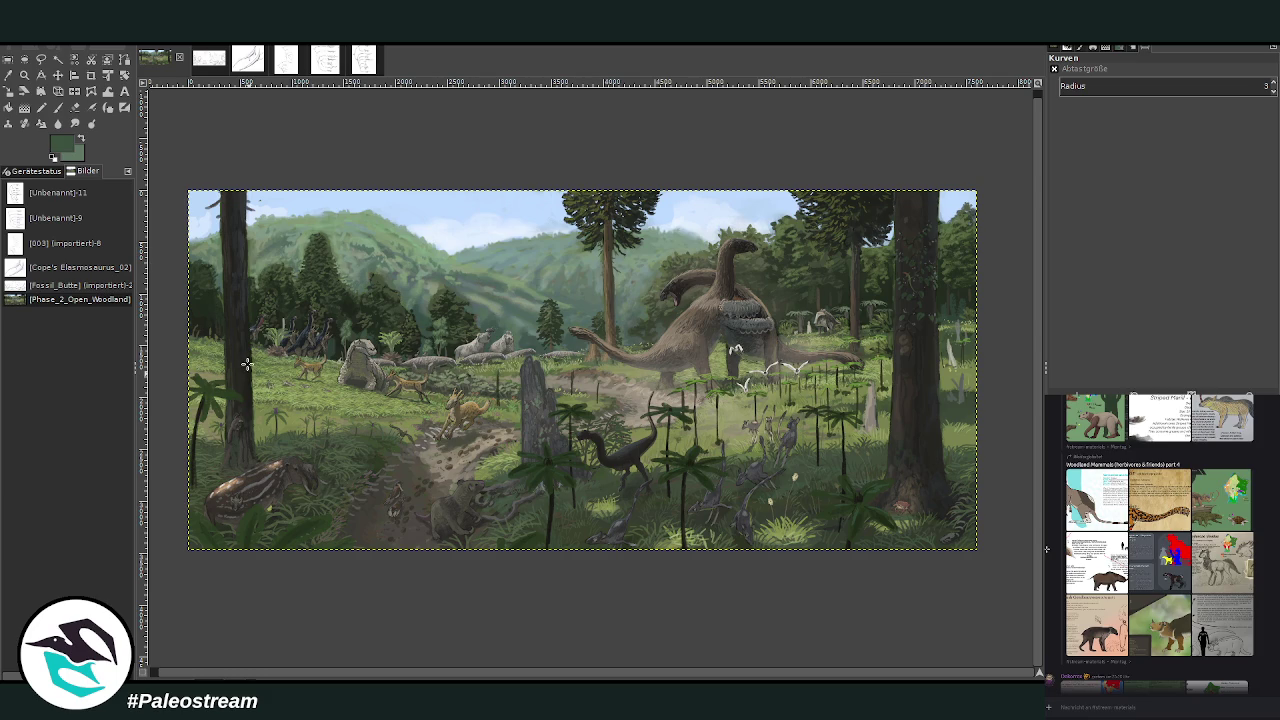
click(25, 75)
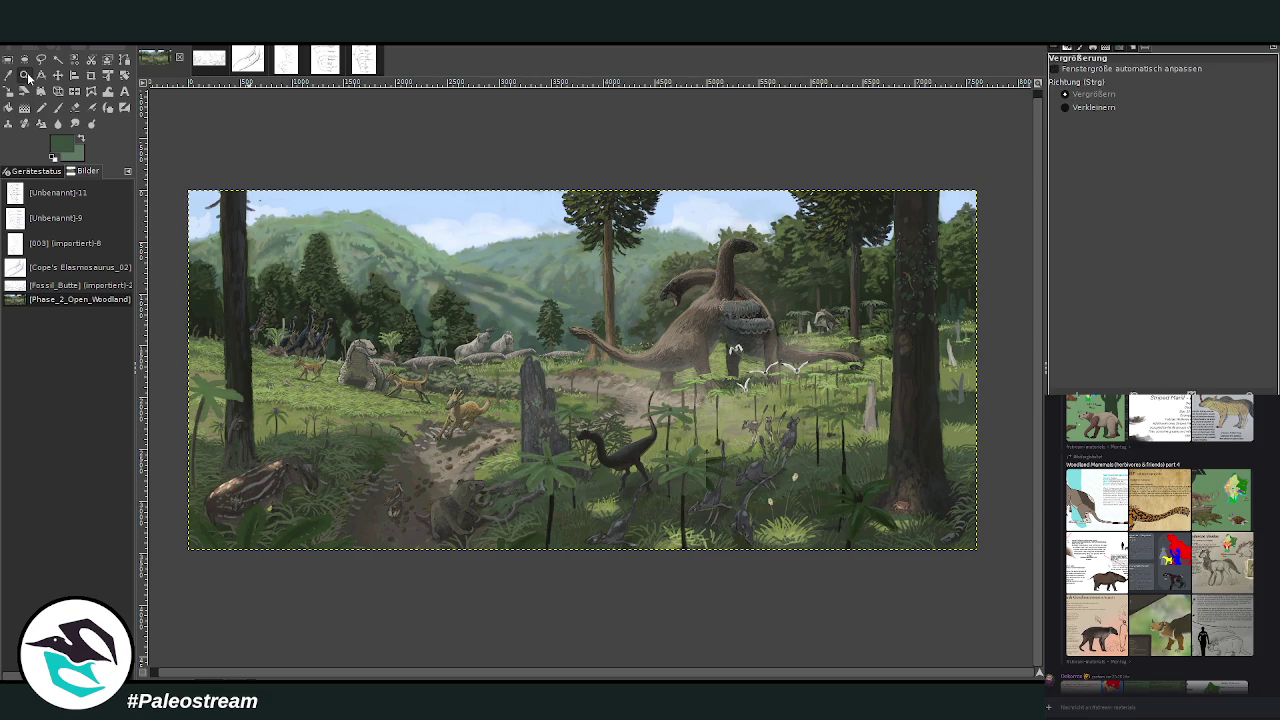
drag(410, 304, 700, 475)
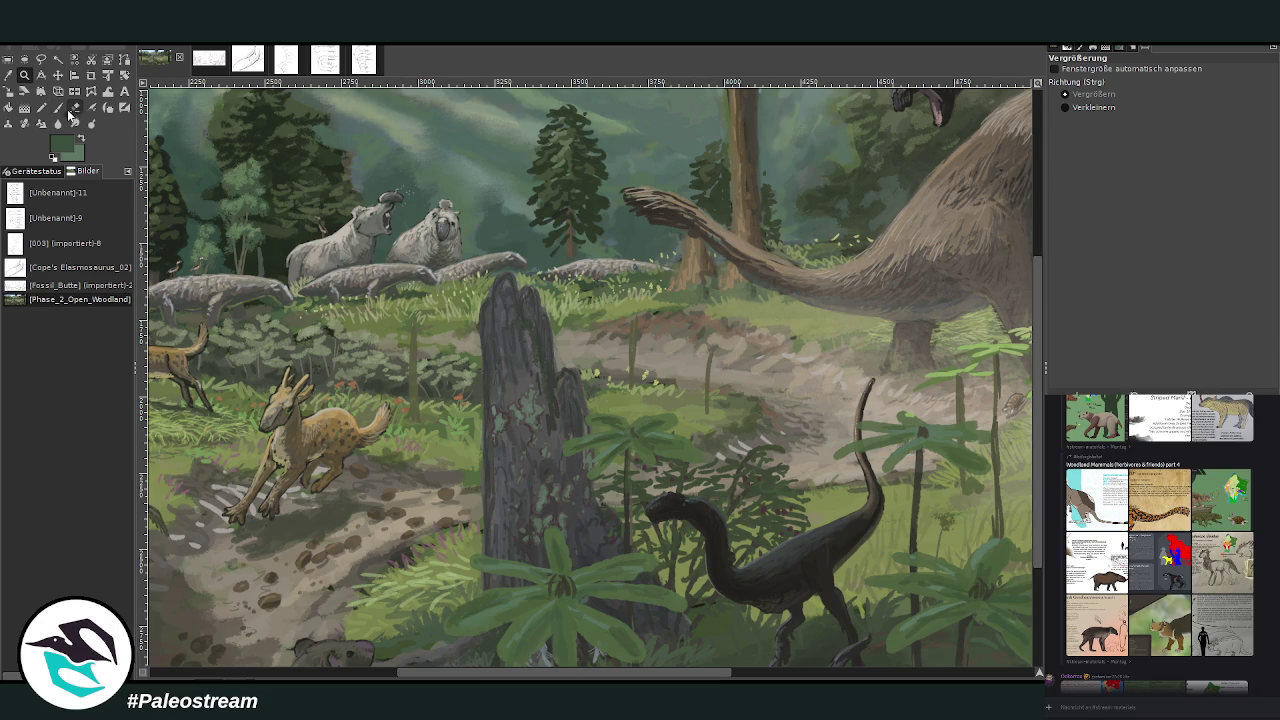
Step: Set Chalk 03 to opacity 84.9 and size 33, and paint a small light-green meadow leaf
click(74, 107)
key(o)
click(960, 450)
key(p)
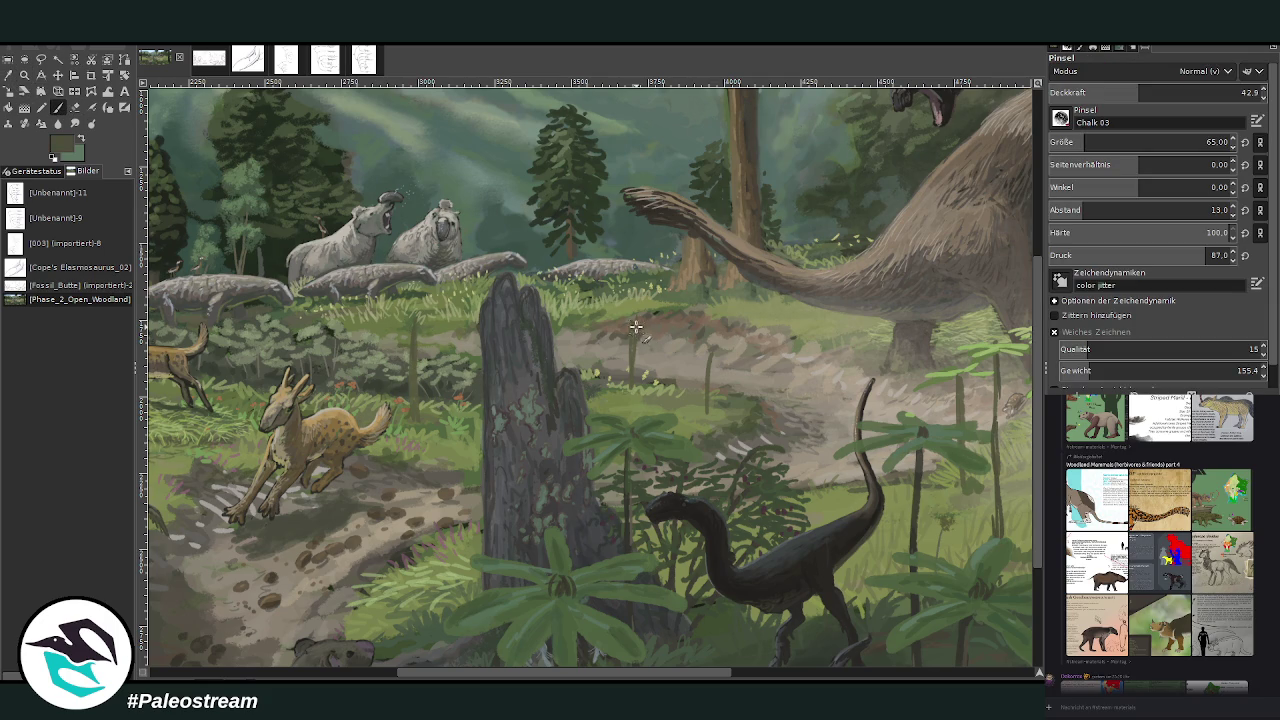
click(8, 75)
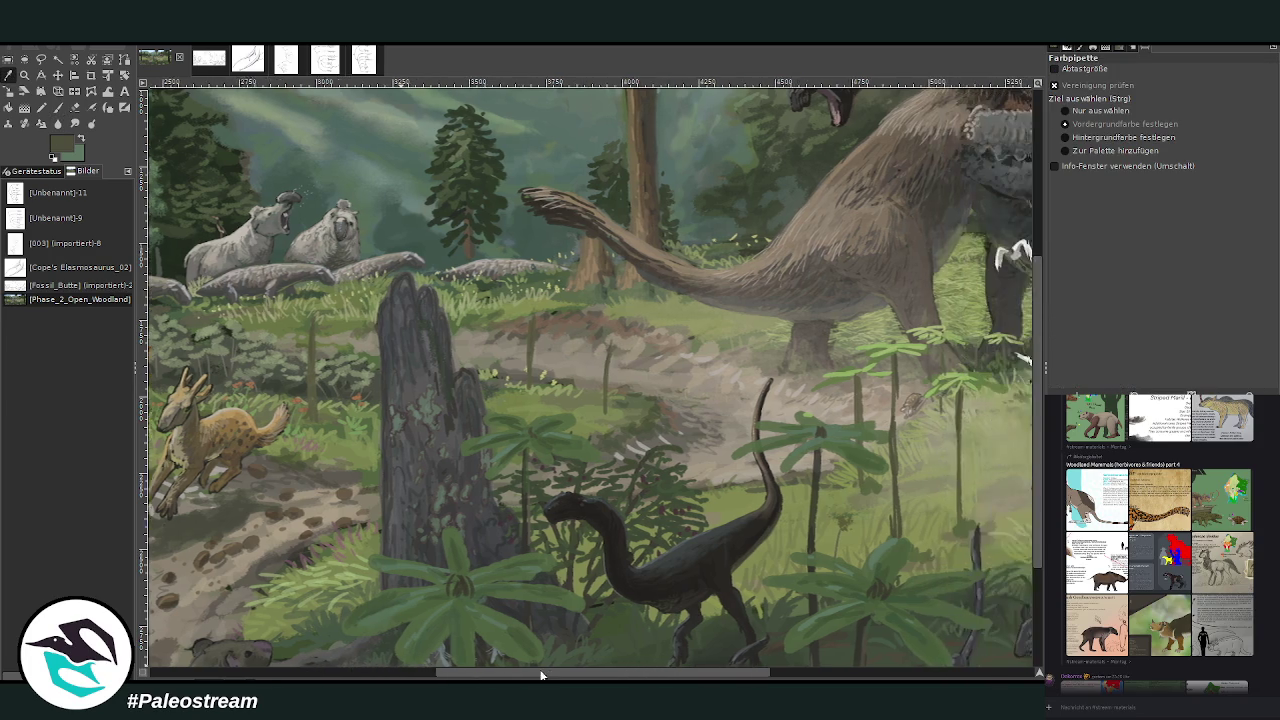
drag(506, 672, 554, 672)
click(869, 347)
key(p)
drag(1123, 101, 1211, 96)
drag(1150, 142, 1073, 142)
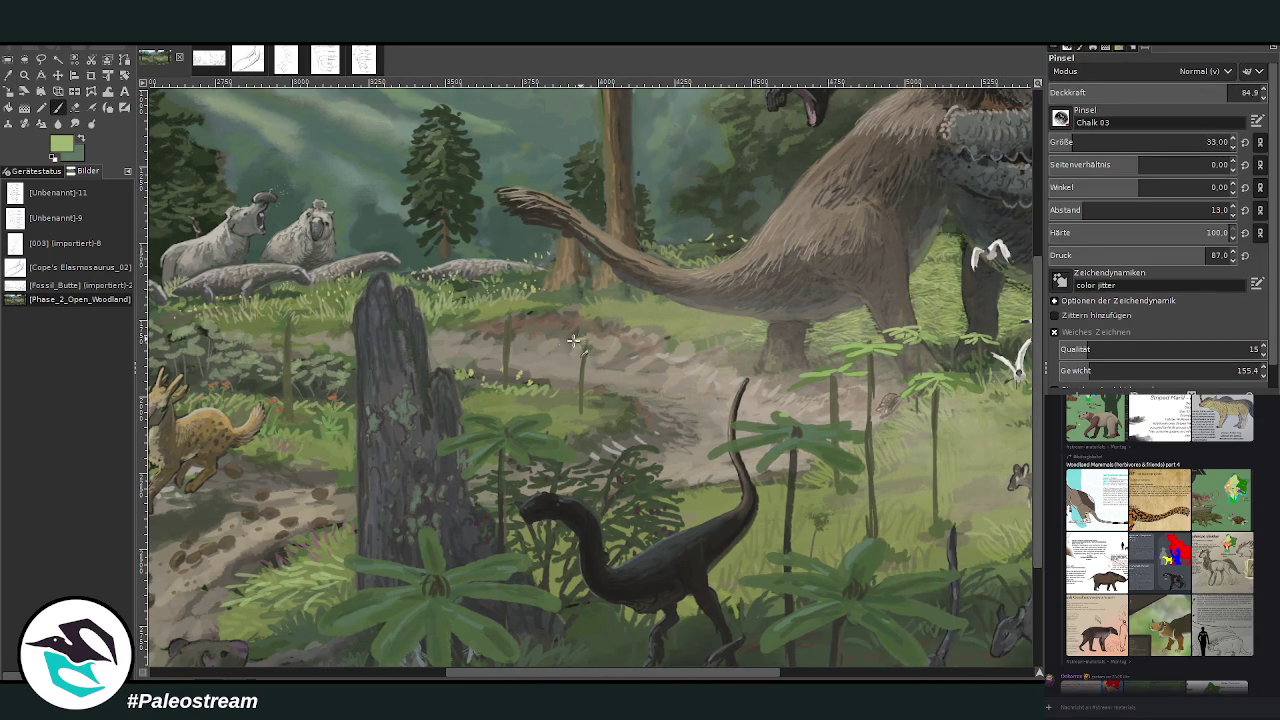
drag(581, 339, 589, 339)
Step: Alternate eraser touch-ups with painting, sampling a dark olive green
key(shift+e)
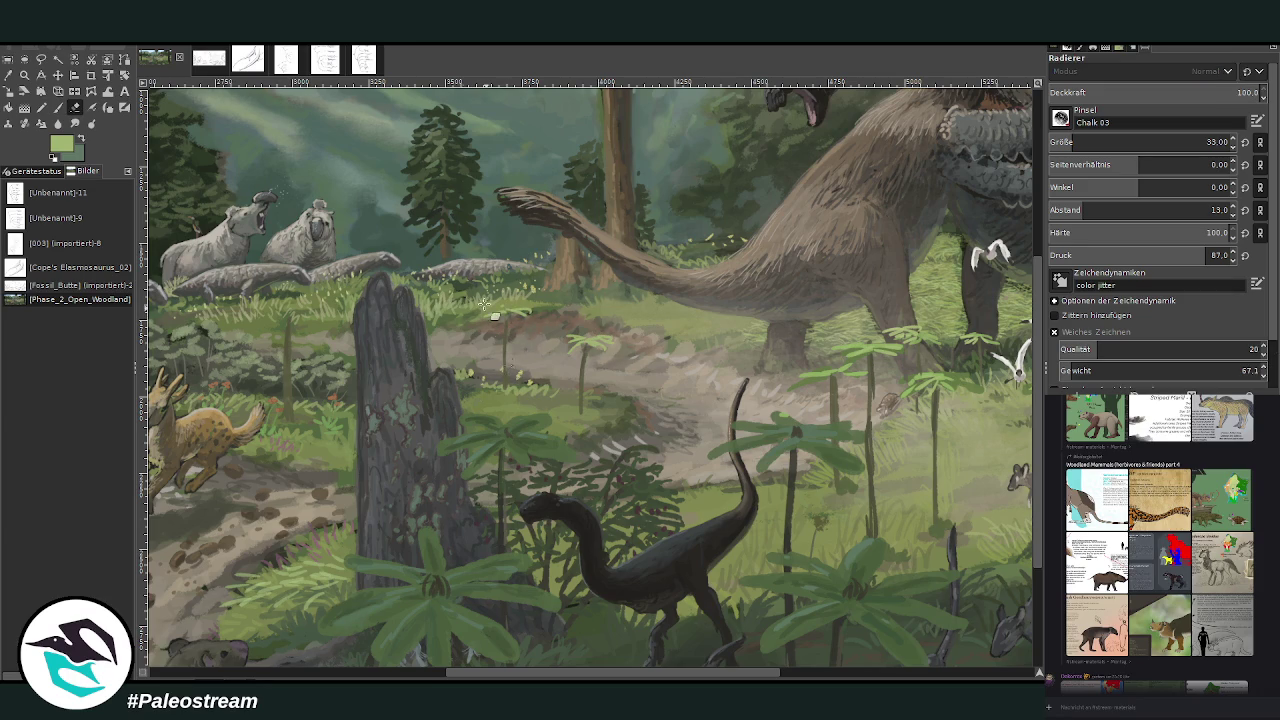
click(57, 107)
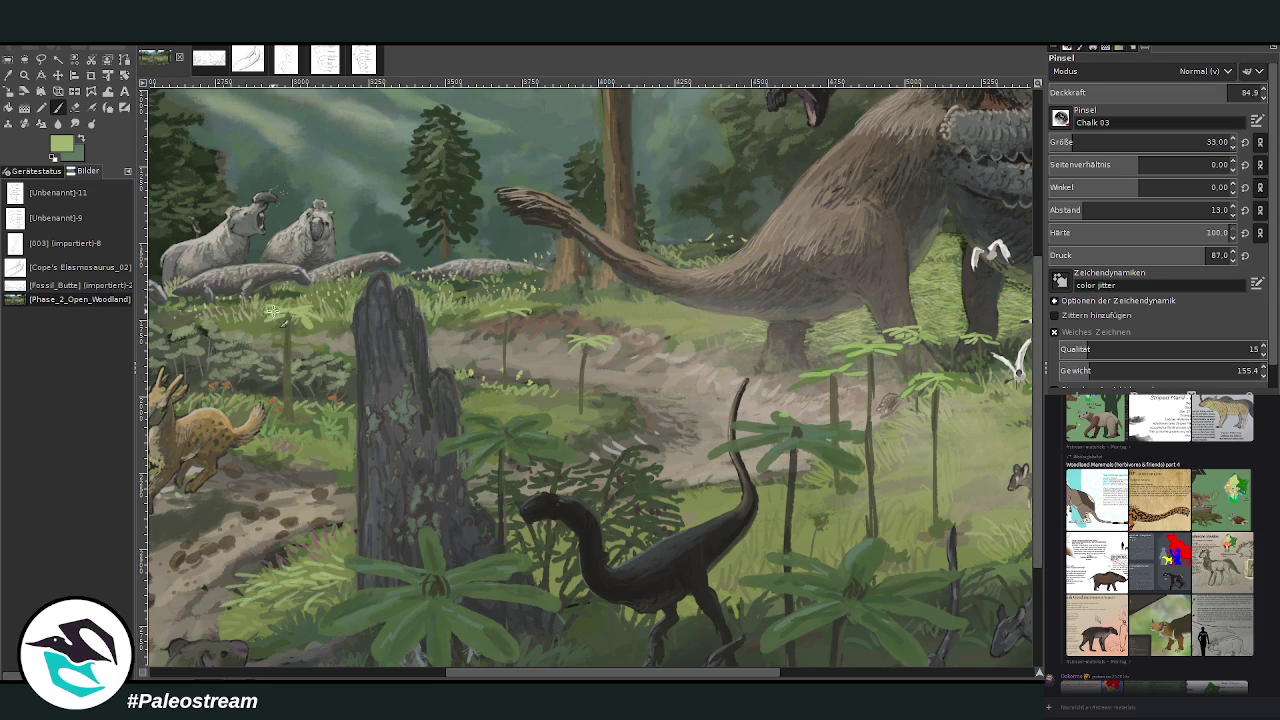
click(8, 75)
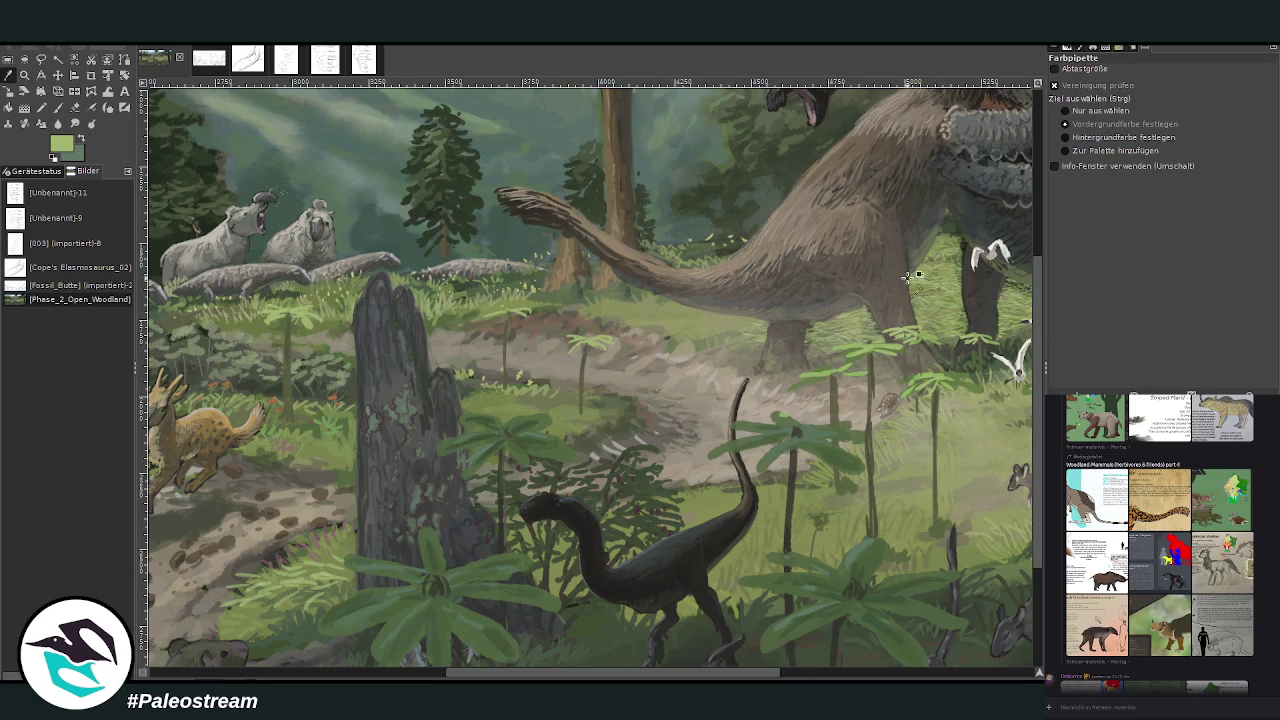
key(p)
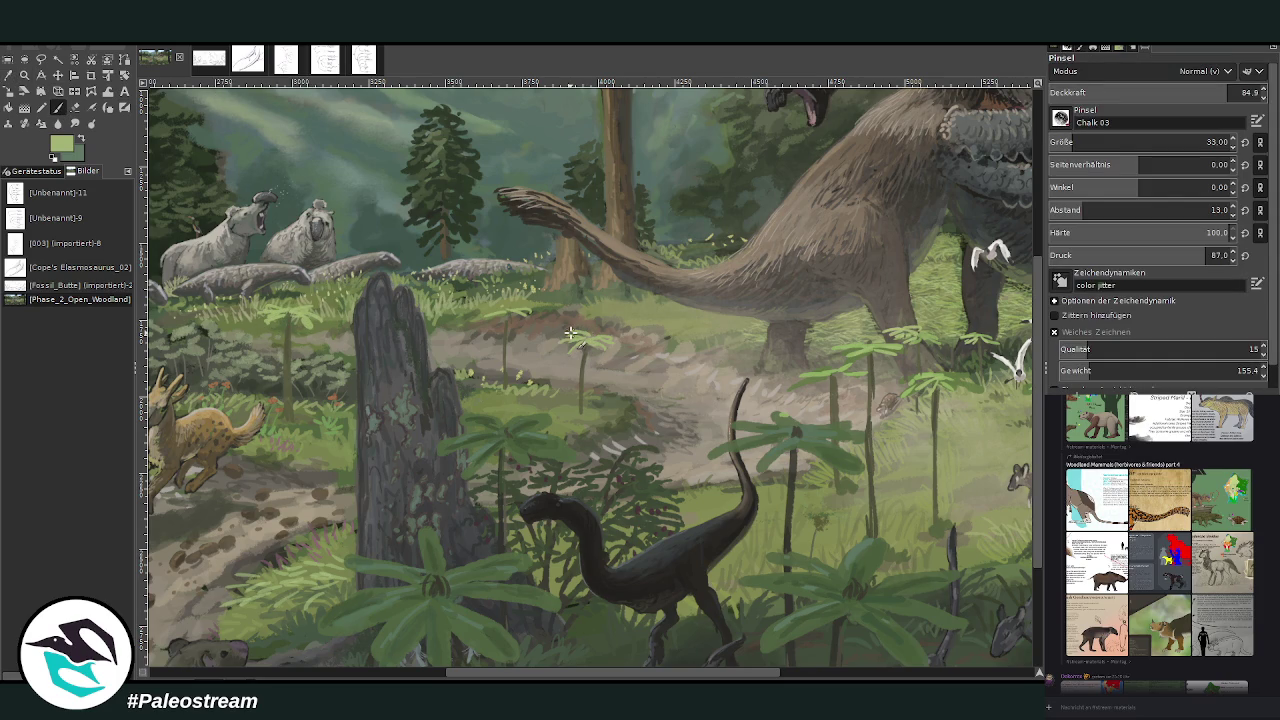
click(74, 107)
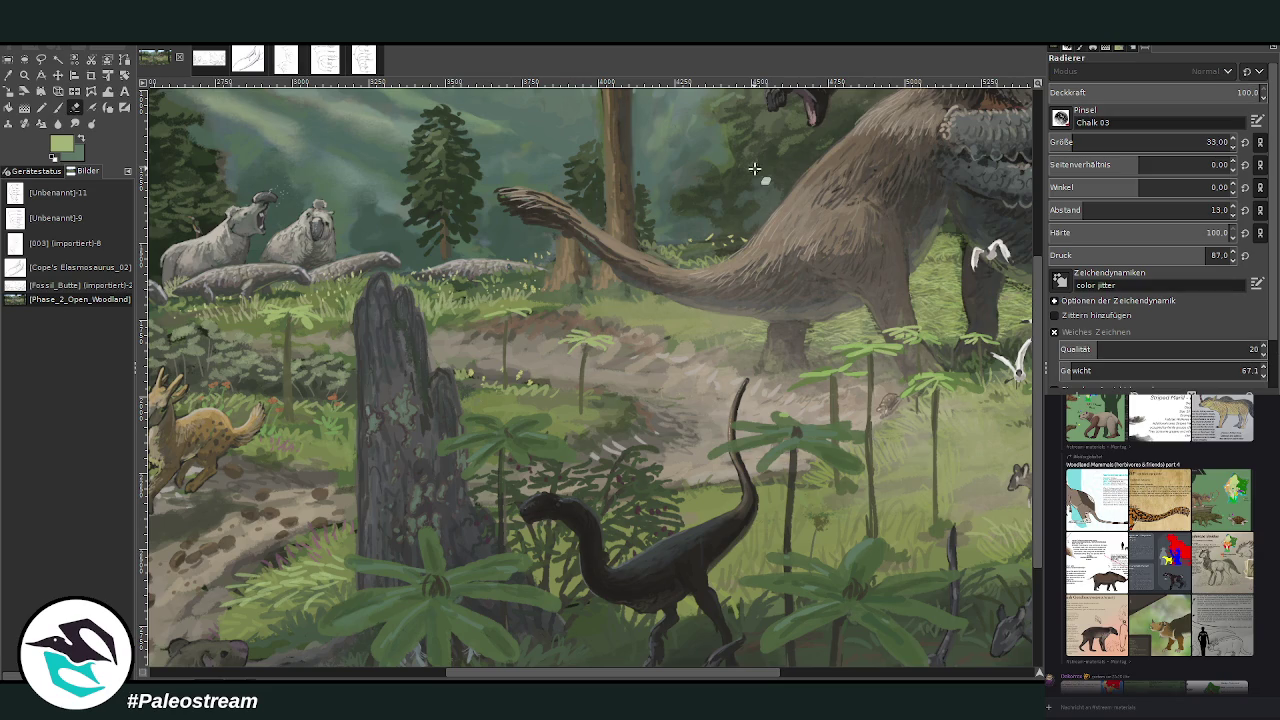
click(57, 107)
ctrl+click(859, 410)
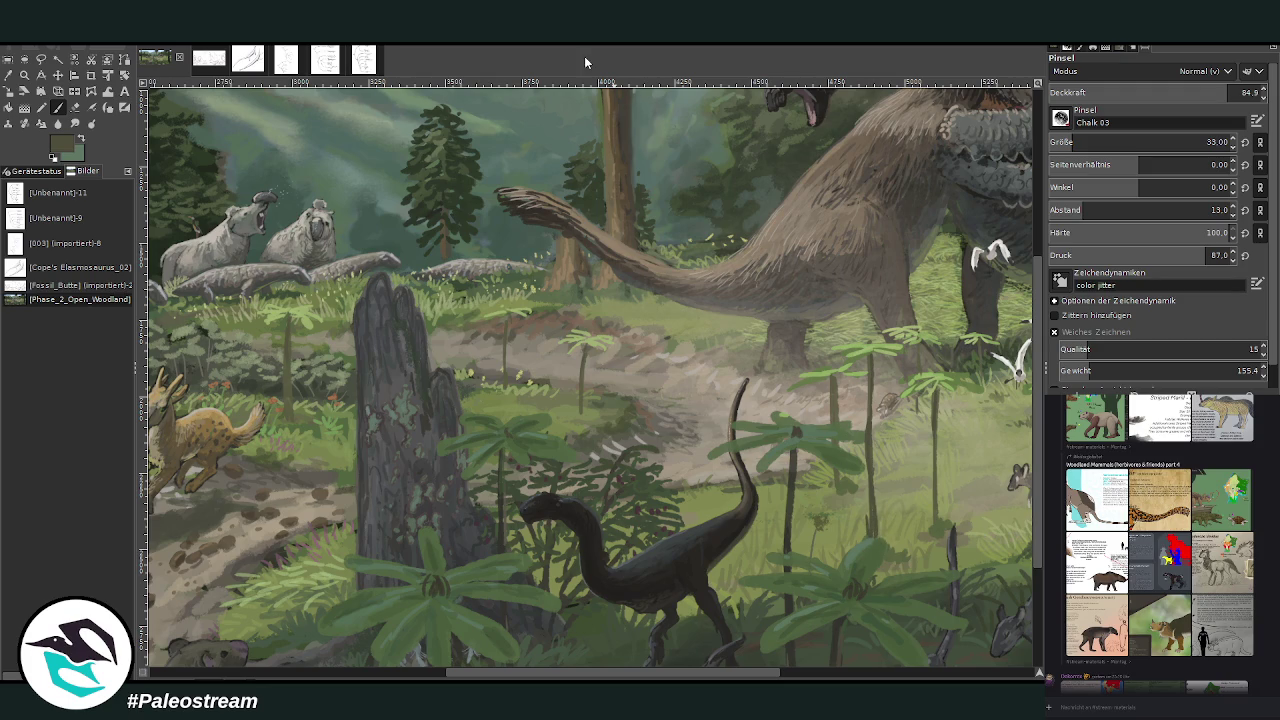
click(75, 107)
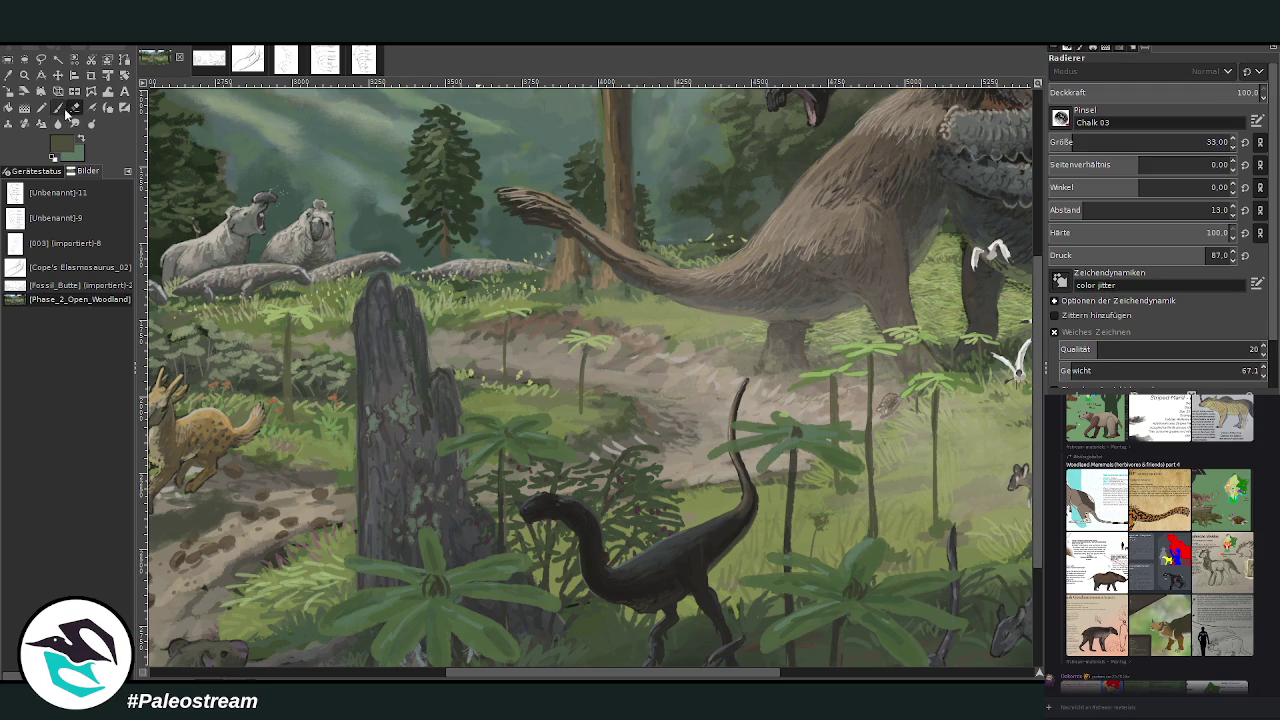
click(57, 107)
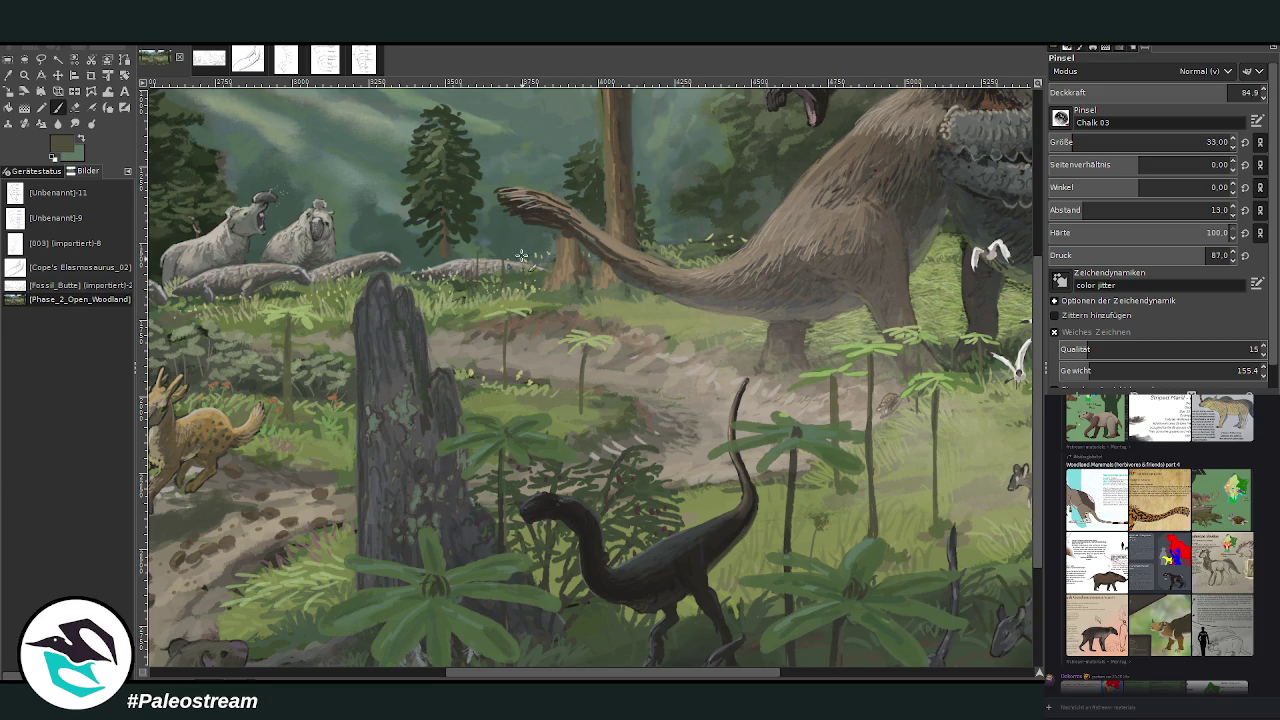
Step: Paint light-green grass blades above the grey animals using sampled pale greens
ctrl+click(616, 164)
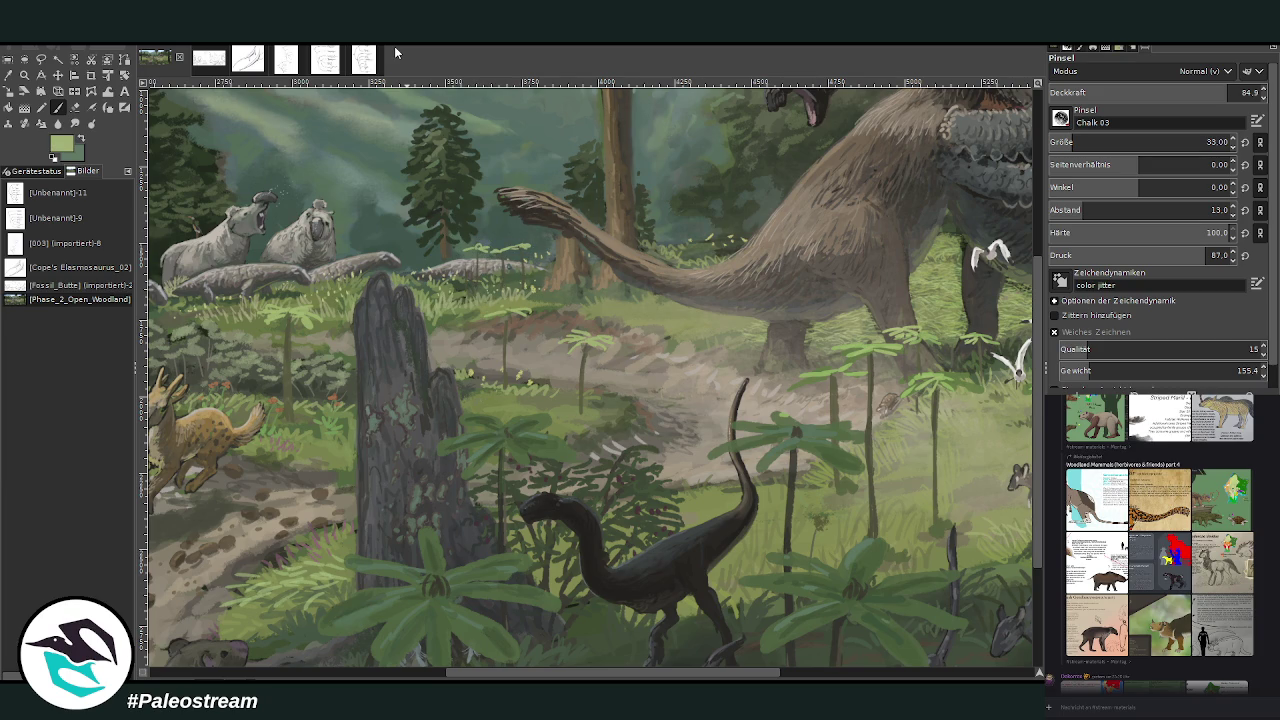
ctrl+click(841, 253)
drag(527, 676, 484, 676)
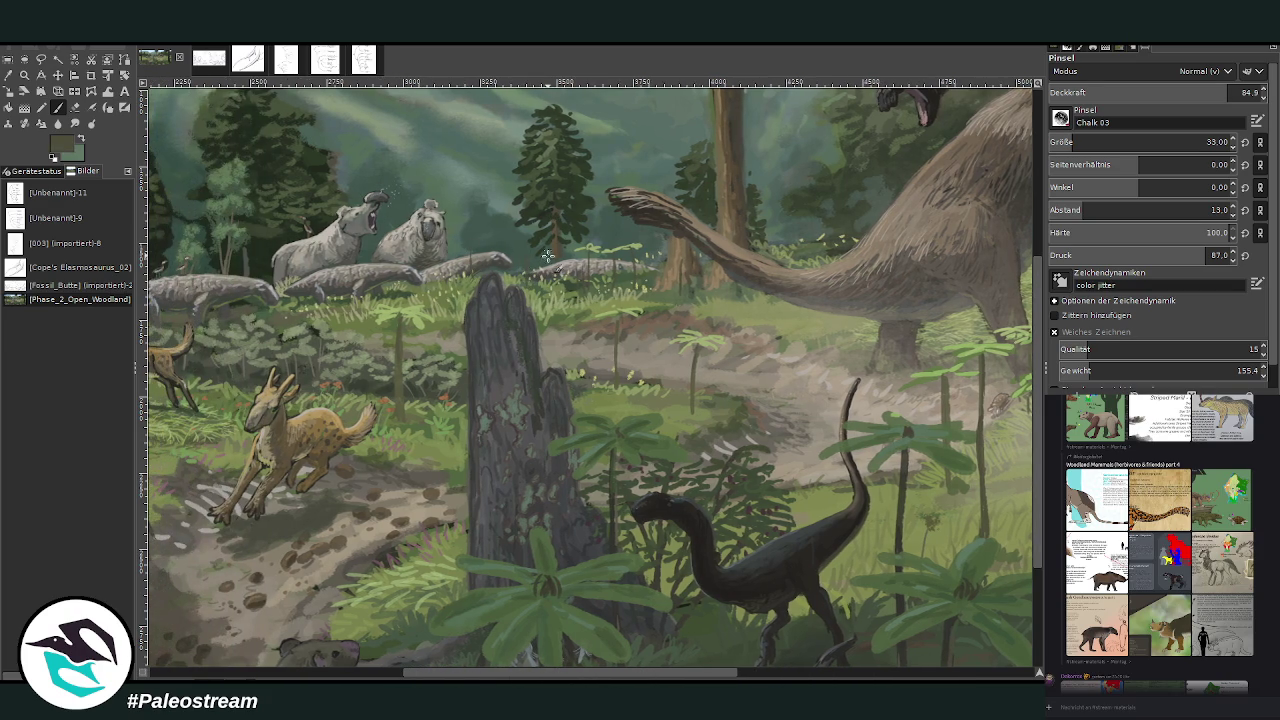
ctrl+click(703, 126)
mouse_move(465, 248)
mouse_down()
mouse_move(490, 262)
mouse_move(480, 282)
mouse_move(528, 264)
mouse_move(585, 270)
mouse_up()
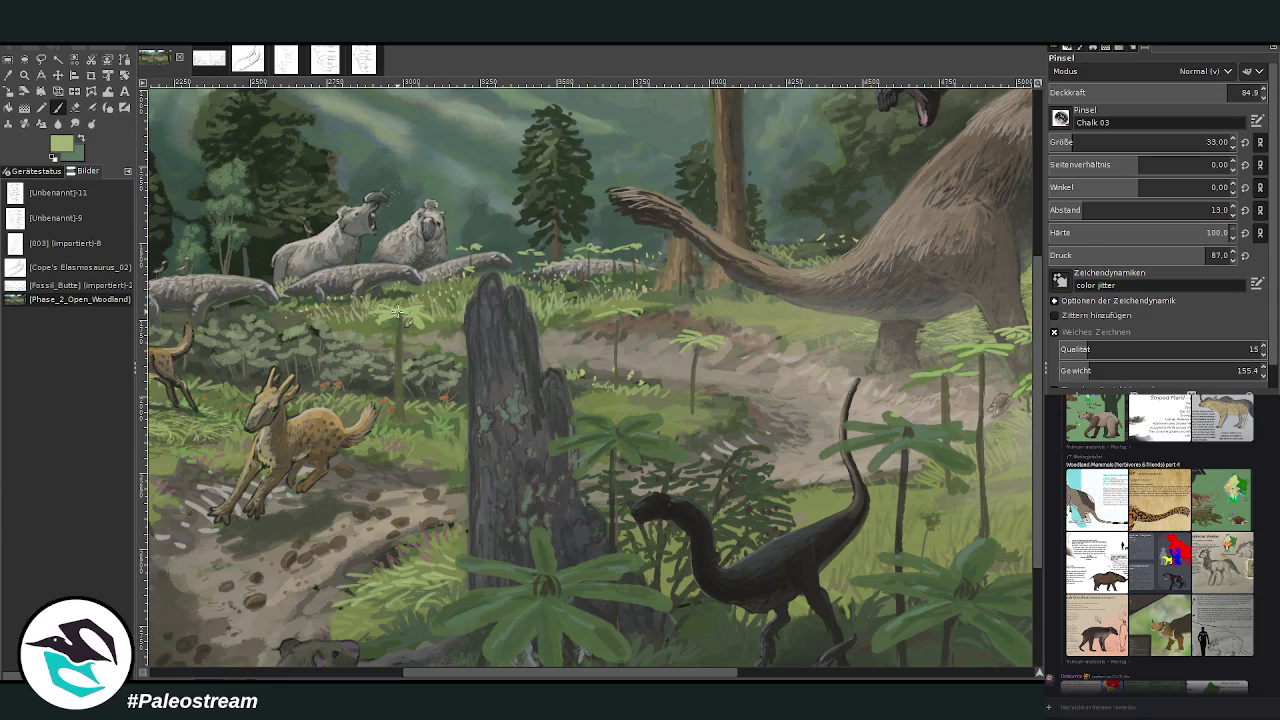
Step: Erase touch-ups and sample dark, olive, yellow-green and darker greens for sprouts
ctrl+click(967, 475)
key(shift+e)
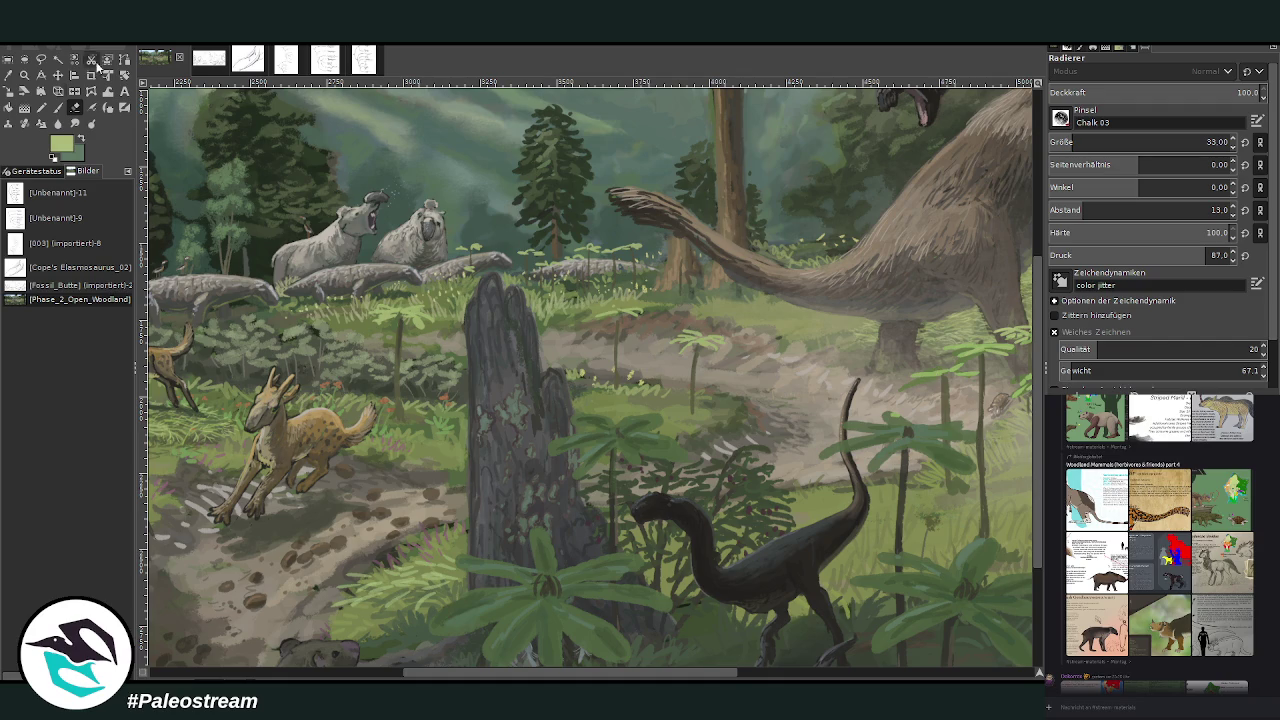
key(p)
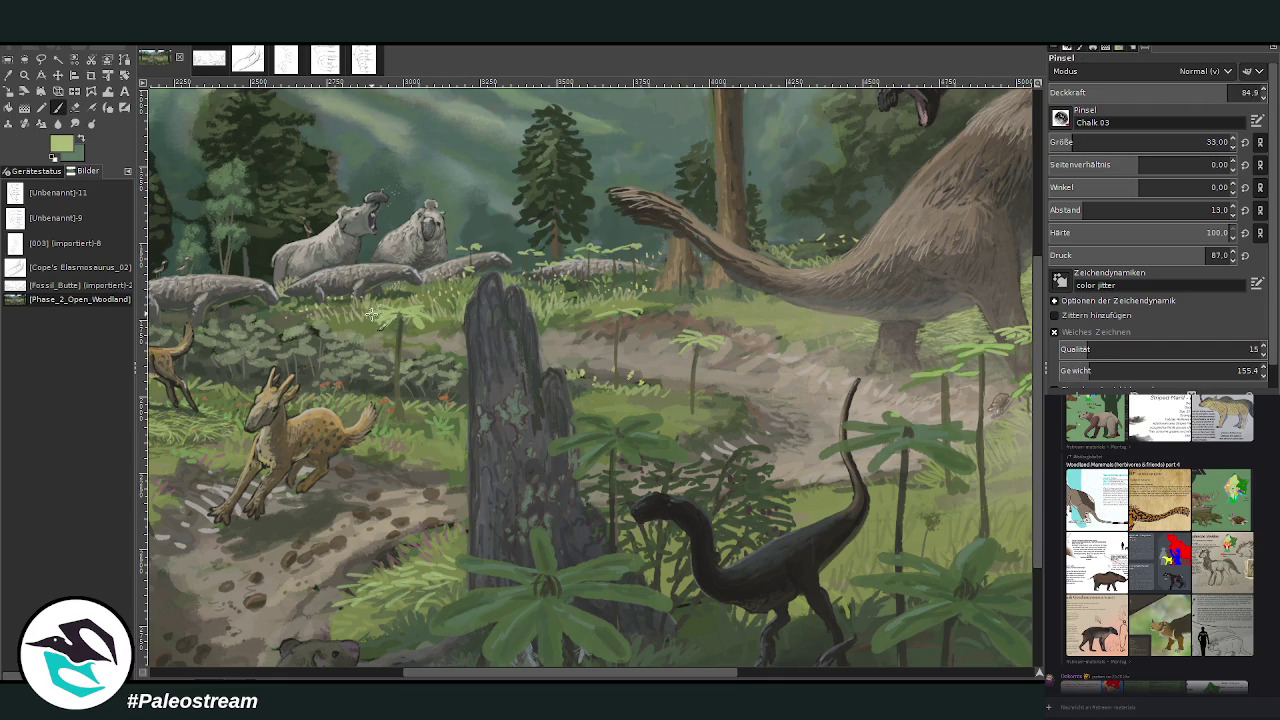
ctrl+click(981, 458)
ctrl+click(997, 404)
key(o)
click(416, 422)
key(p)
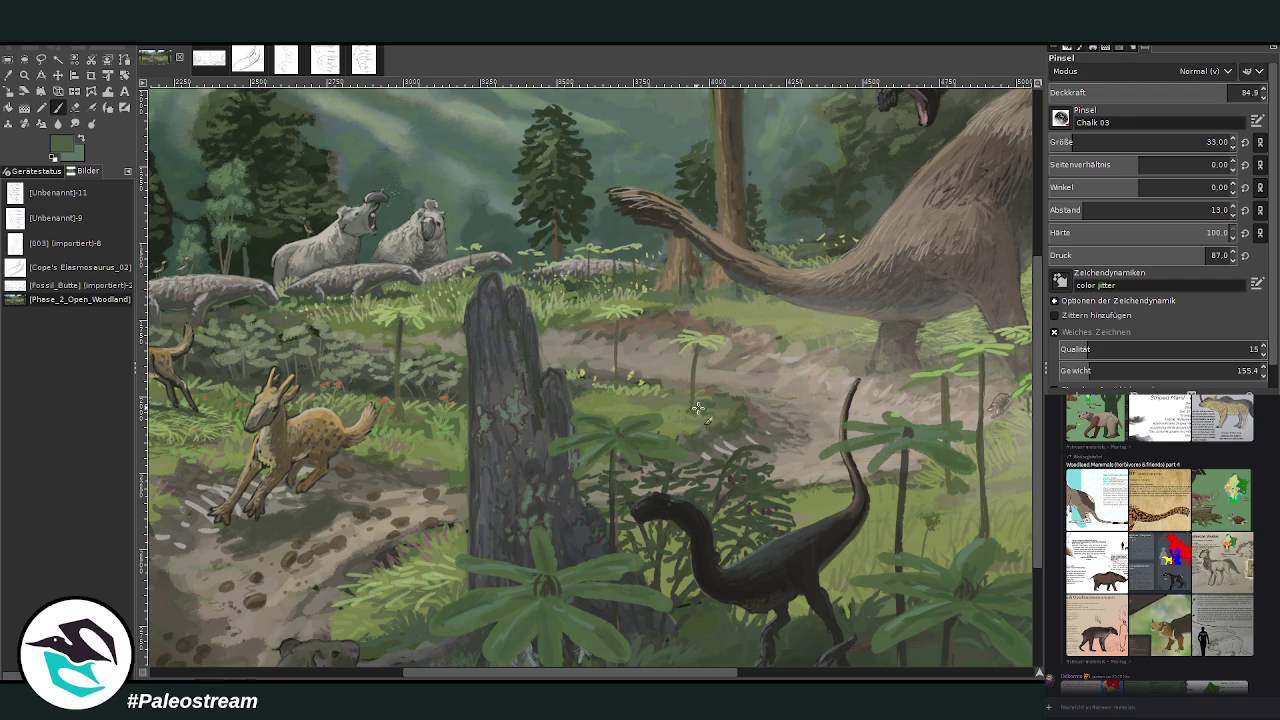
Step: Sample light tan, greyish tan and brighter ground colours from the path
ctrl+click(965, 487)
ctrl+click(941, 318)
ctrl+click(770, 374)
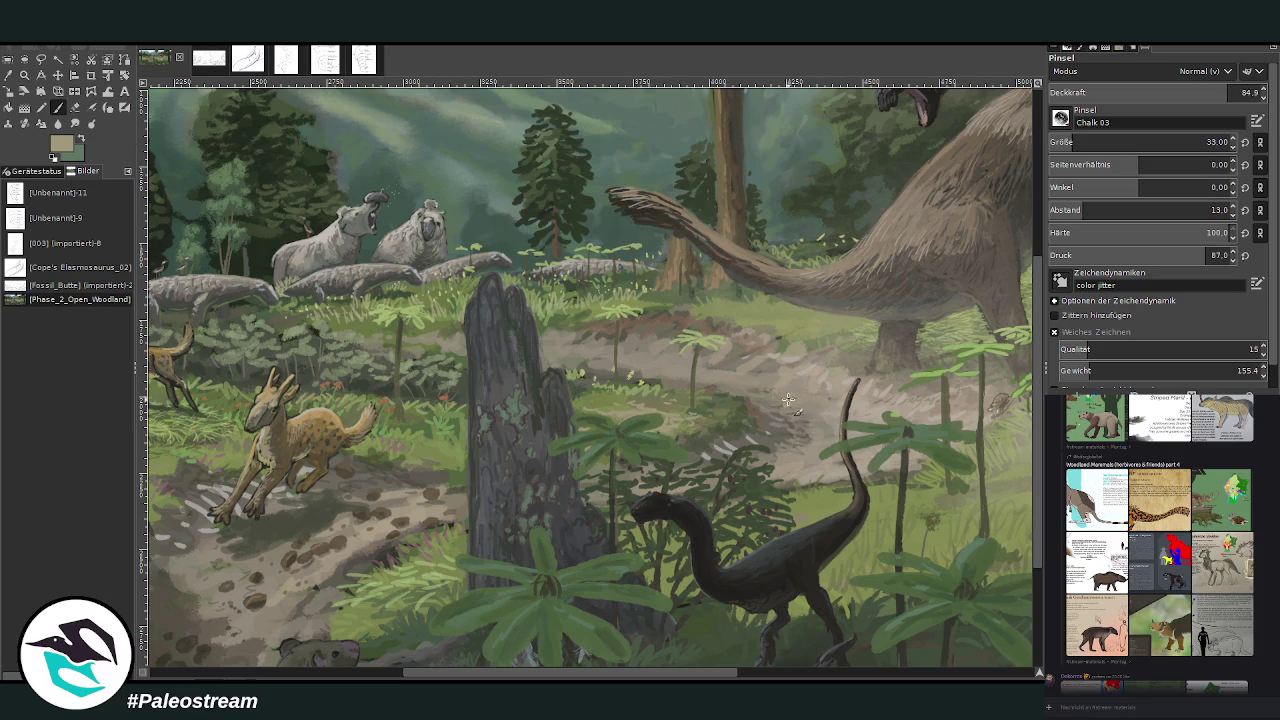
scroll(515, 336, down, 3)
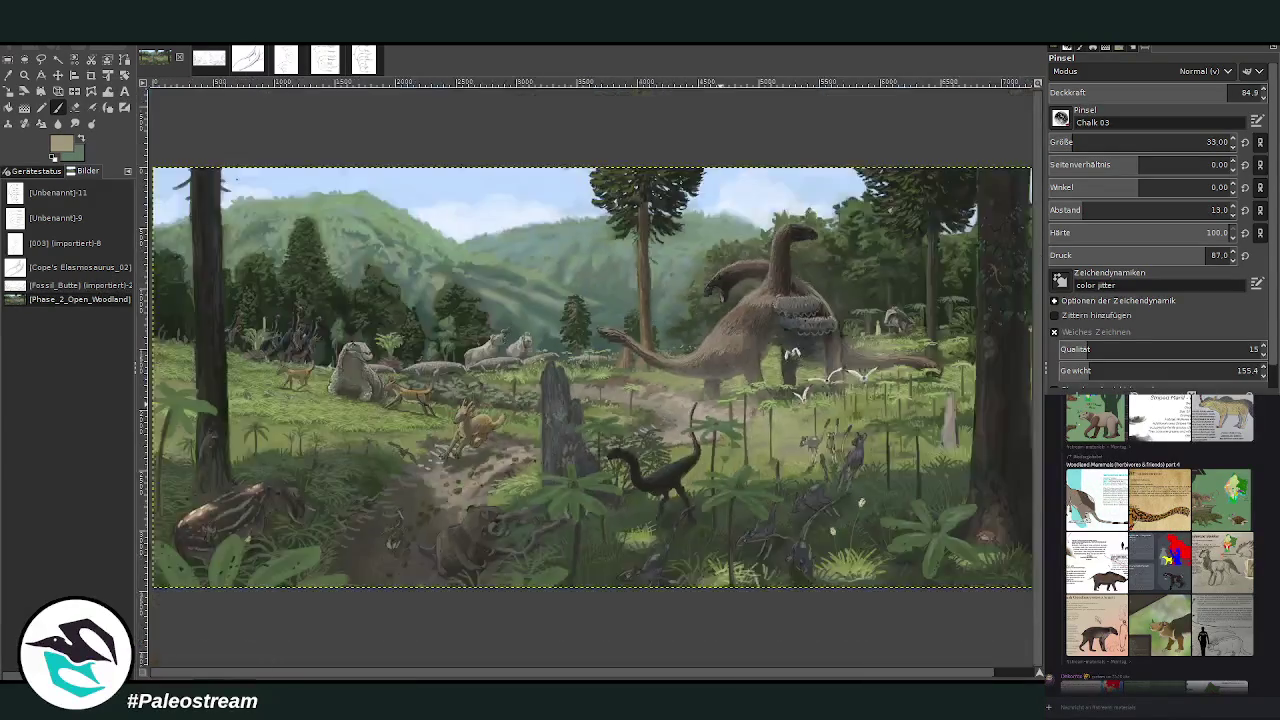
Step: Zoom out to the whole painting, then zoom in on the foreground mammal, theropod and grey animal
scroll(515, 336, down, 1)
scroll(515, 336, down, 1)
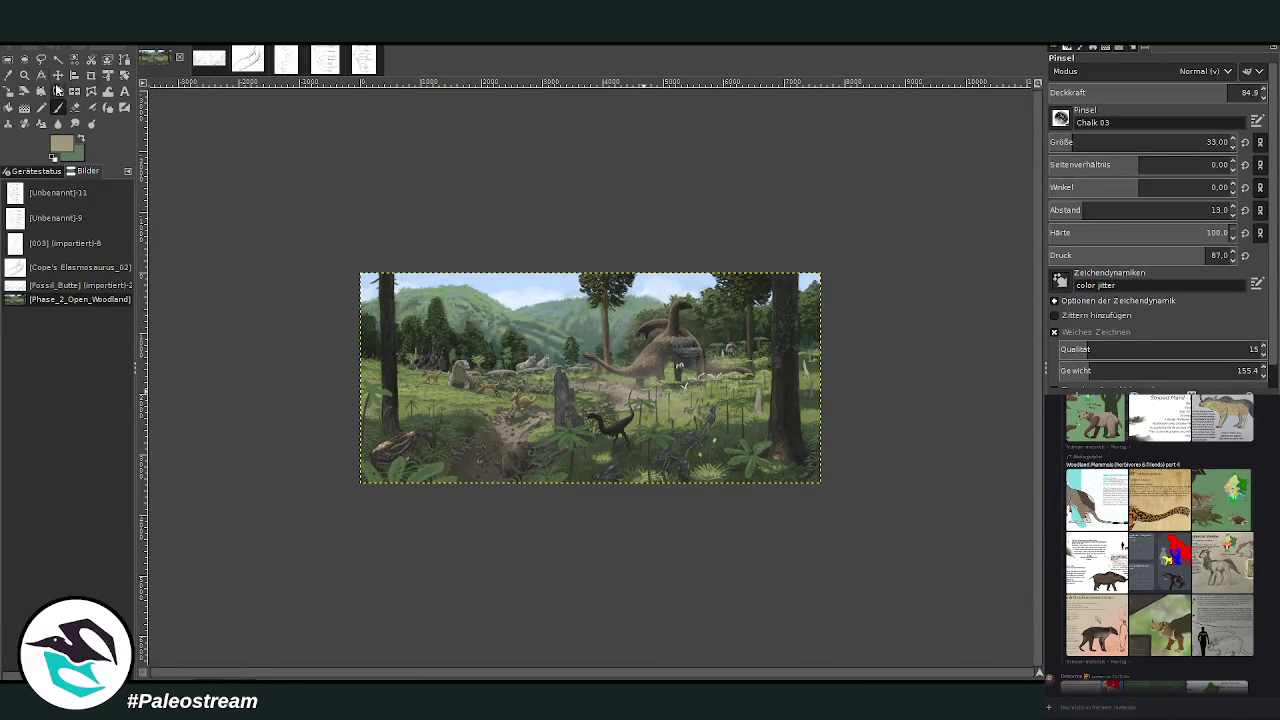
click(24, 75)
drag(331, 234, 780, 473)
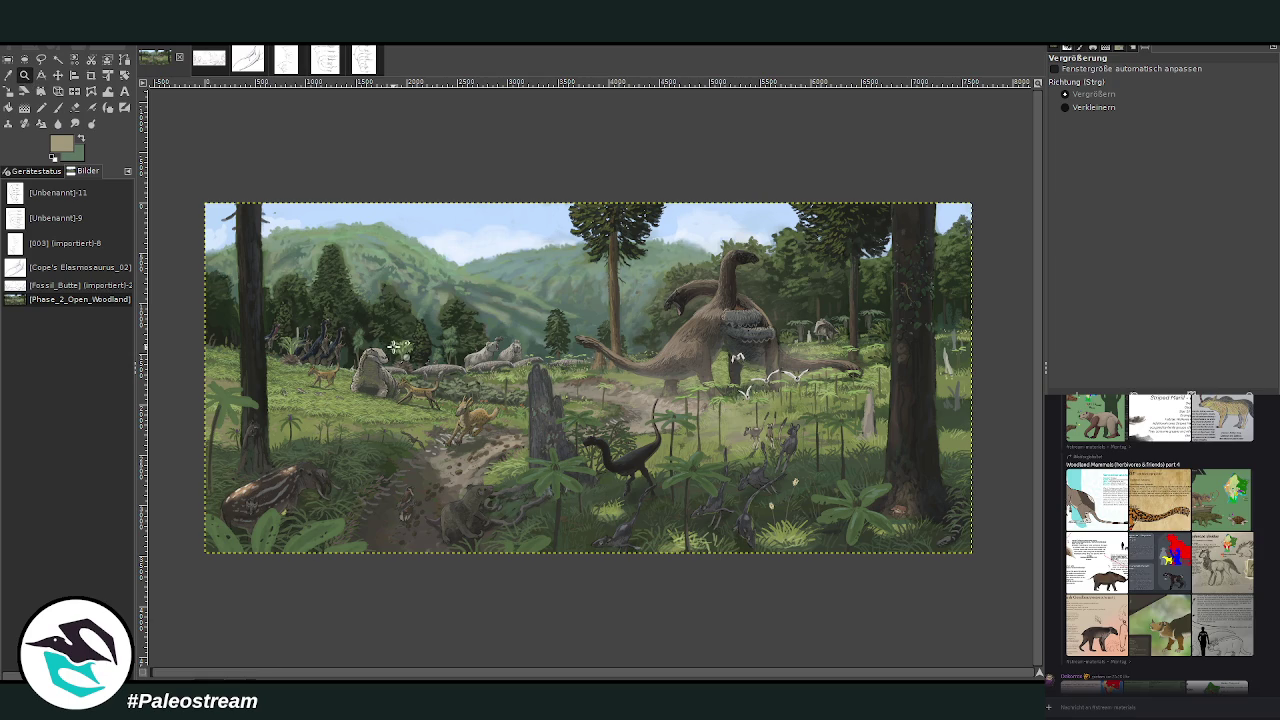
drag(497, 380, 645, 600)
drag(371, 170, 720, 571)
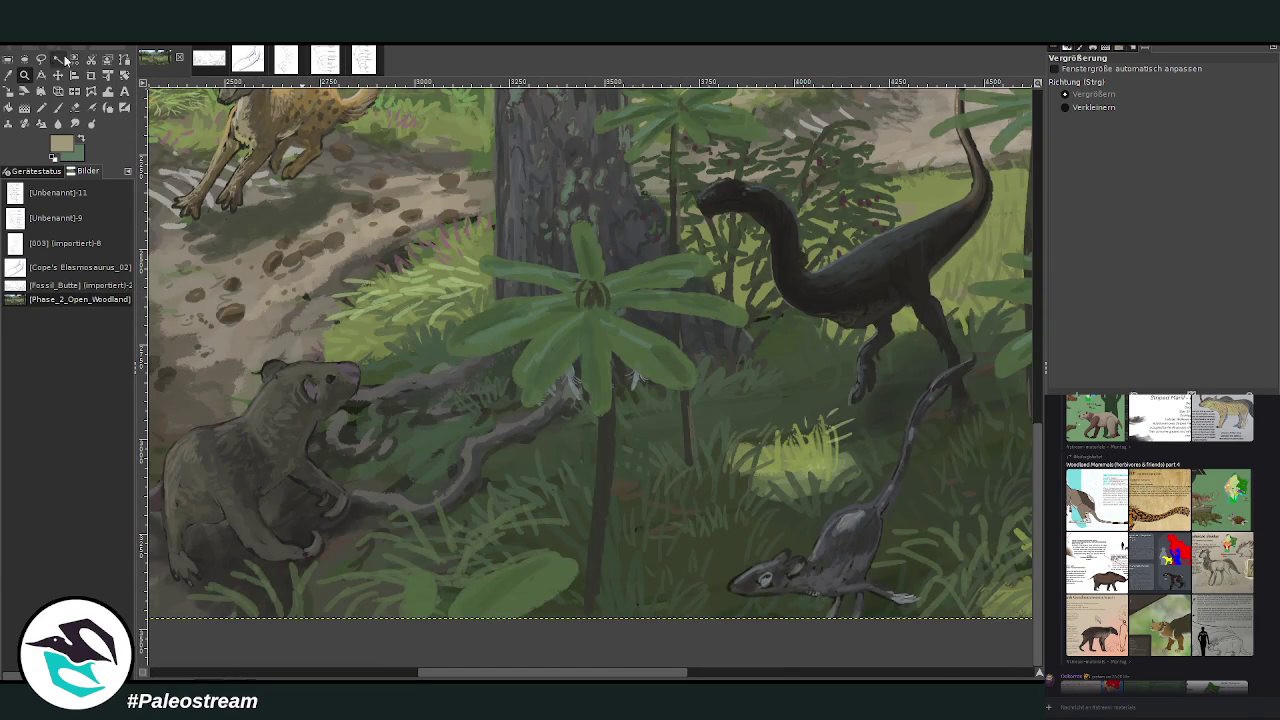
Step: Lasso-select the large-leaved plant in front of the tree trunk with Free Select
key(f)
mouse_move(621, 551)
mouse_down()
mouse_move(586, 640)
mouse_move(582, 573)
mouse_up()
click(600, 533)
mouse_move(589, 522)
mouse_down()
mouse_move(583, 466)
mouse_move(470, 405)
mouse_move(504, 236)
mouse_move(675, 230)
mouse_up()
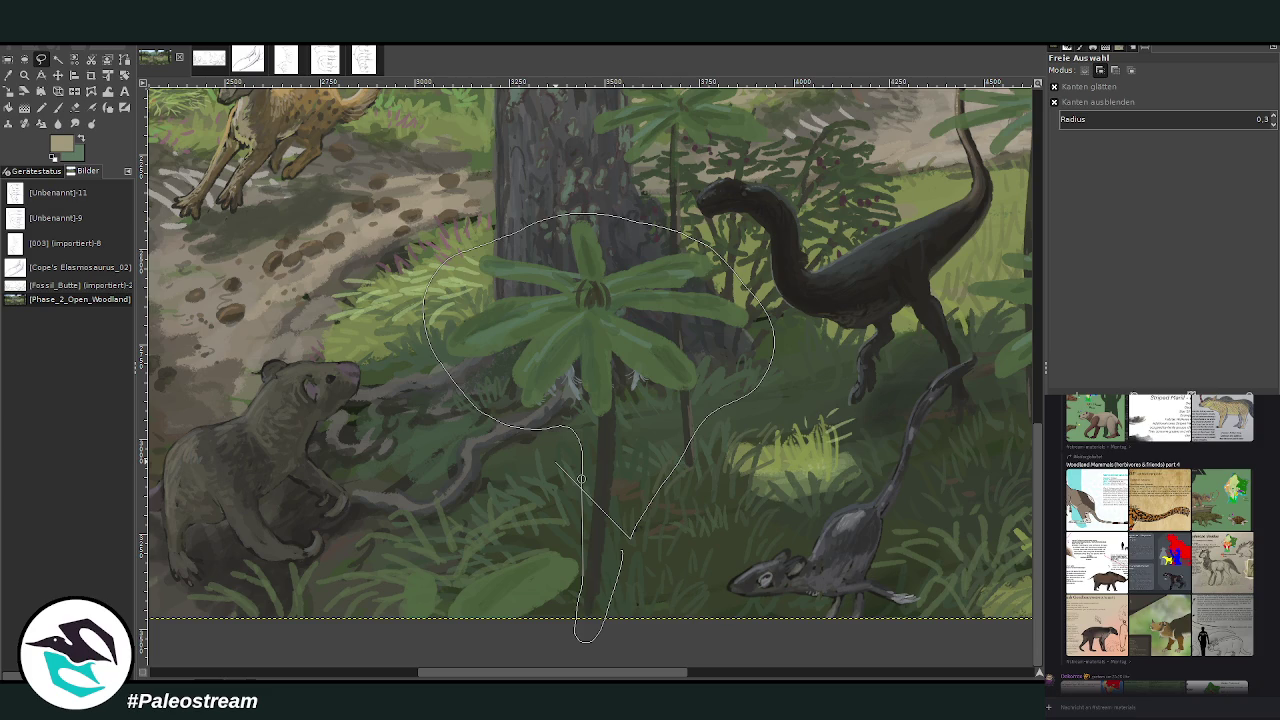
key(Return)
Step: Scale up the selected plant, nudge it slightly upward, and clear the selection
key(shift+s)
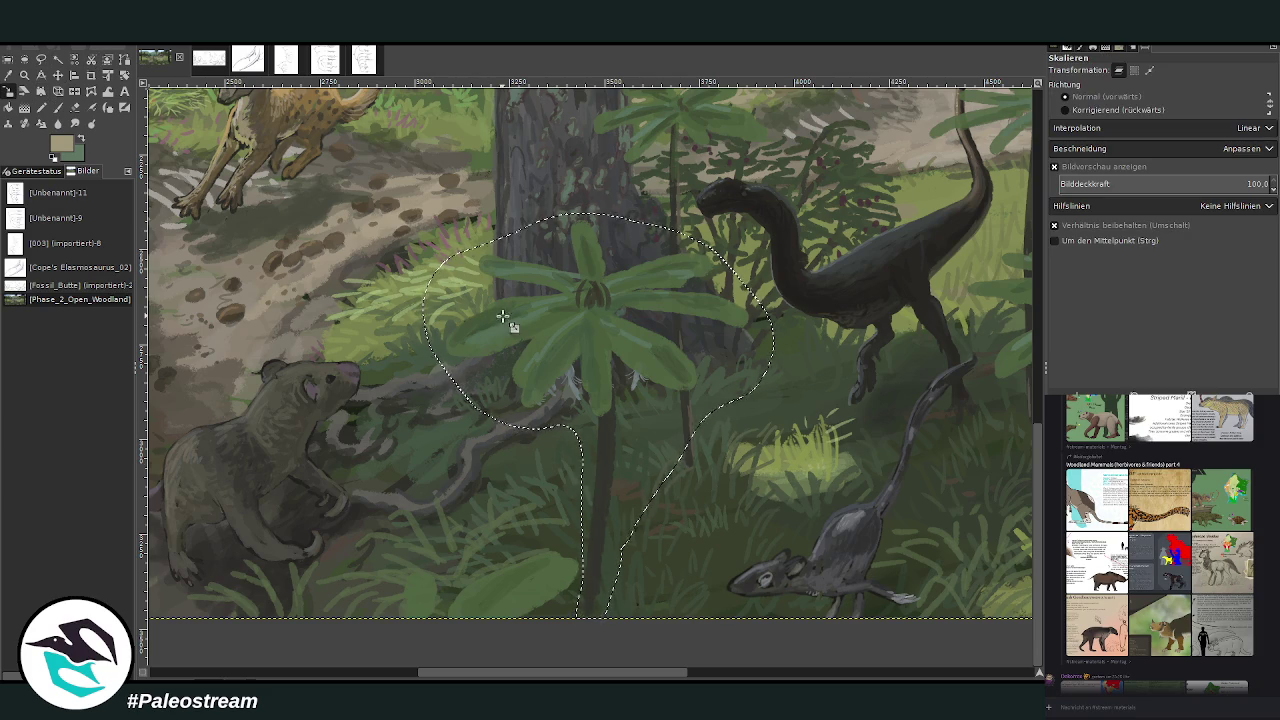
click(505, 320)
drag(594, 405, 600, 395)
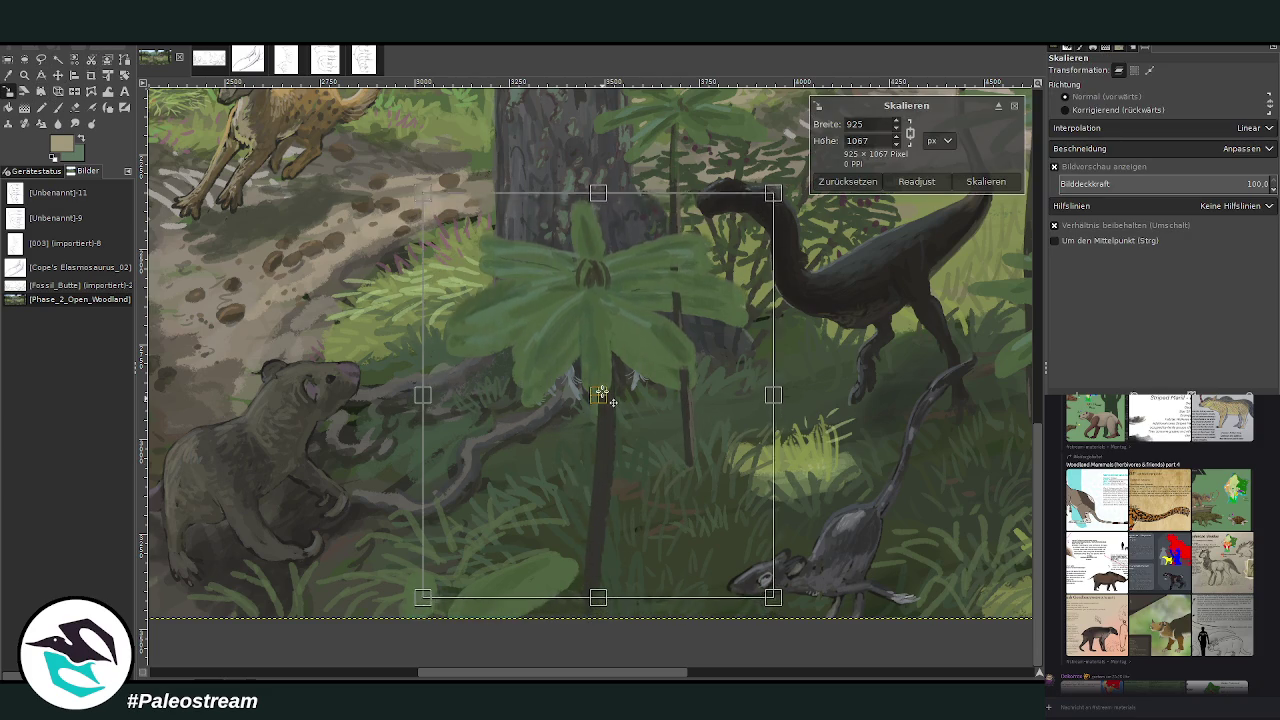
key(Return)
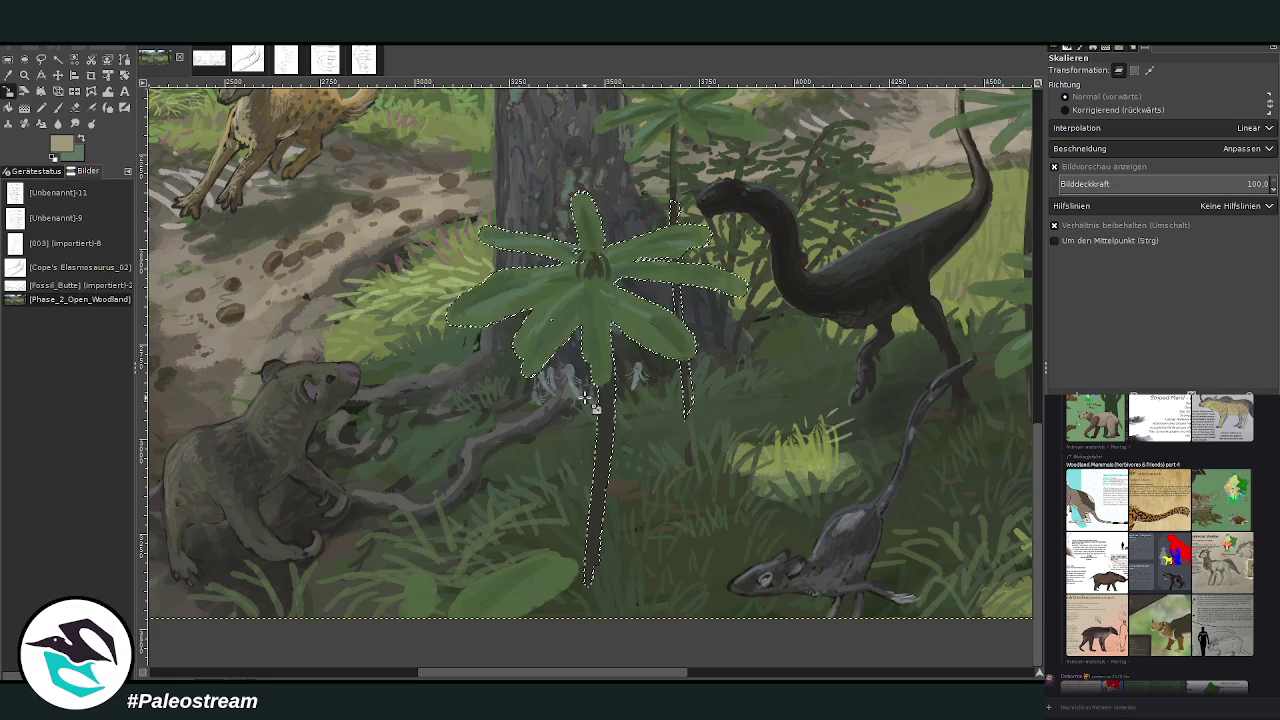
key(ctrl+shift+a)
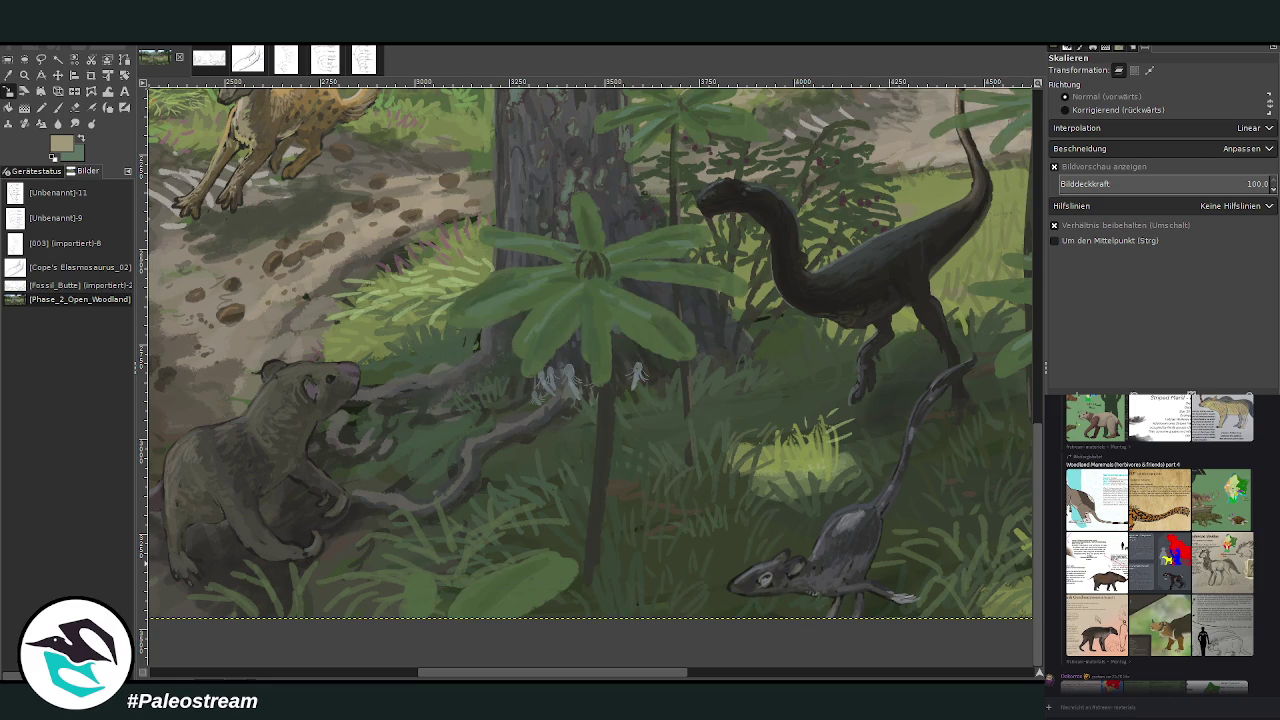
click(8, 76)
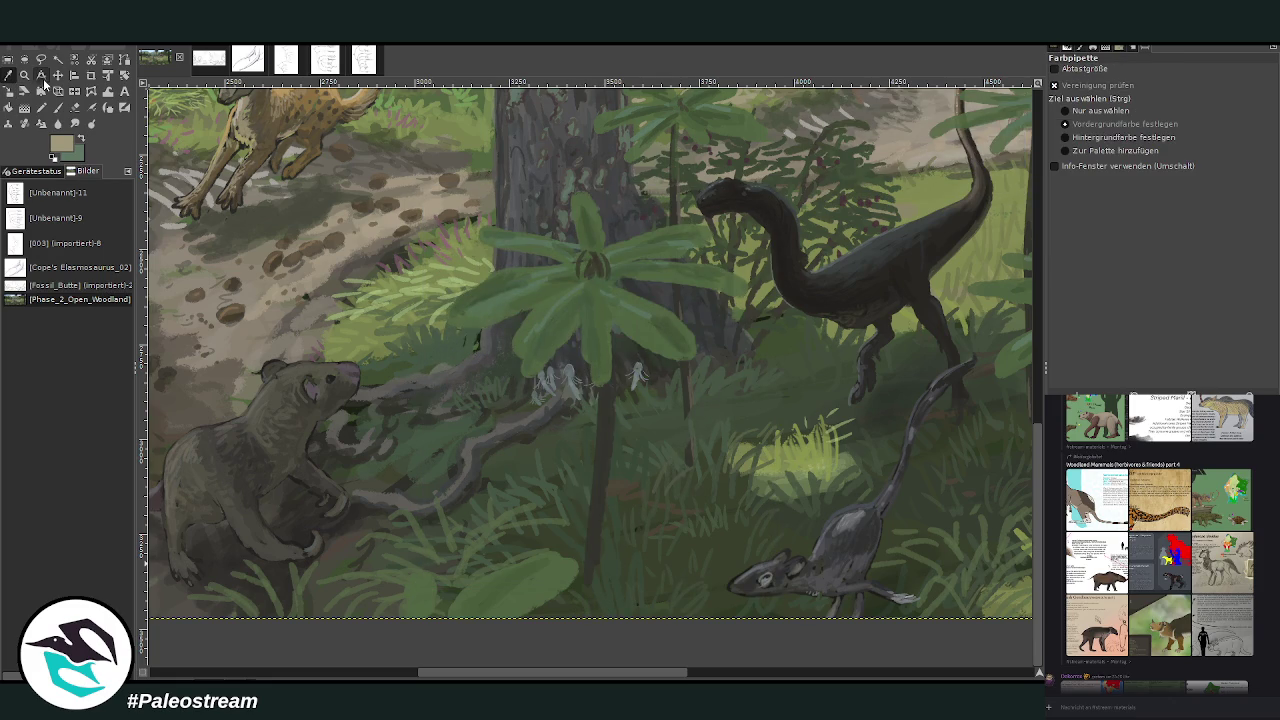
Step: Sample a dark green and paint the plant's stem down to the ground with the Chalk 03 brush
click(558, 396)
click(57, 108)
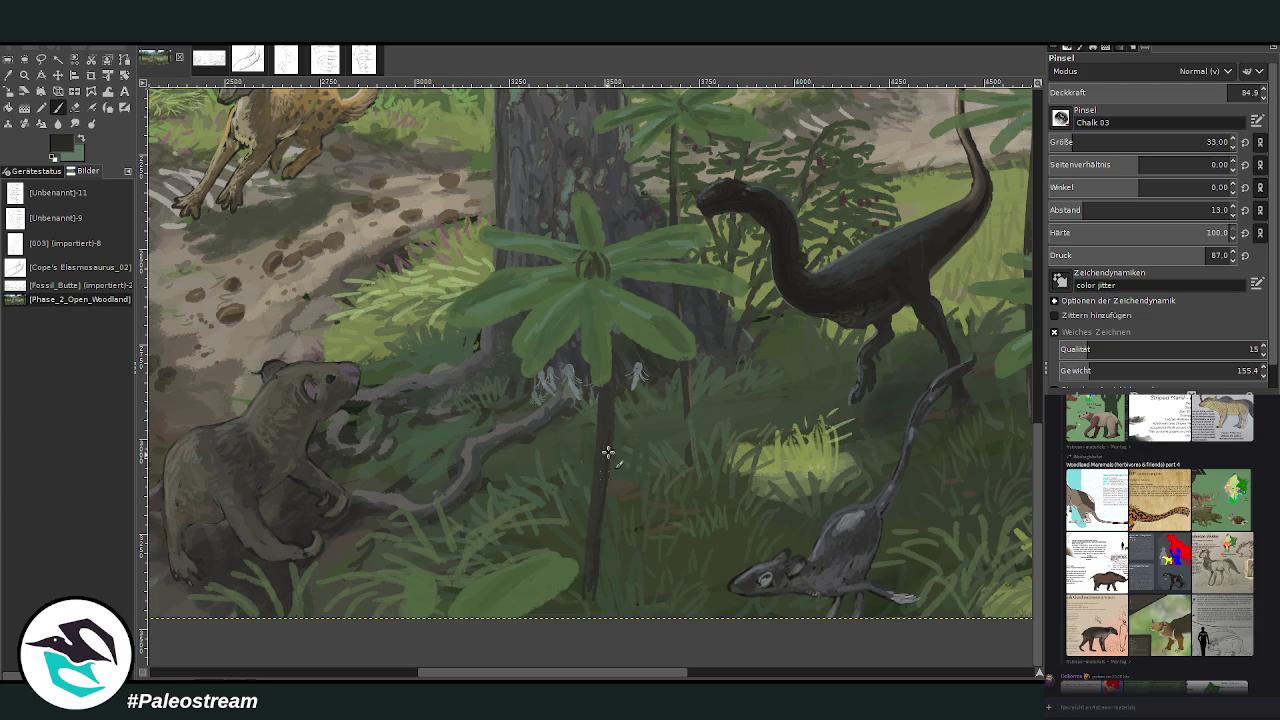
ctrl+click(937, 453)
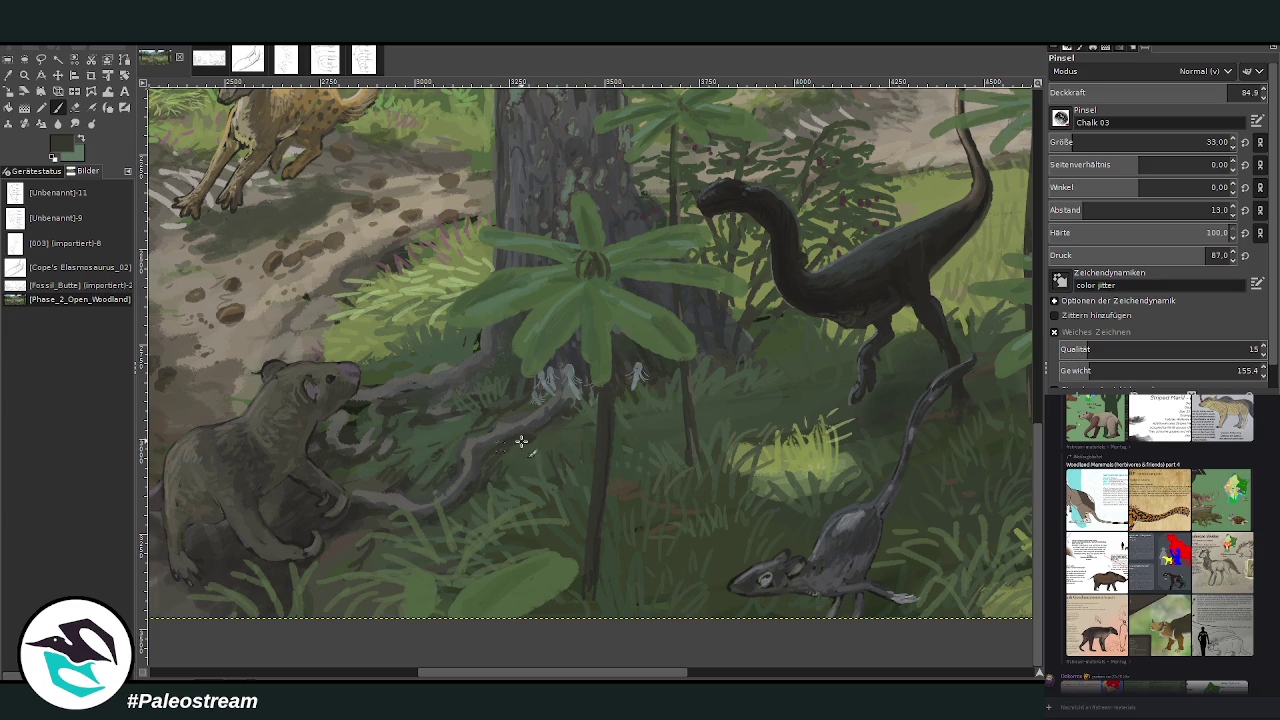
ctrl+click(956, 505)
ctrl+click(849, 405)
drag(598, 568, 588, 612)
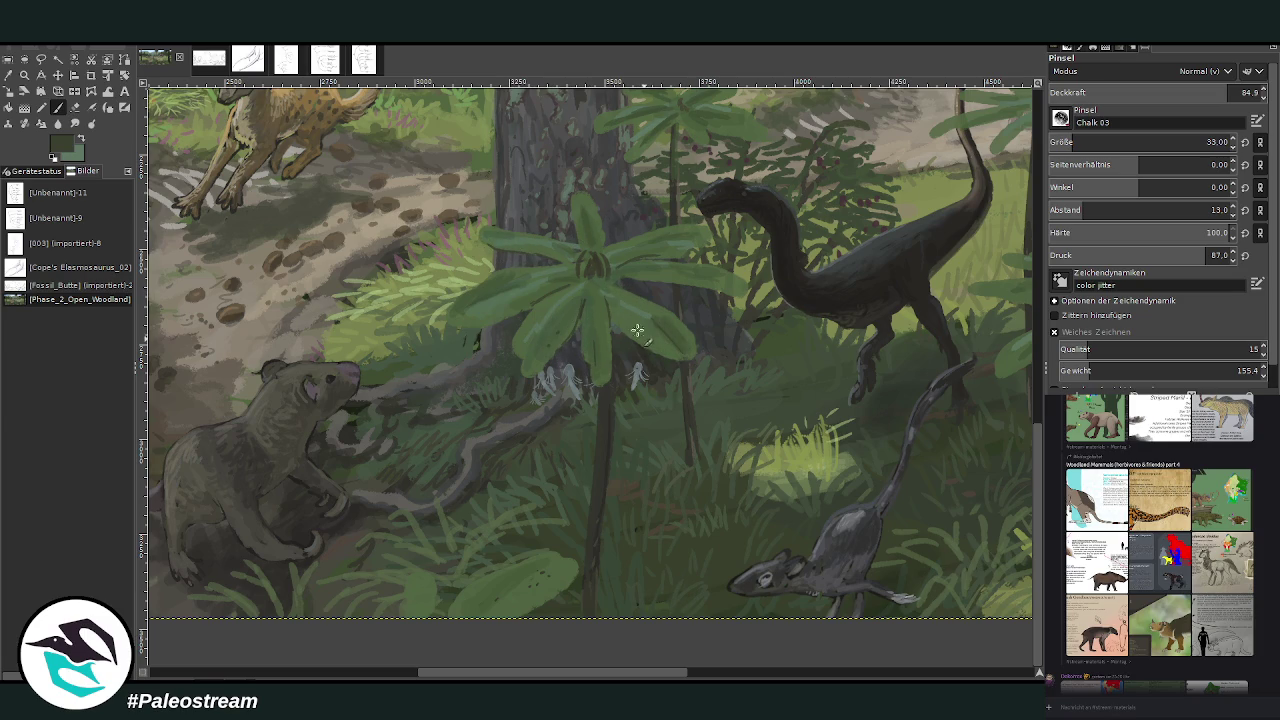
drag(562, 677, 642, 677)
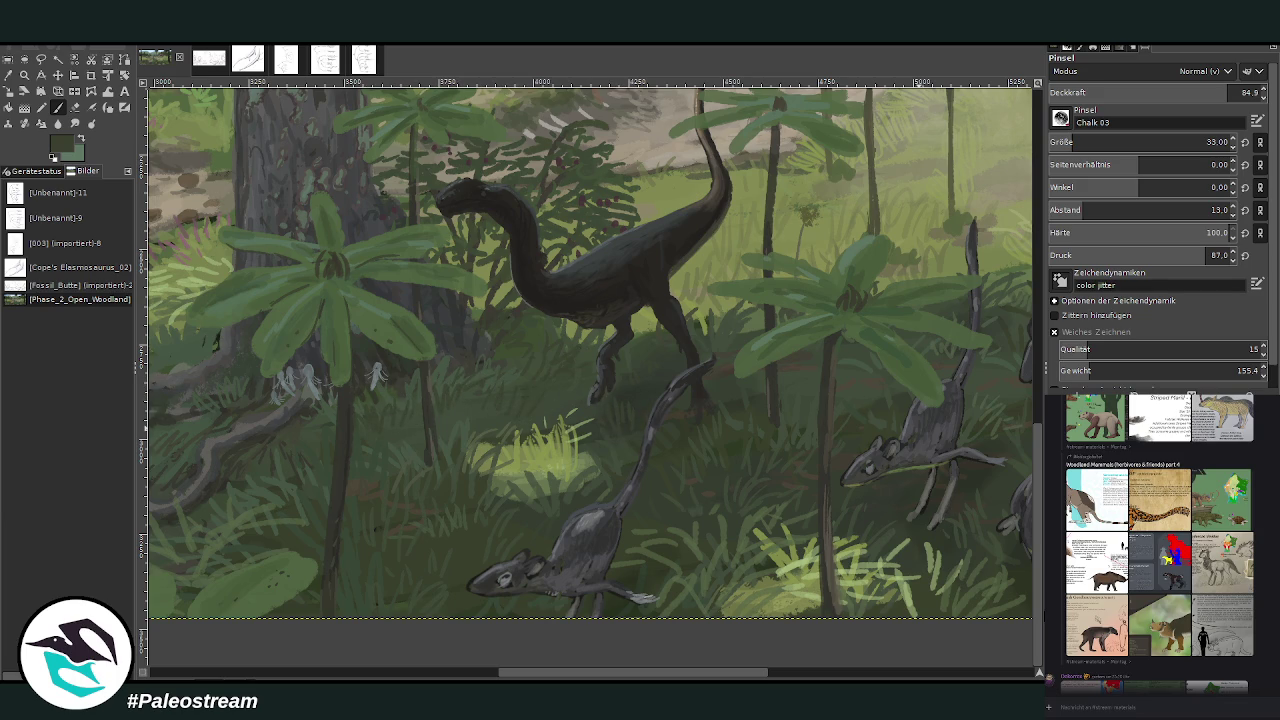
scroll(590, 350, down, 4)
scroll(590, 350, down, 1)
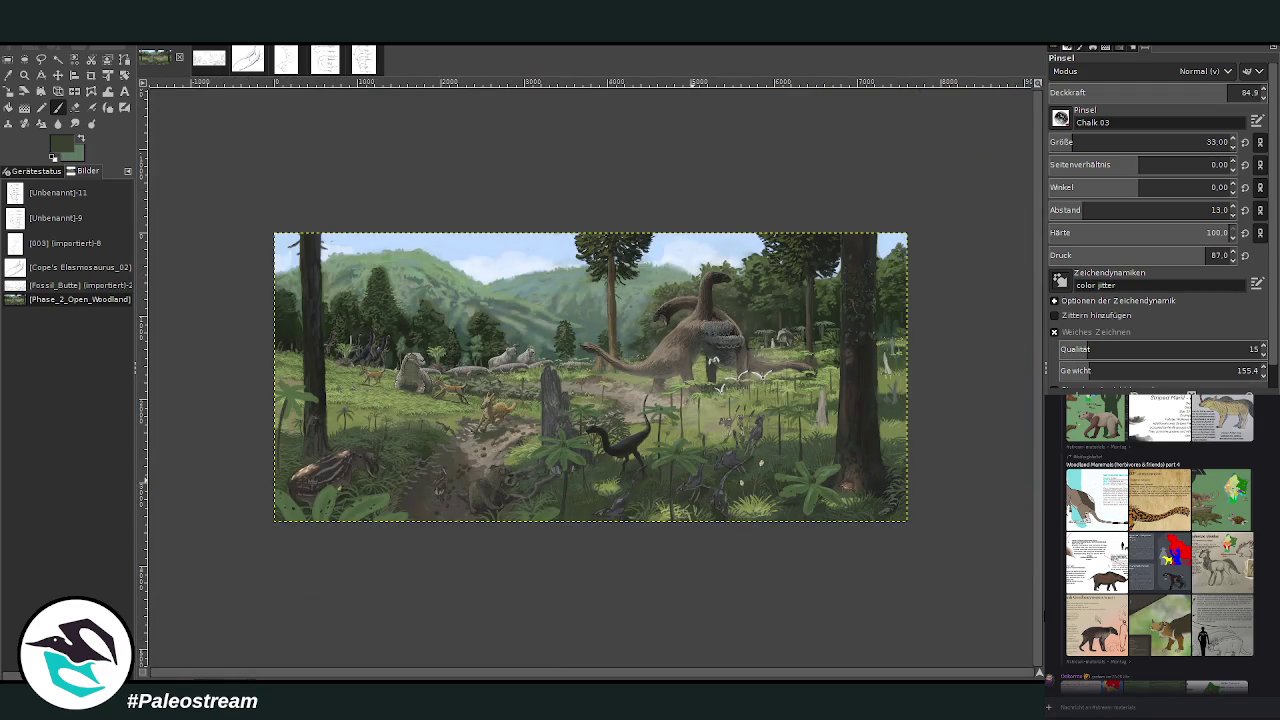
click(24, 75)
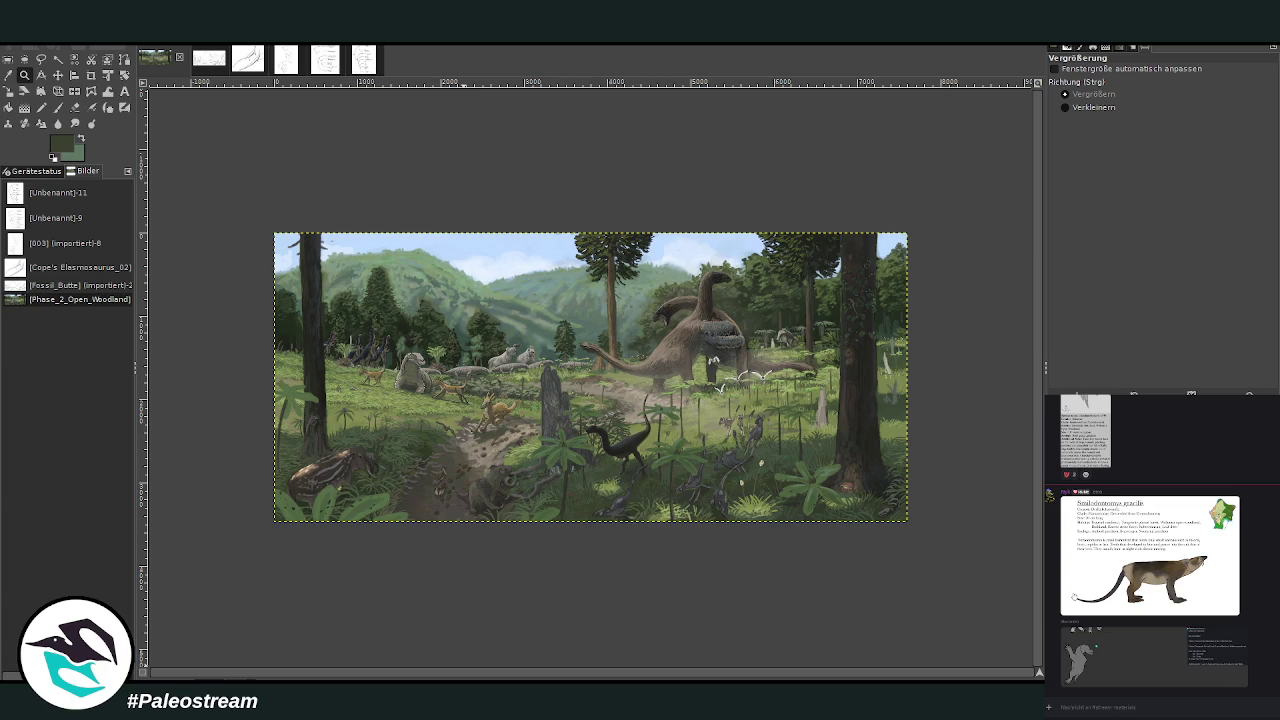
scroll(1200, 587, up, 1)
scroll(1220, 589, up, 2)
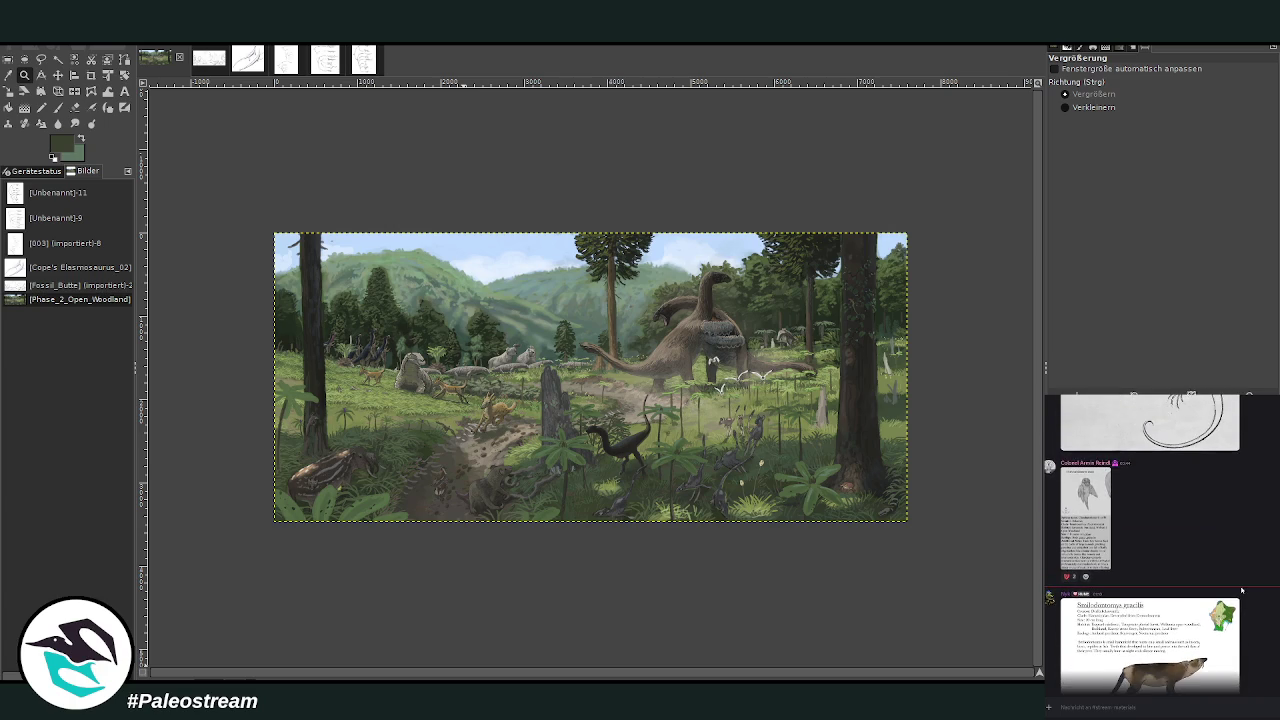
scroll(1241, 591, up, 1)
scroll(1241, 591, up, 1)
scroll(1248, 580, up, 2)
scroll(1254, 572, up, 2)
scroll(1261, 563, up, 2)
scroll(1261, 563, up, 2)
scroll(1261, 563, up, 2)
scroll(1261, 563, up, 2)
scroll(1261, 563, up, 2)
scroll(1261, 563, up, 2)
click(1211, 641)
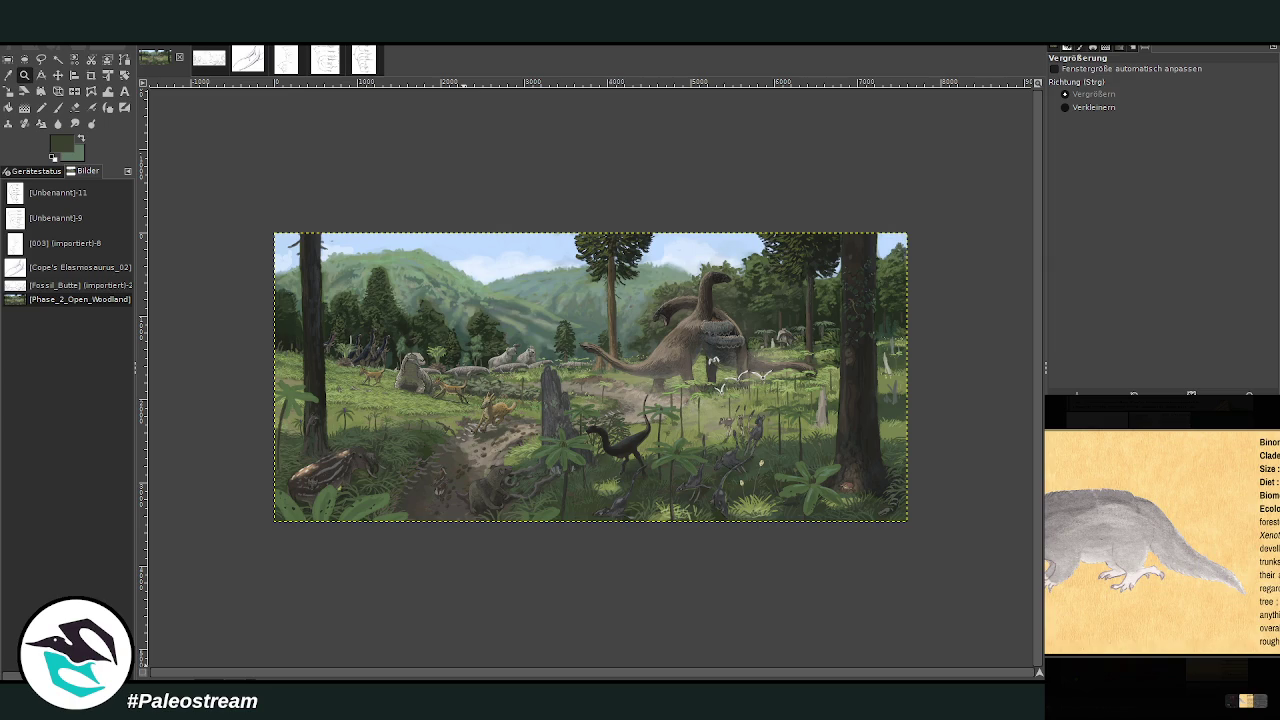
key(Escape)
scroll(1160, 540, up, 1)
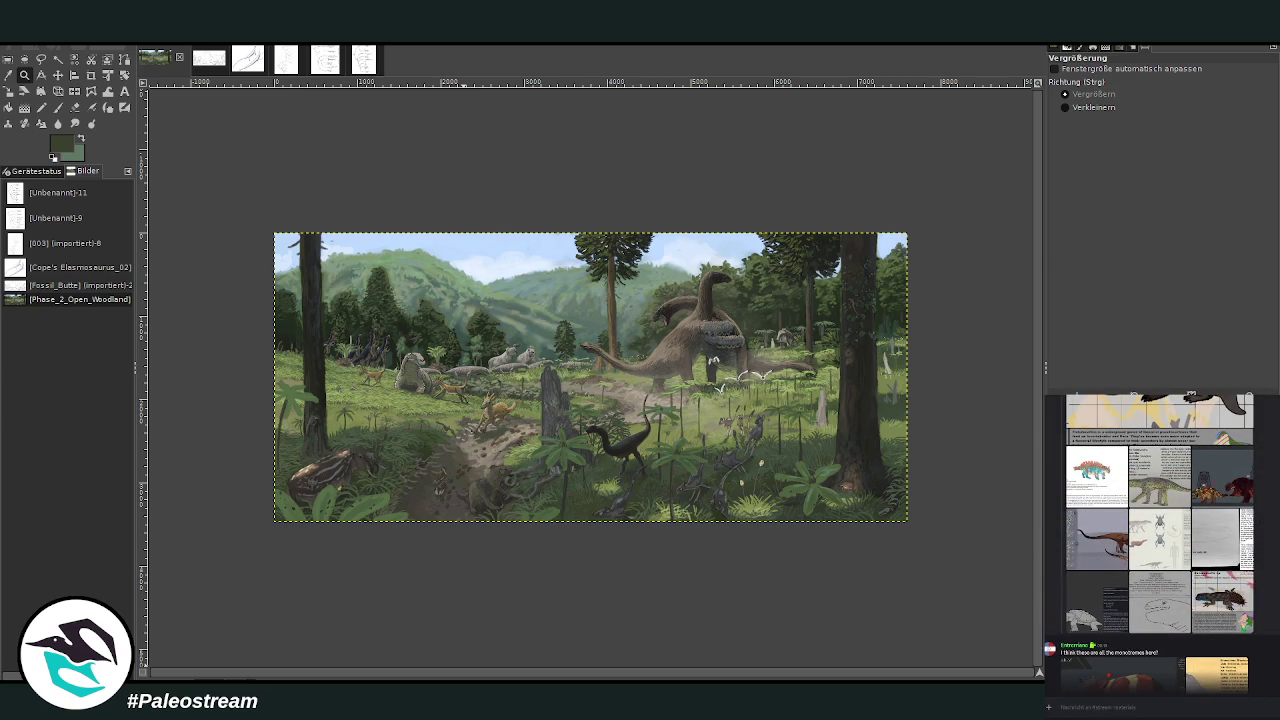
scroll(1160, 540, up, 2)
scroll(1160, 540, up, 2)
scroll(1160, 540, up, 2)
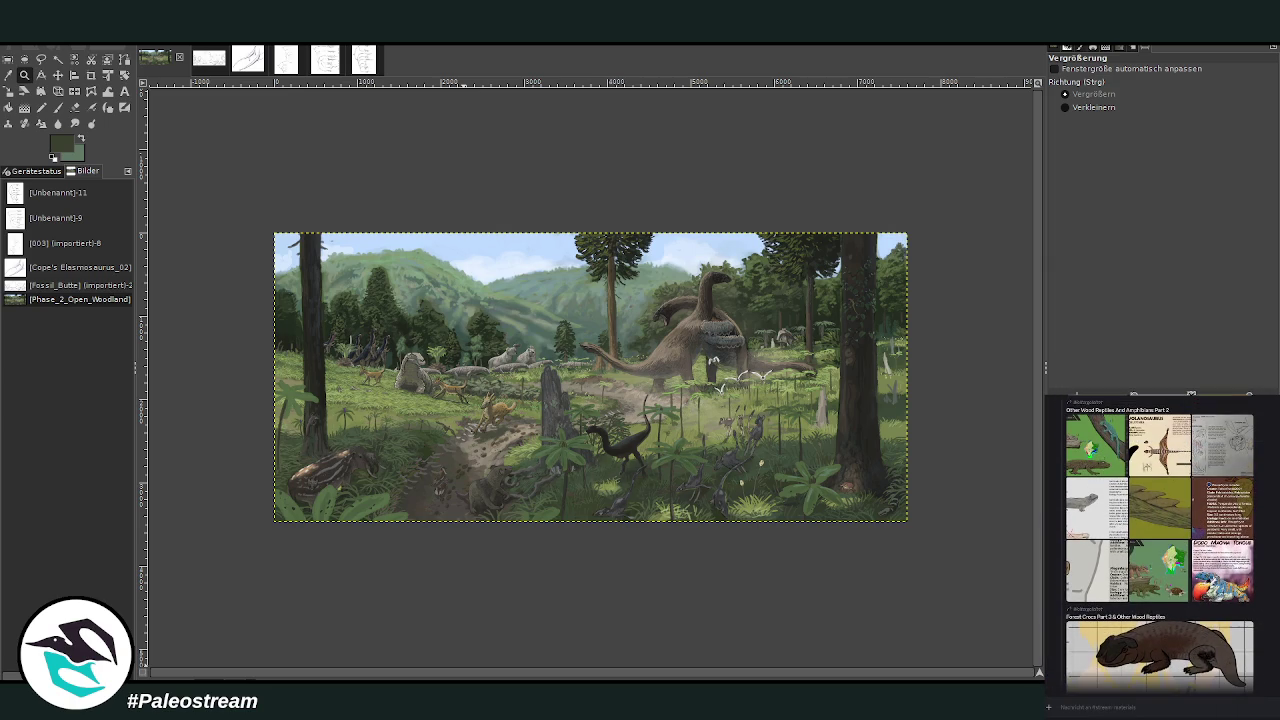
scroll(1160, 543, up, 2)
scroll(1160, 543, up, 2)
scroll(1160, 543, up, 1)
scroll(1160, 543, up, 2)
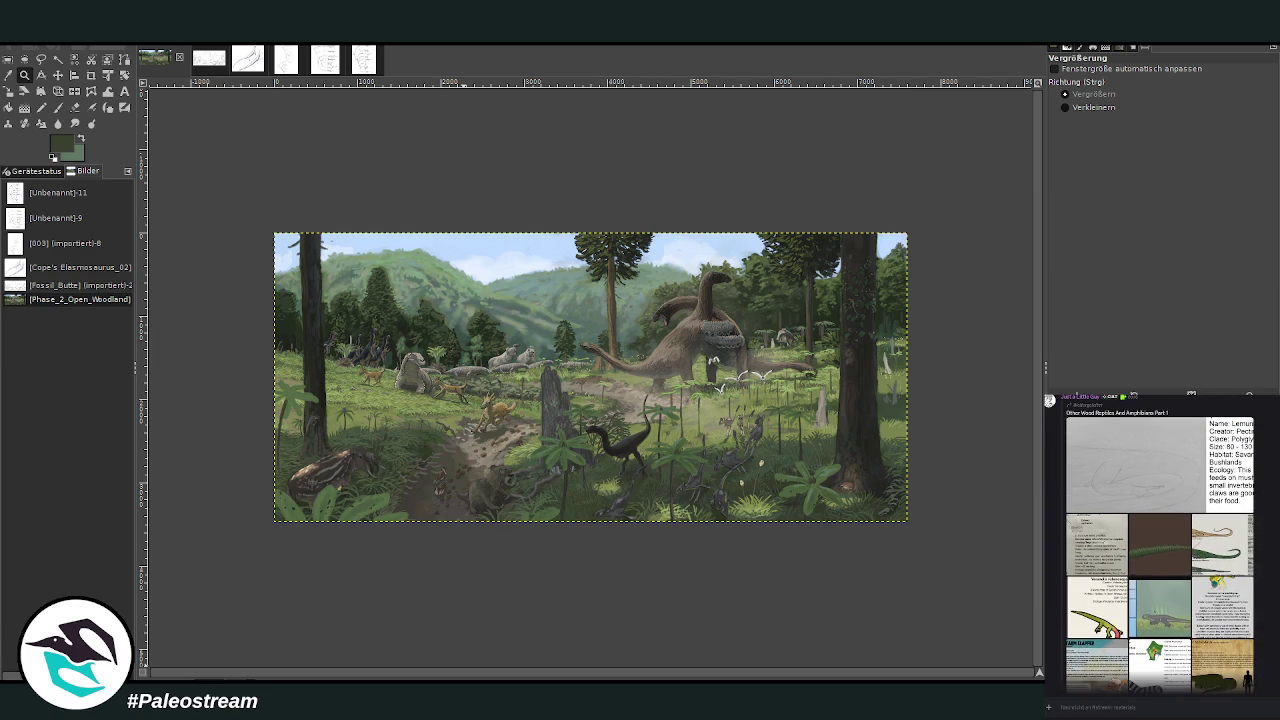
click(1162, 556)
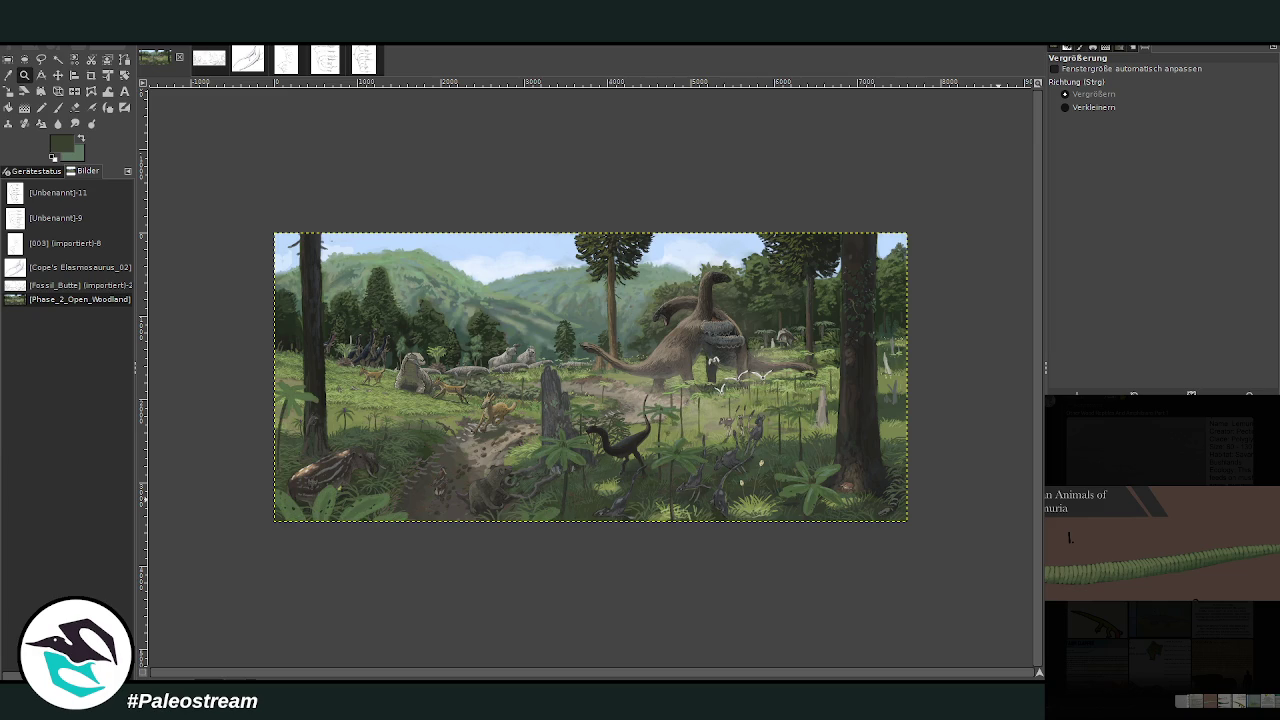
click(43, 124)
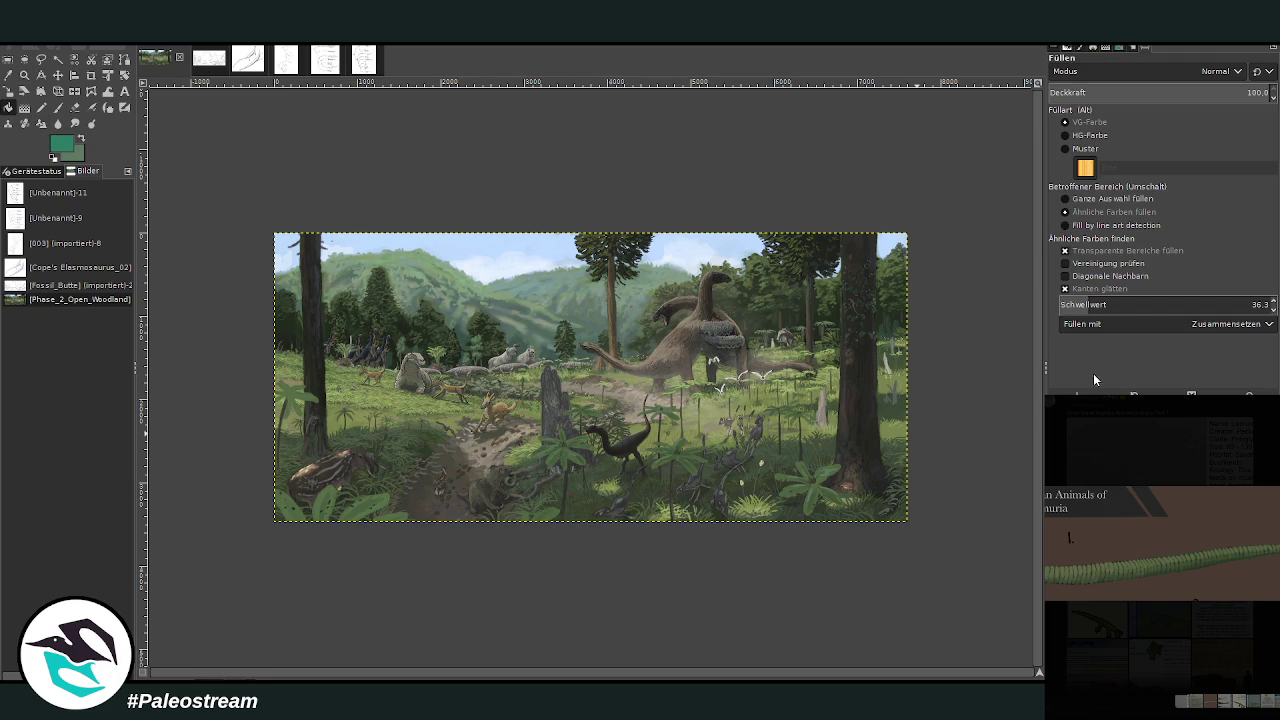
Step: Apply a short vertical Linear green gradient near the image centre in Multiply mode at 49.1 opacity
click(24, 107)
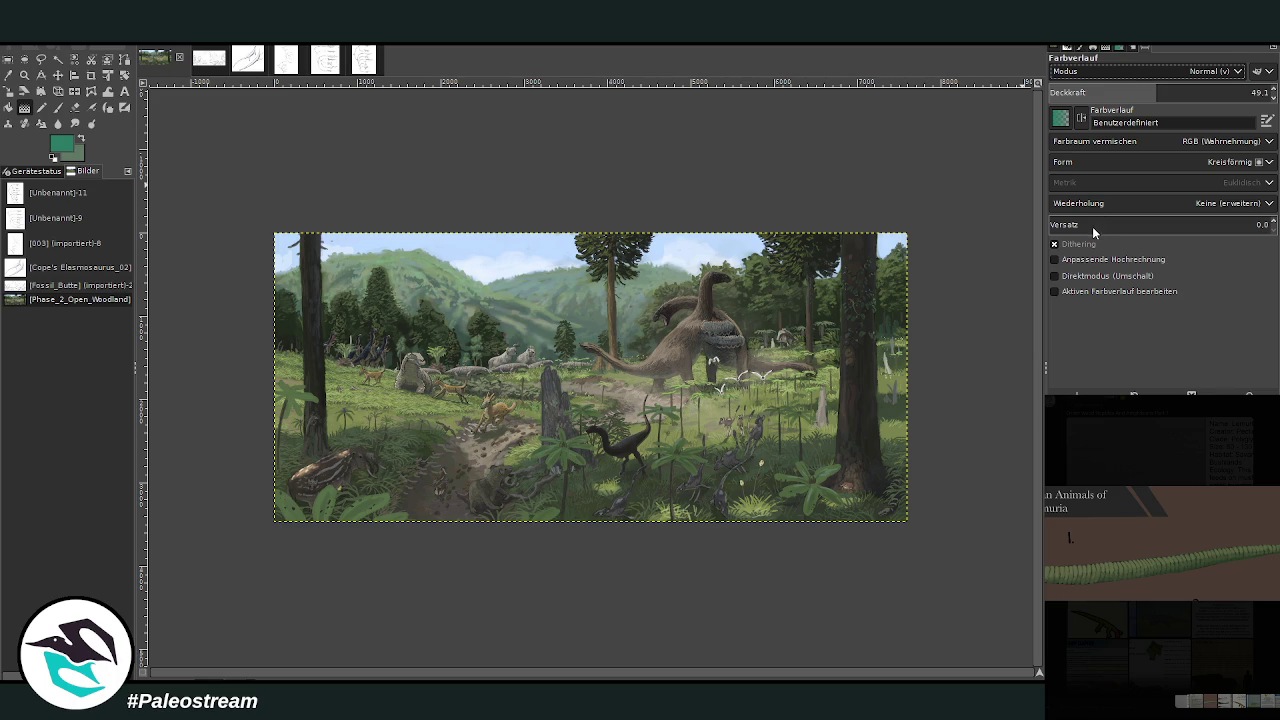
key(Down)
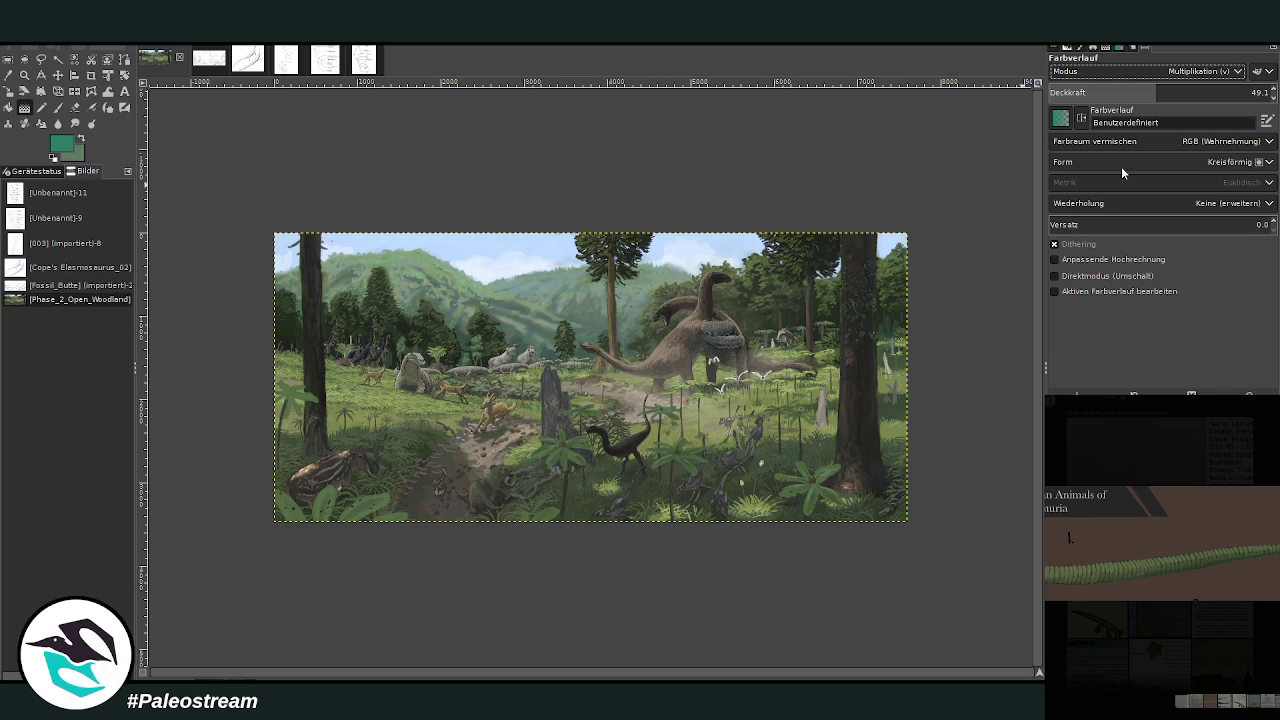
click(1122, 167)
key(Up)
key(Up)
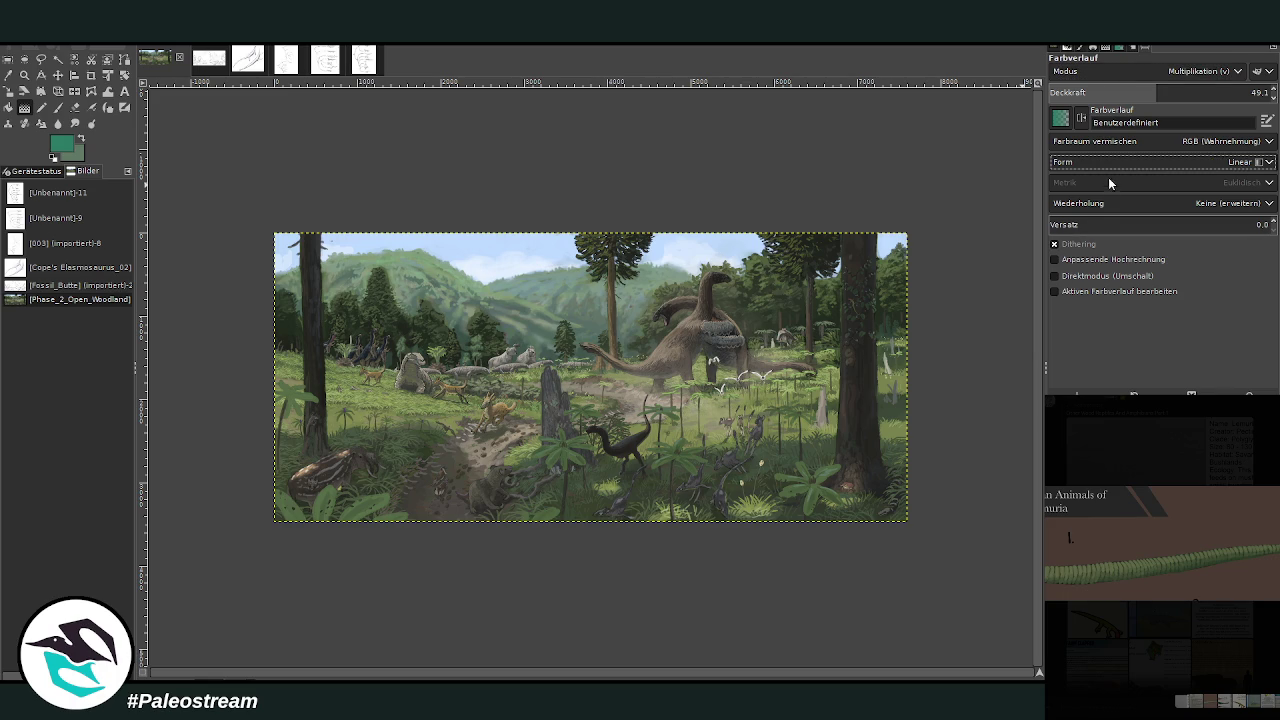
drag(585, 473, 590, 388)
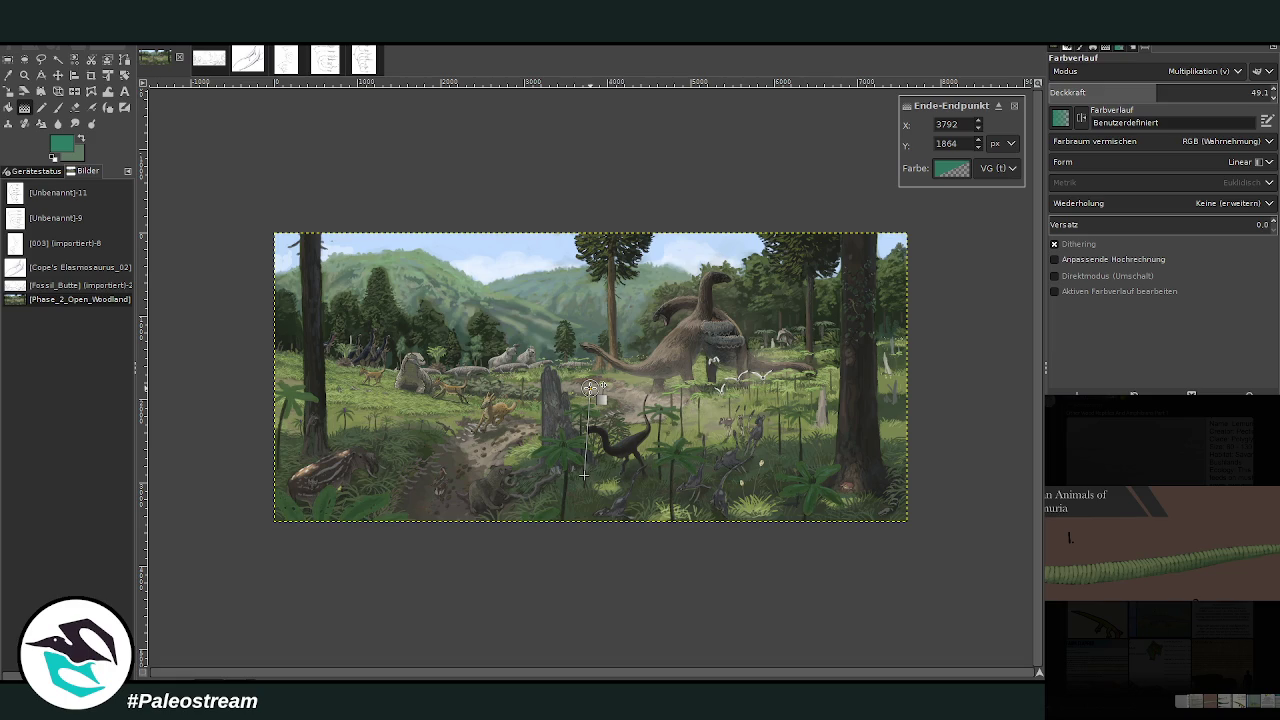
key(Return)
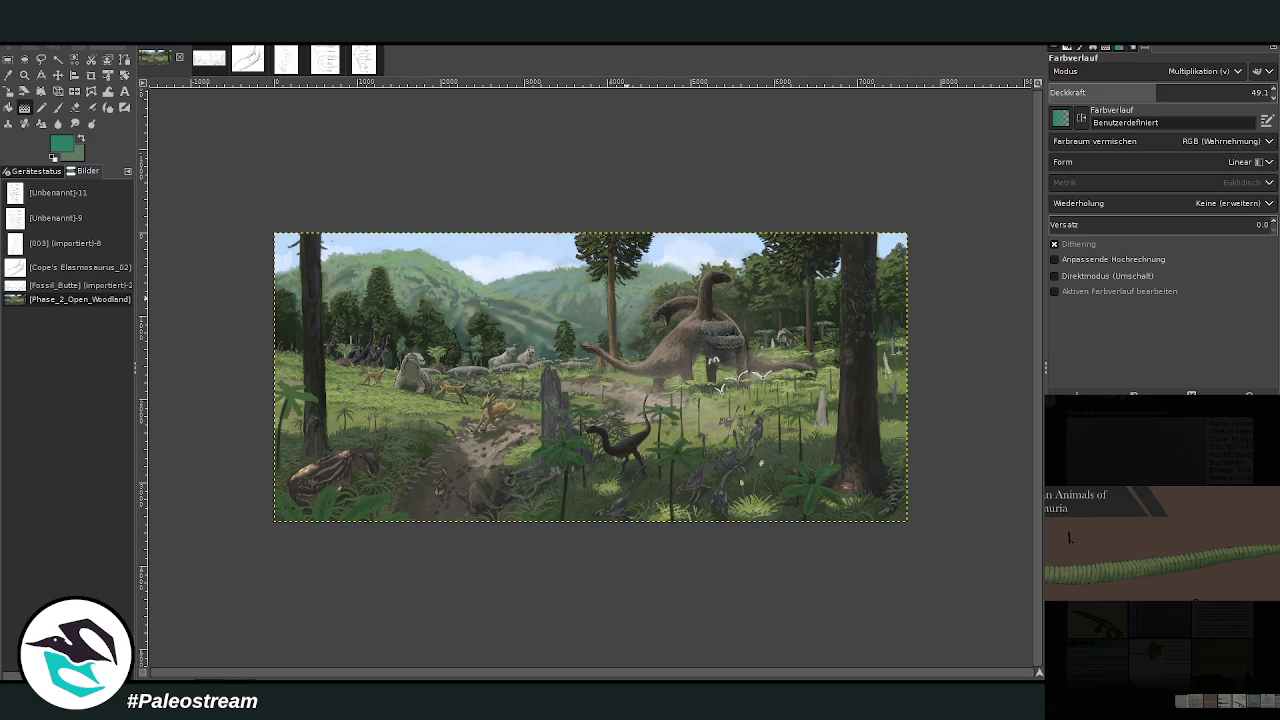
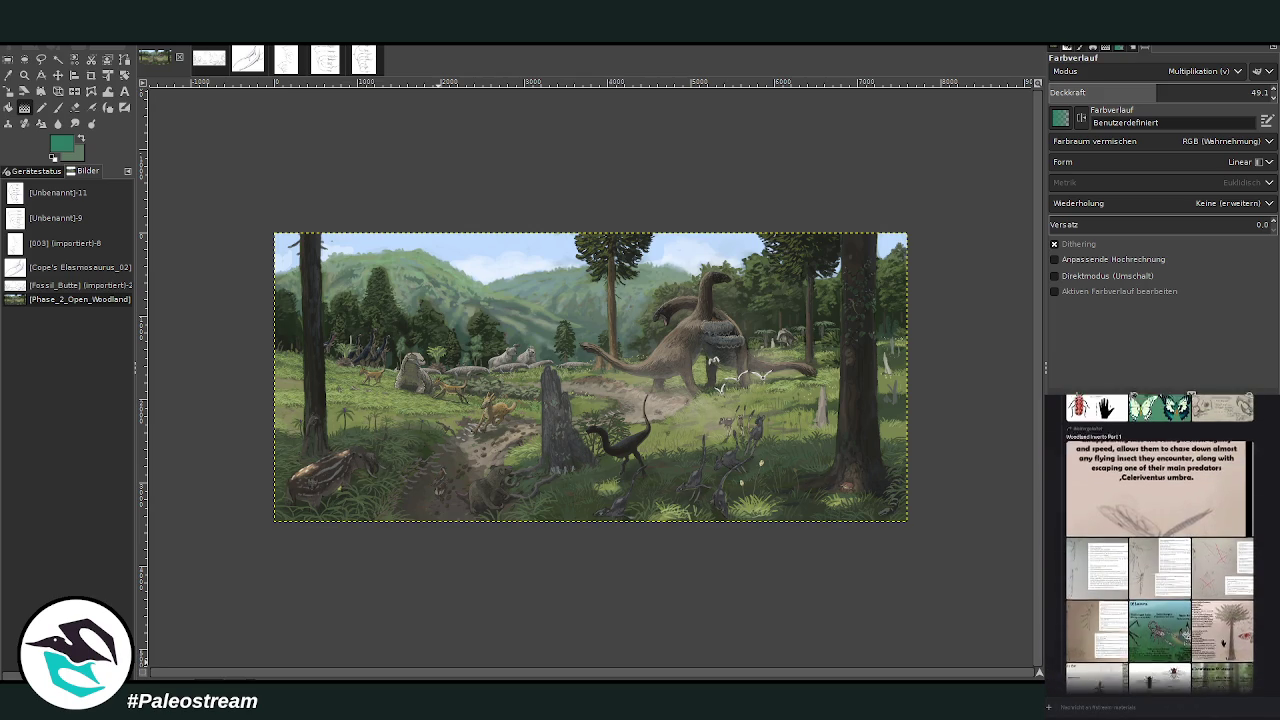
Step: View the Arachnids of Lemuria reference and scroll through the Discord reference images
click(1149, 655)
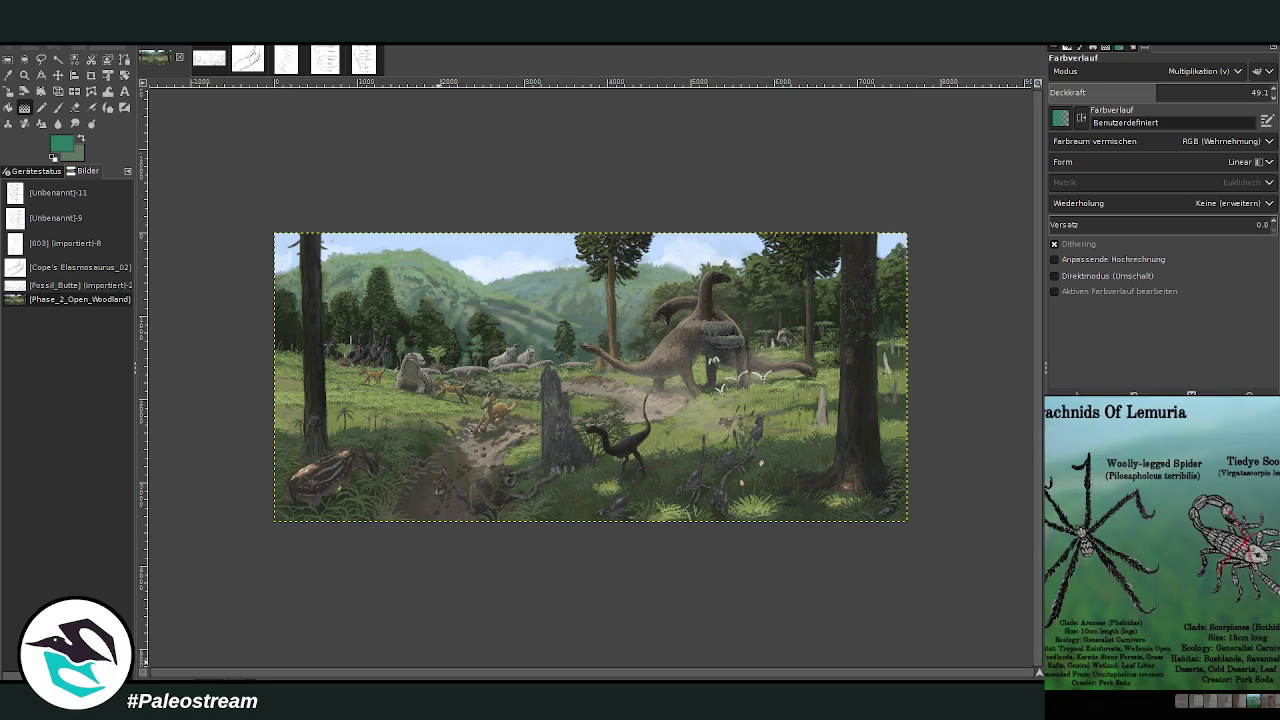
key(Escape)
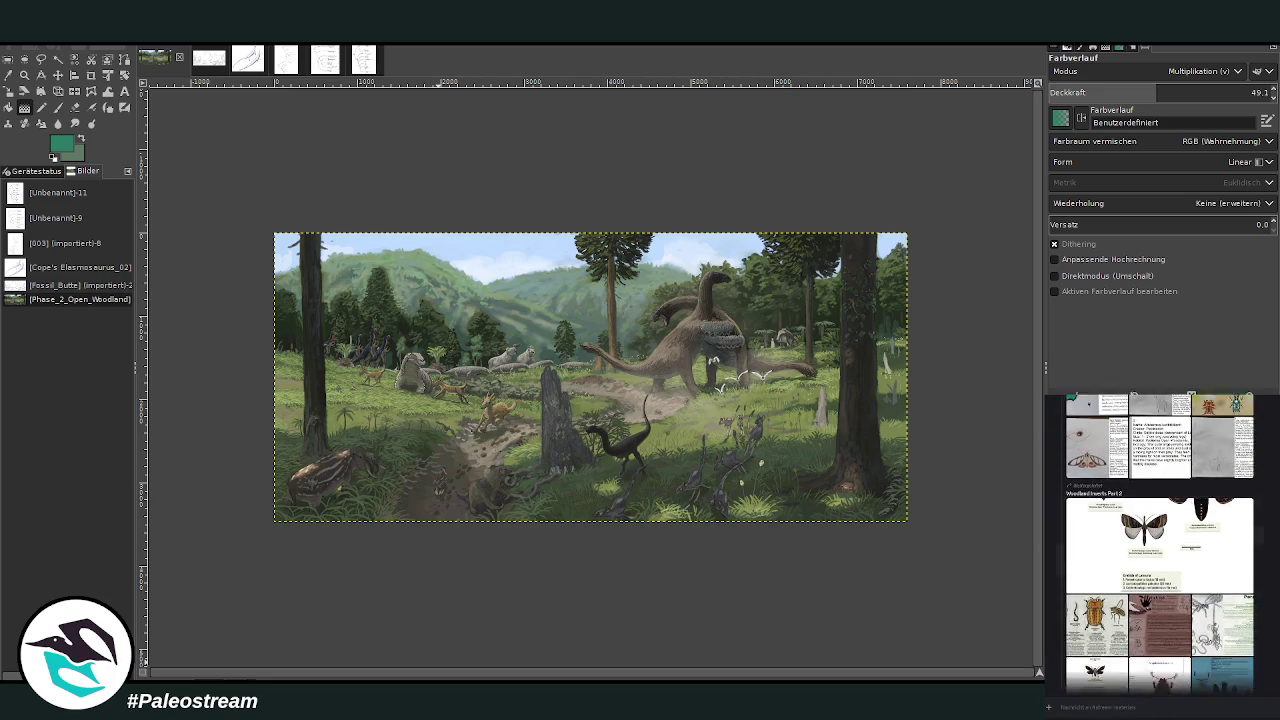
scroll(1160, 540, up, 1)
scroll(1160, 540, up, 3)
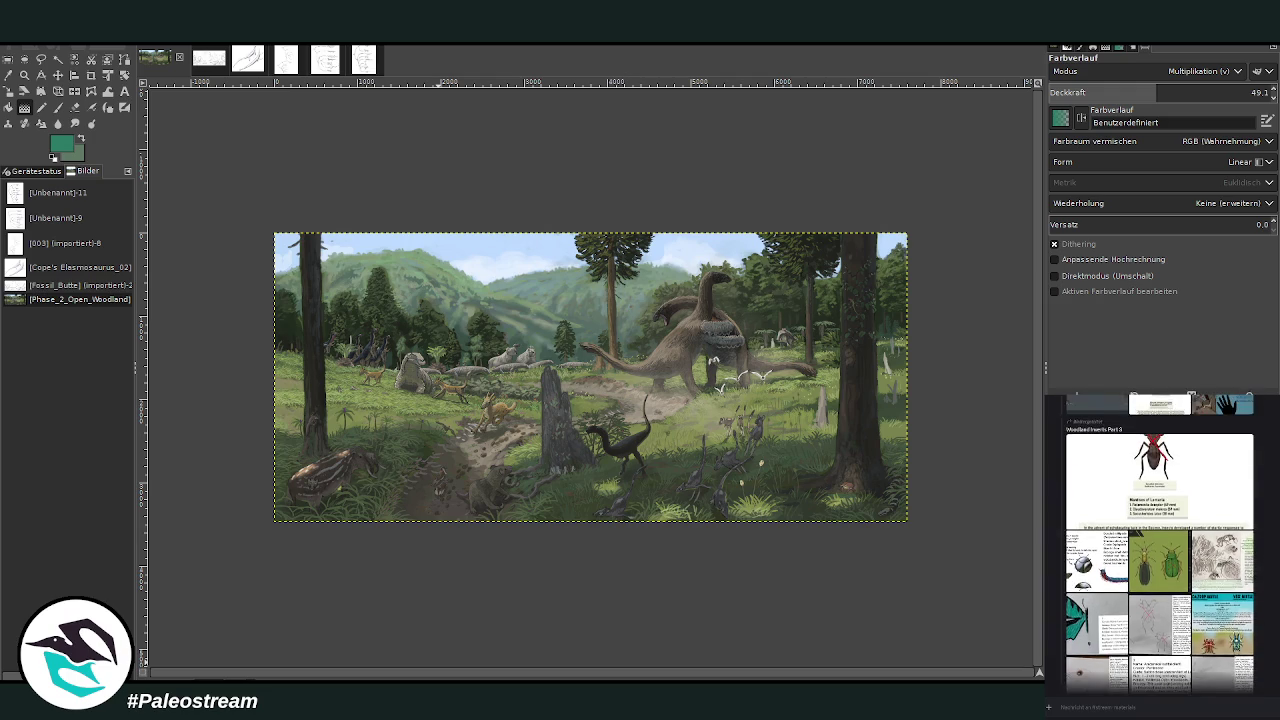
scroll(1160, 540, up, 1)
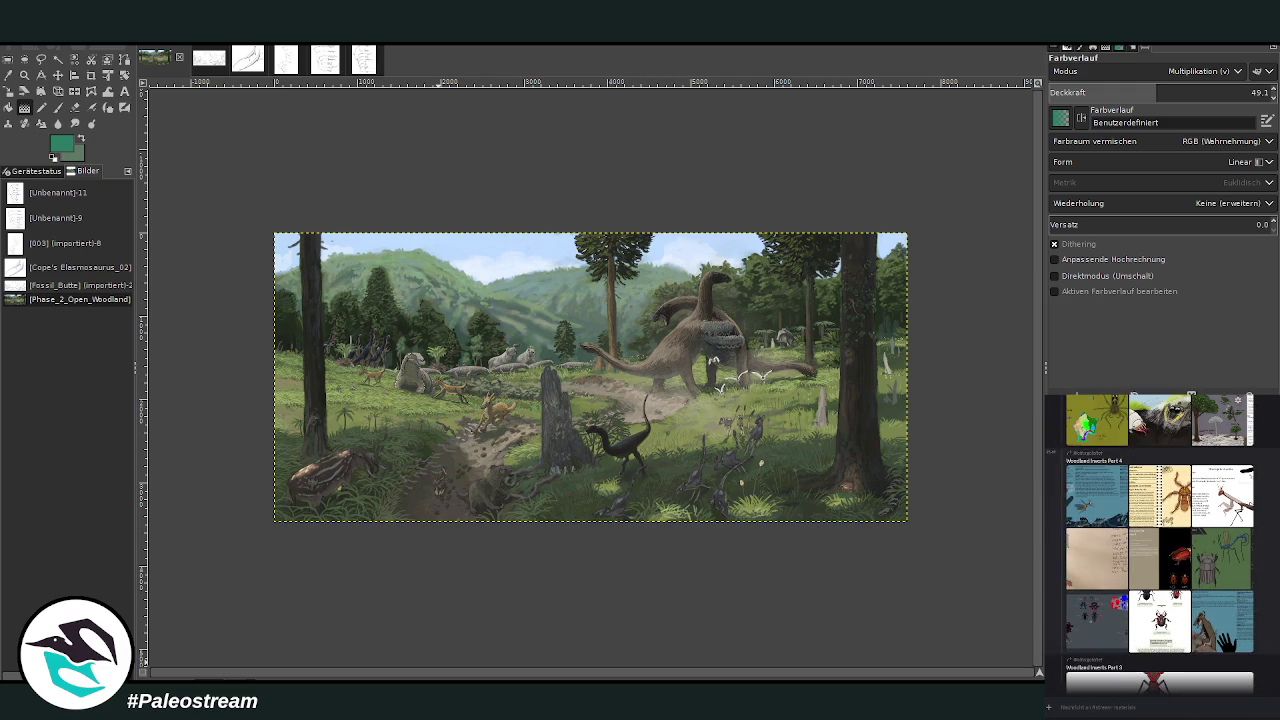
scroll(1160, 540, up, 1)
scroll(1160, 540, up, 2)
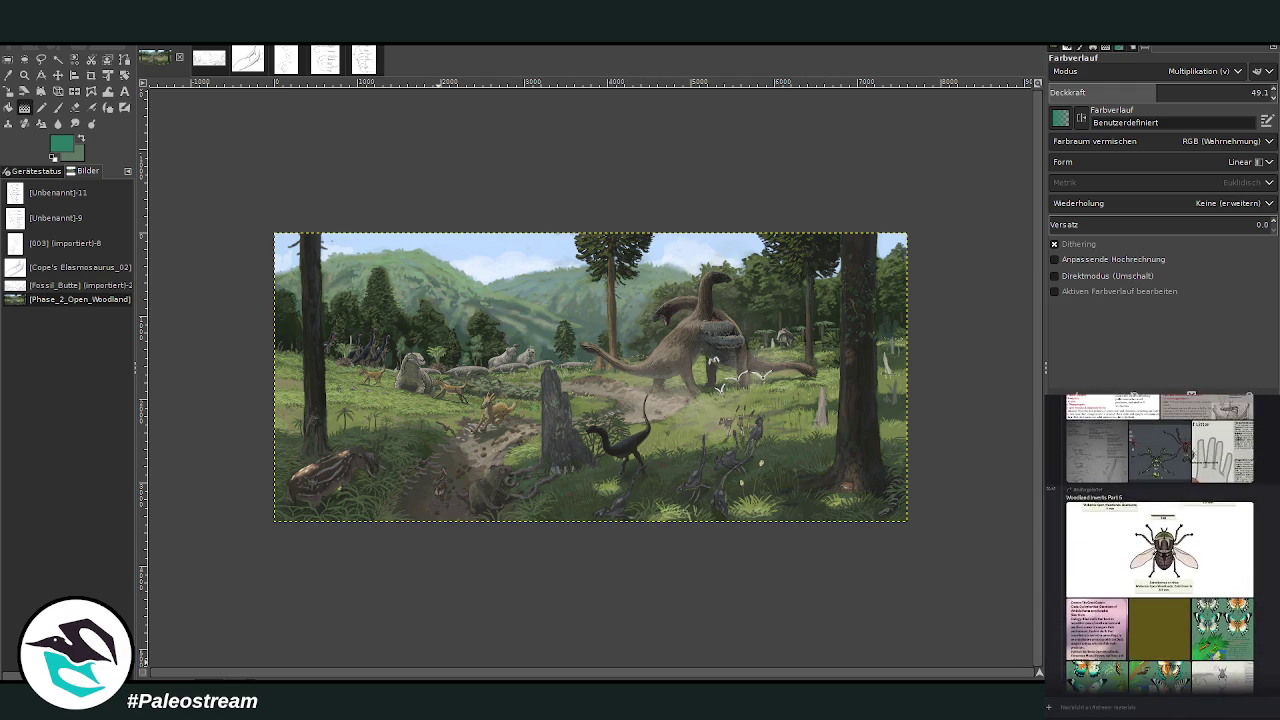
scroll(1160, 540, up, 2)
scroll(1160, 540, up, 1)
scroll(1160, 540, up, 2)
scroll(1160, 540, up, 2)
scroll(1160, 540, up, 2)
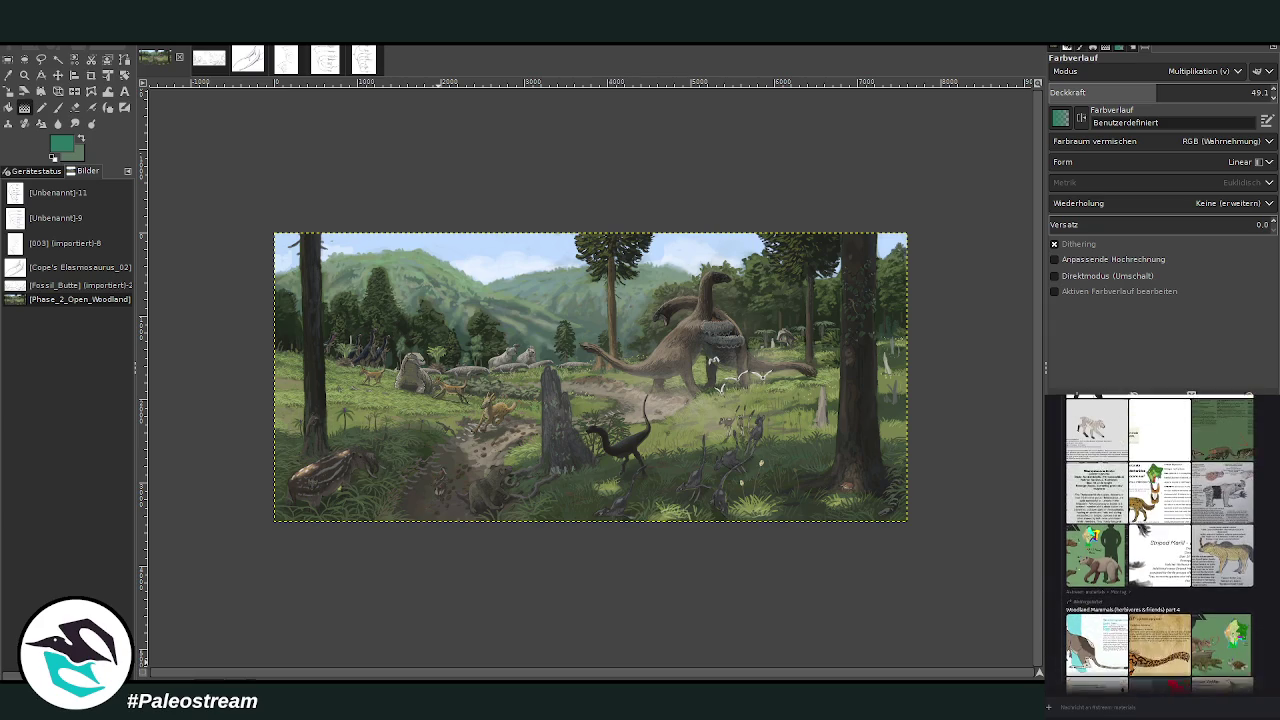
scroll(1160, 540, up, 1)
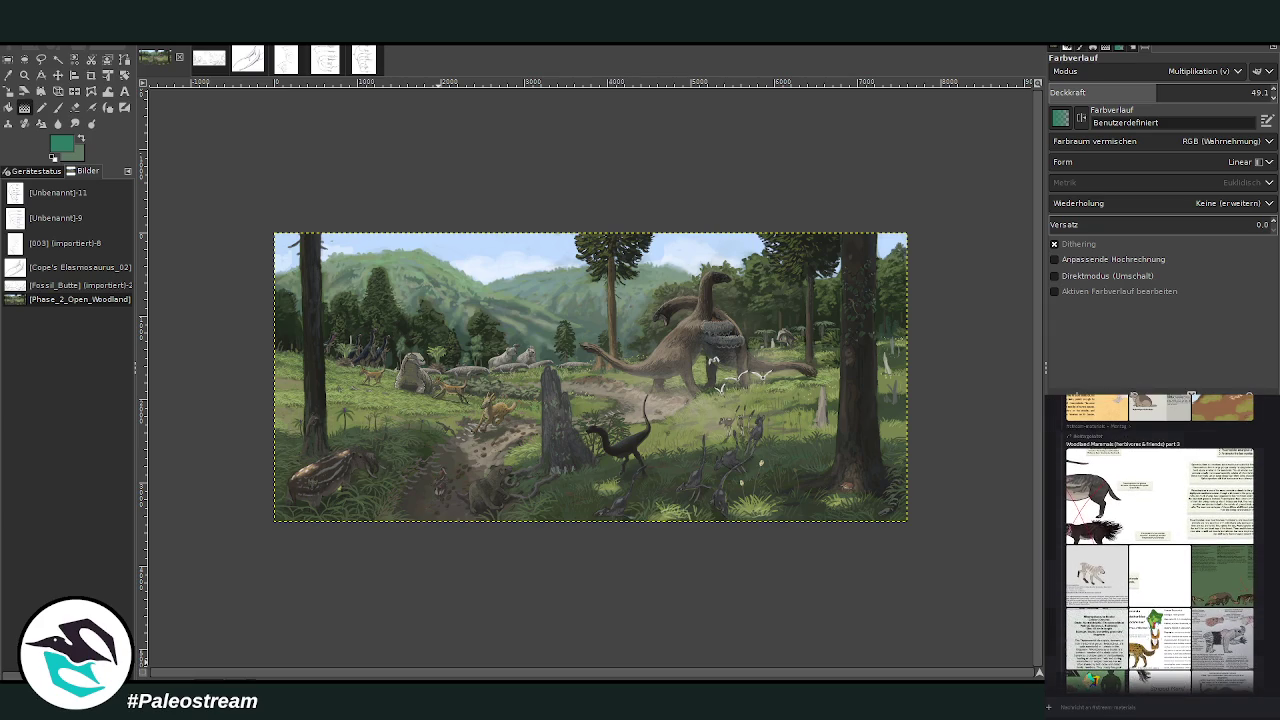
scroll(1160, 540, up, 3)
scroll(1160, 540, up, 2)
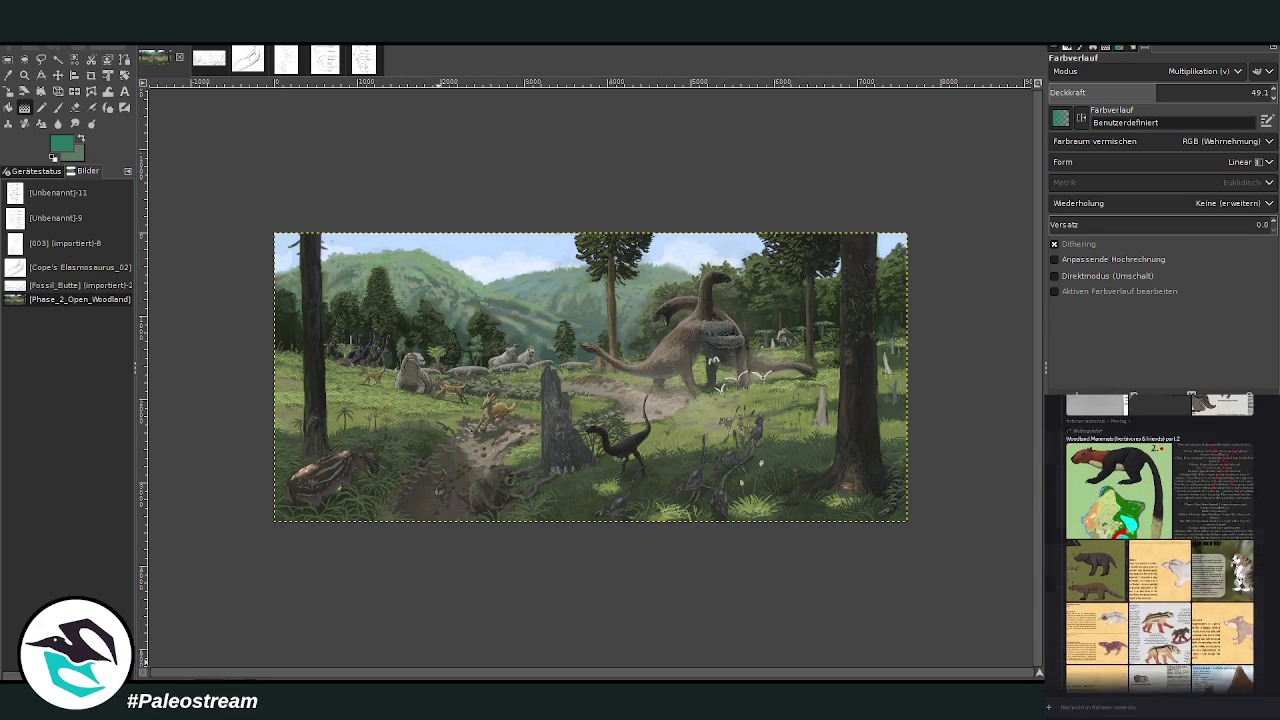
scroll(1160, 540, up, 2)
scroll(1160, 540, down, 4)
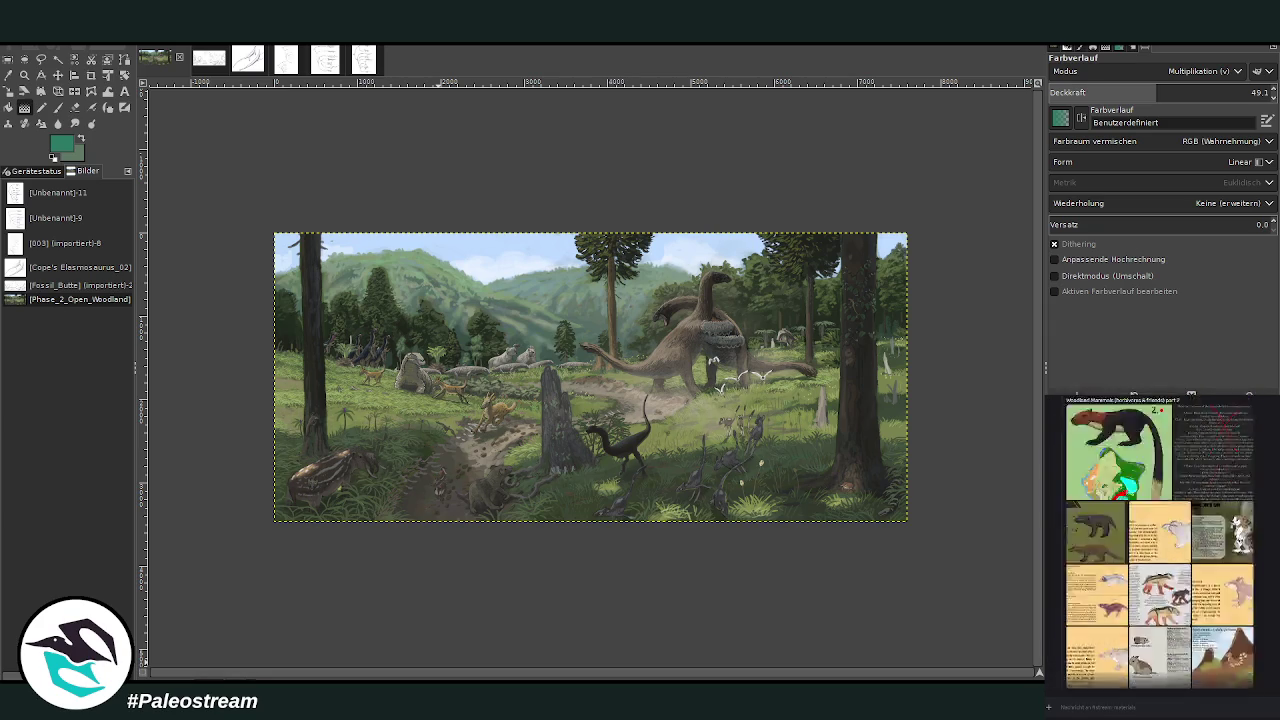
scroll(1160, 540, down, 3)
scroll(1160, 540, down, 3)
scroll(1160, 540, down, 2)
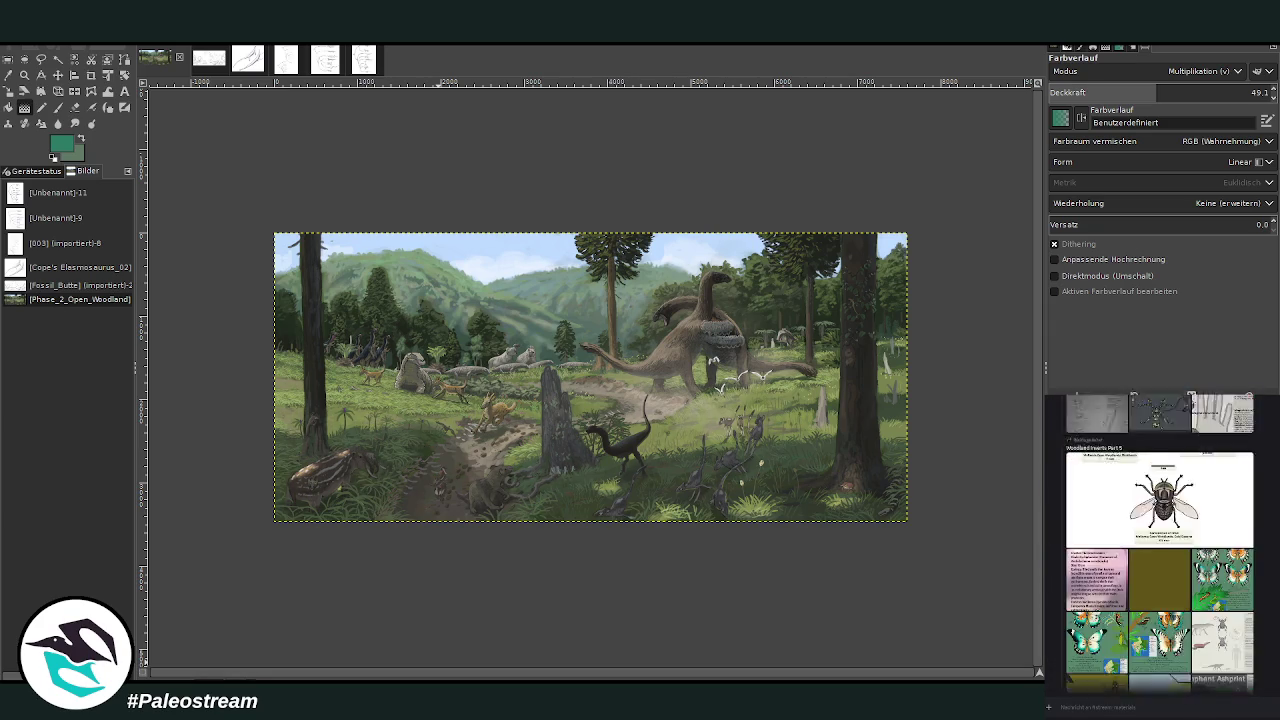
Step: Compare the Joker, Magician and Court Jester butterfly references in enlarged view
click(1160, 590)
click(1109, 599)
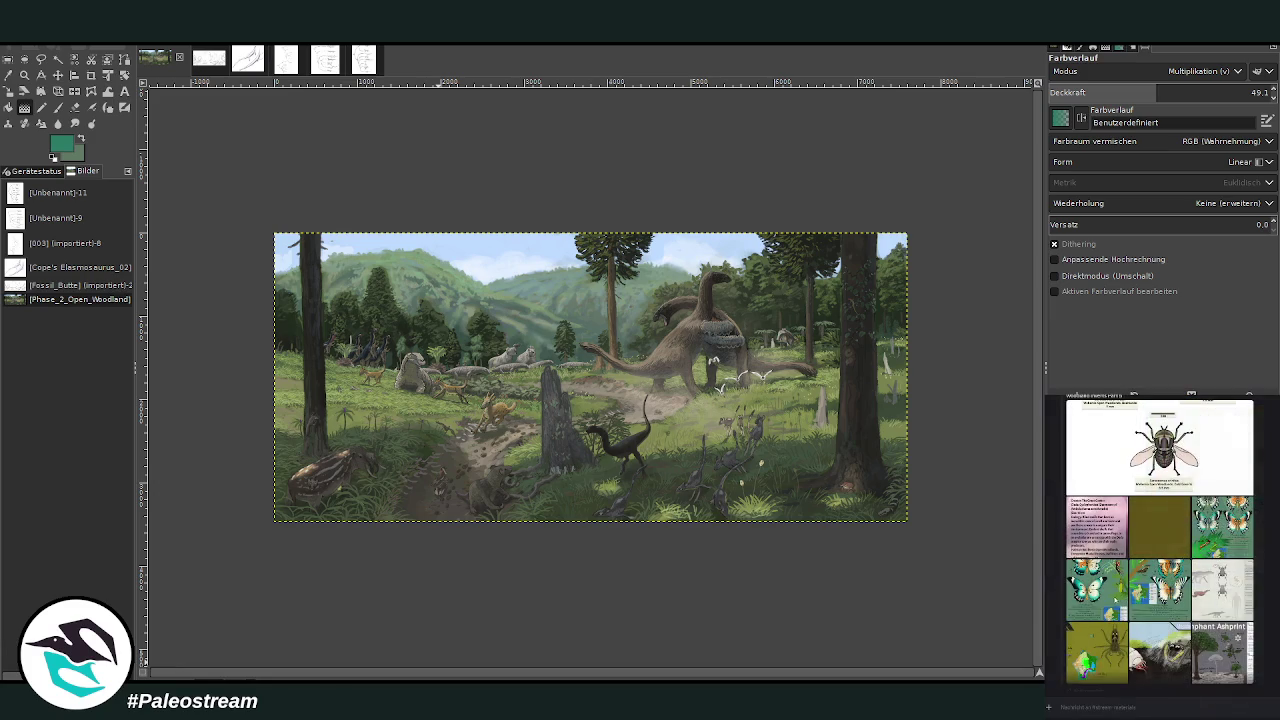
click(1109, 599)
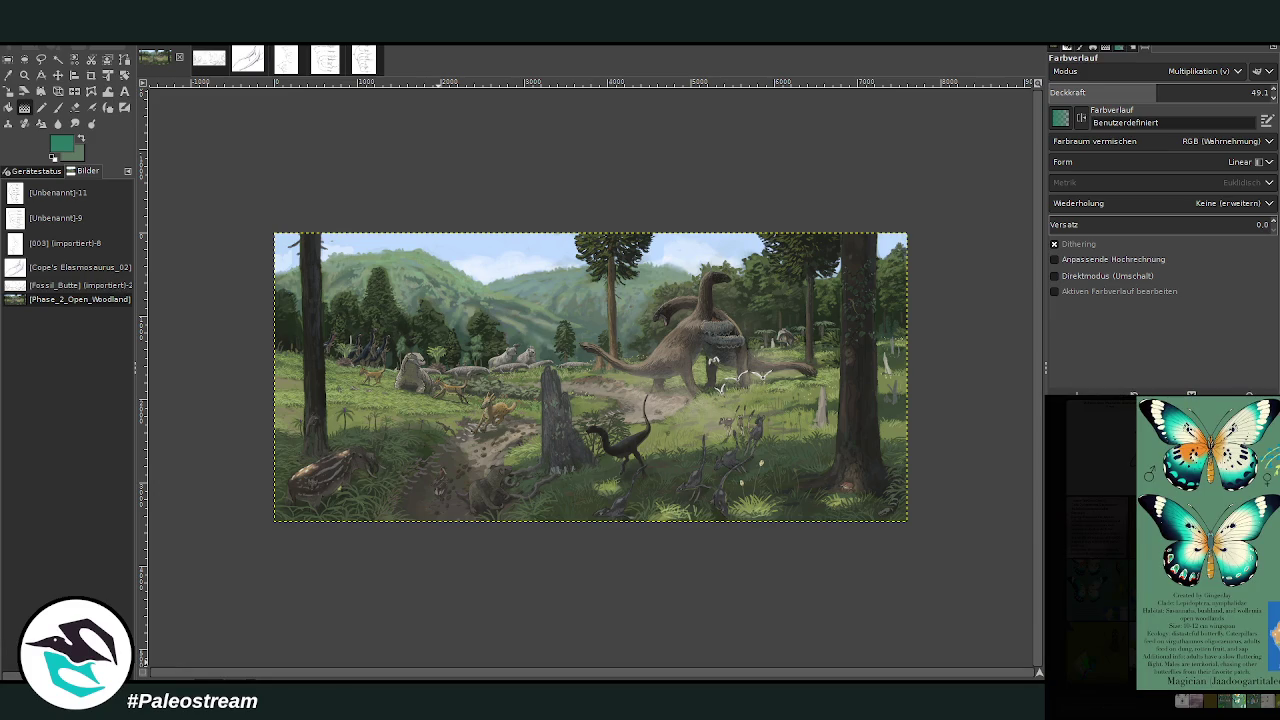
click(1109, 599)
scroll(1200, 540, down, 2)
click(1200, 450)
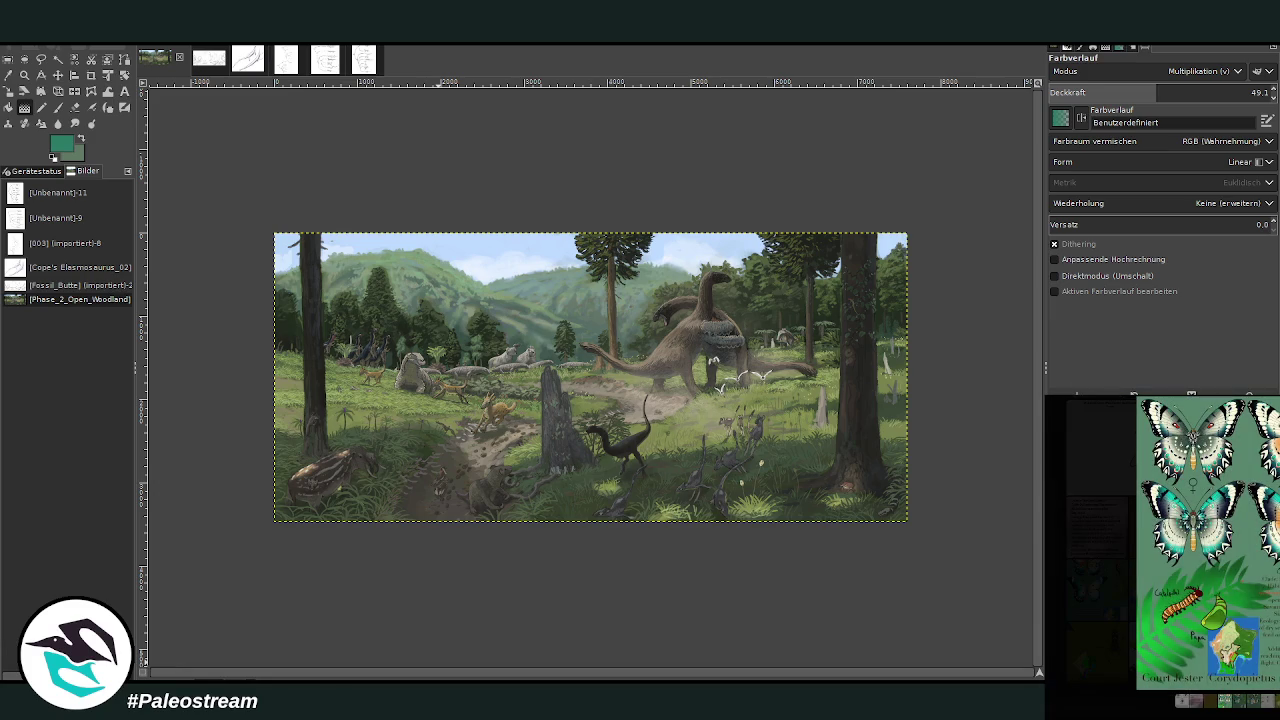
click(1109, 599)
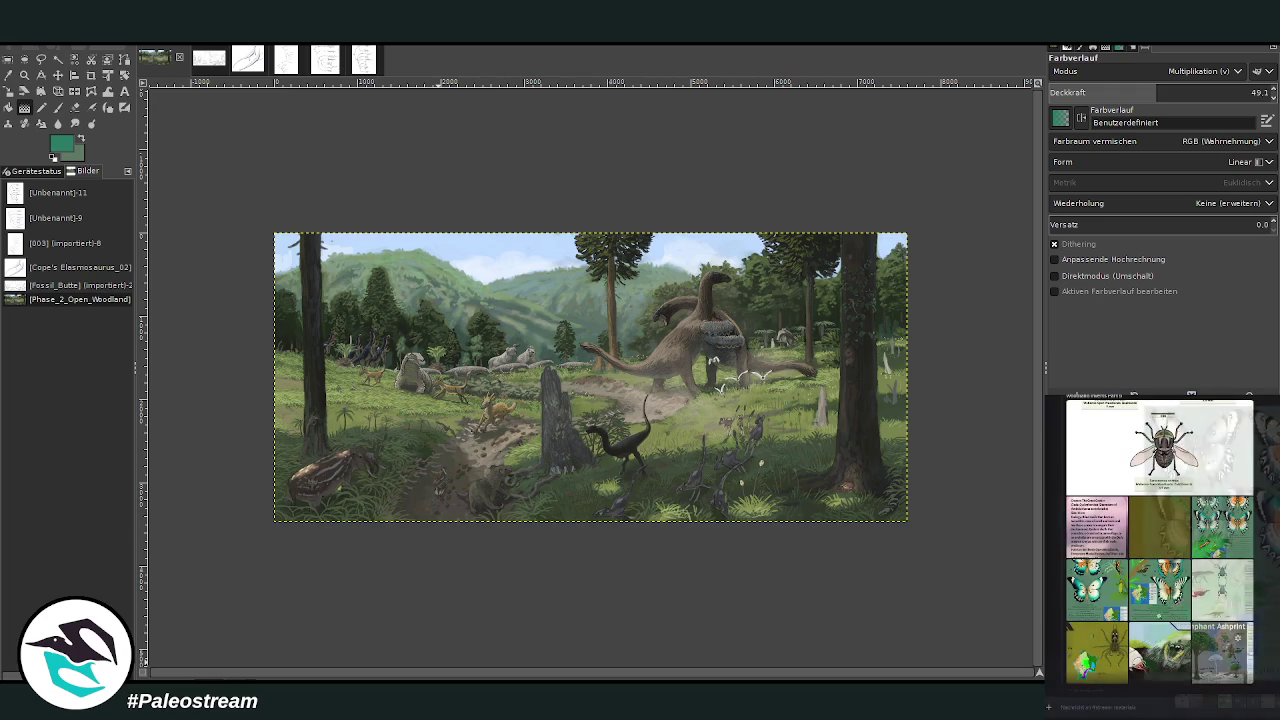
click(1159, 618)
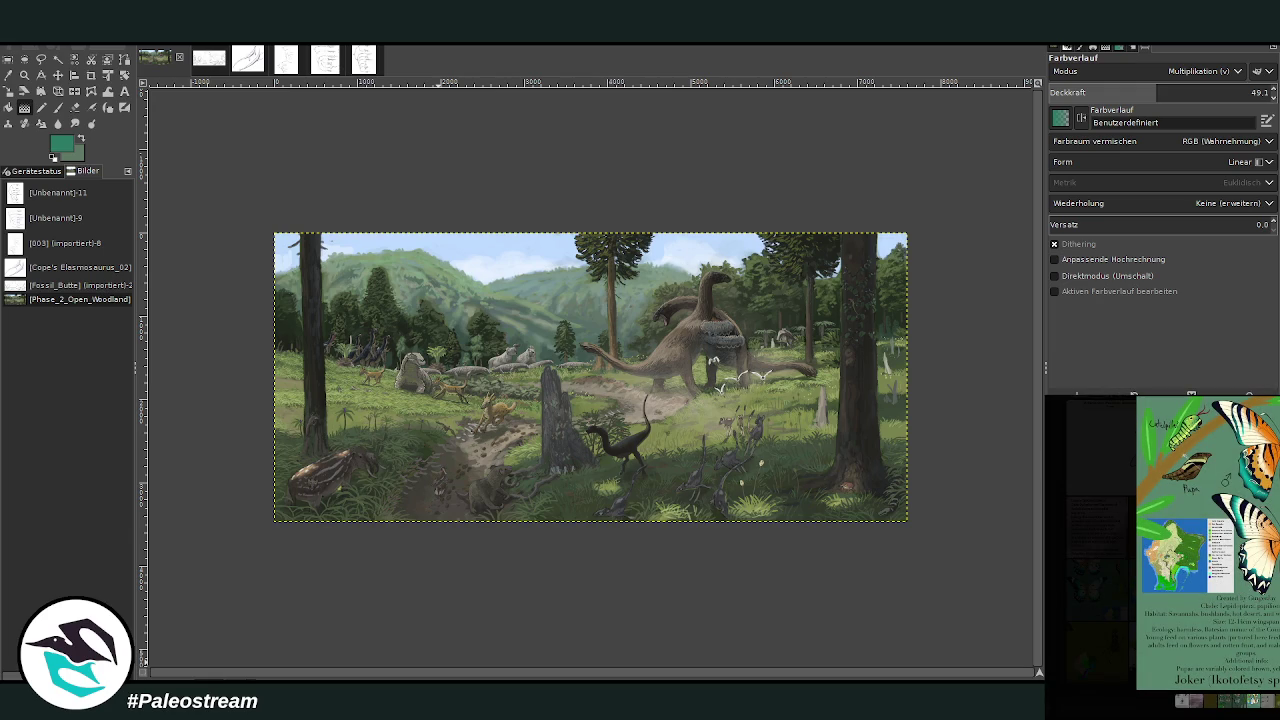
key(Escape)
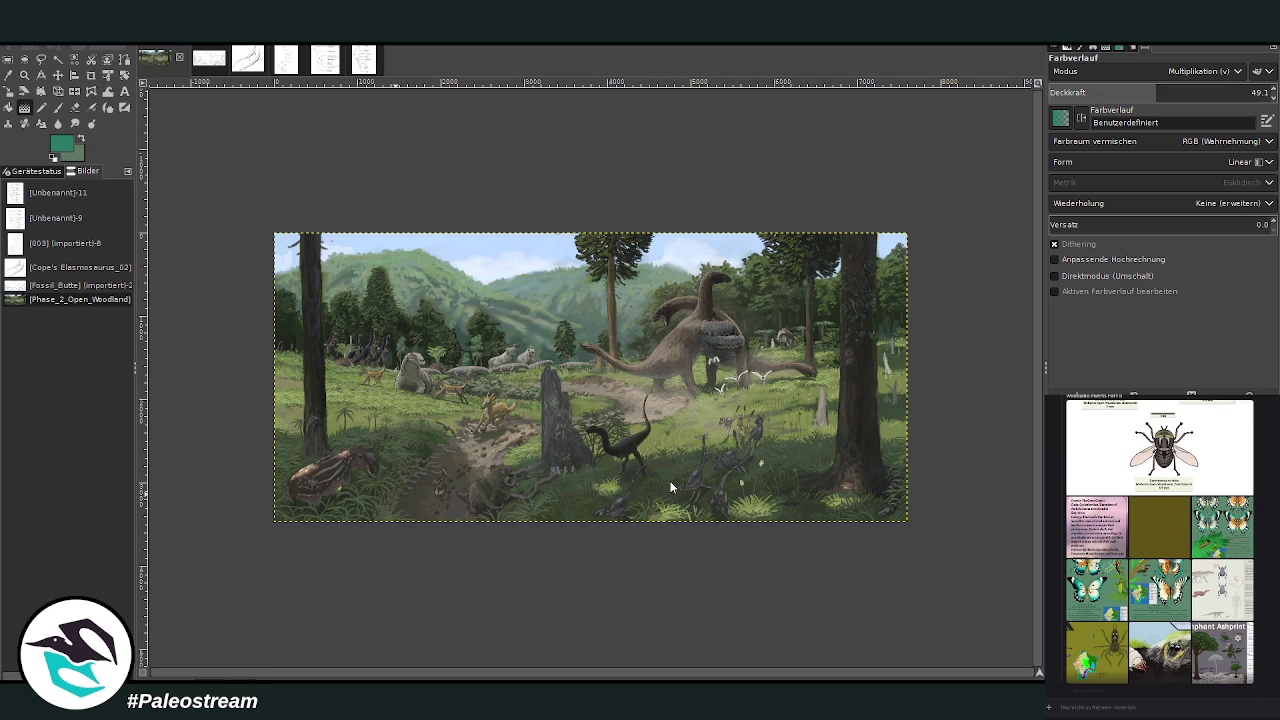
Step: Paste the butterfly sheet and scale it to 1084×1446 near the image centre
key(ctrl+v)
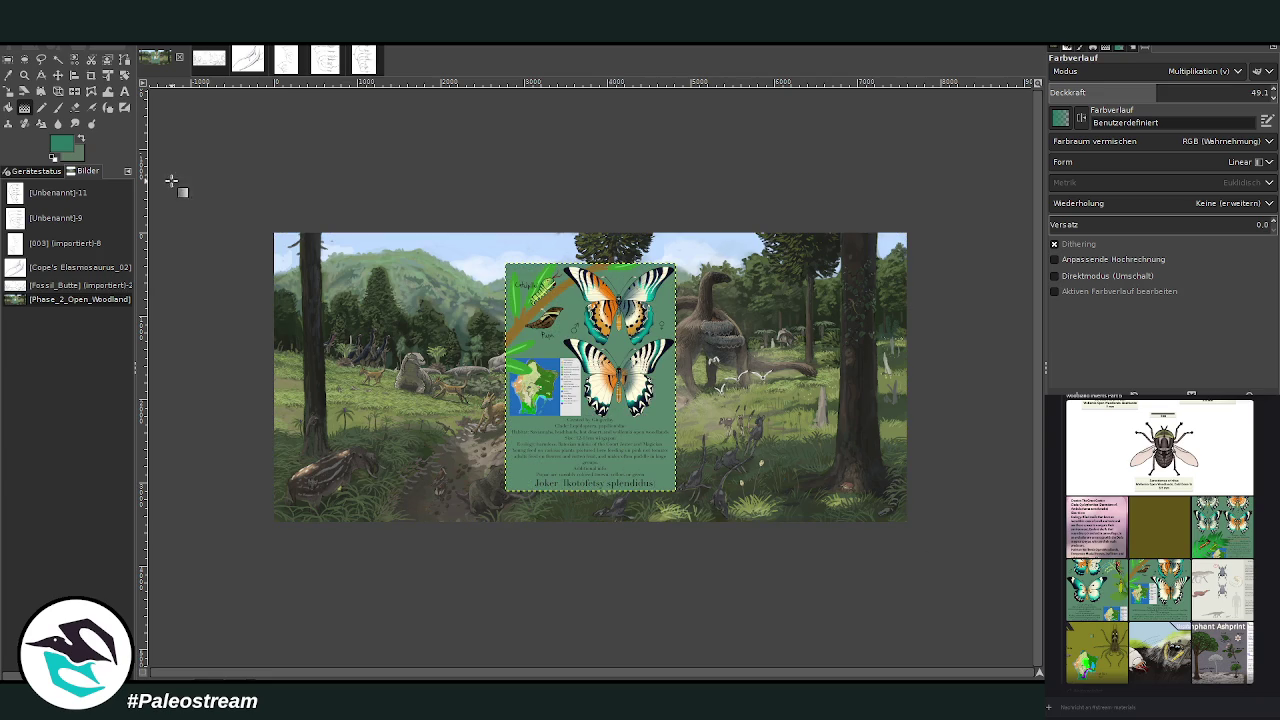
click(8, 91)
click(540, 312)
drag(505, 265, 586, 366)
mouse_move(636, 428)
mouse_down()
mouse_move(775, 428)
mouse_move(598, 392)
mouse_up()
click(997, 189)
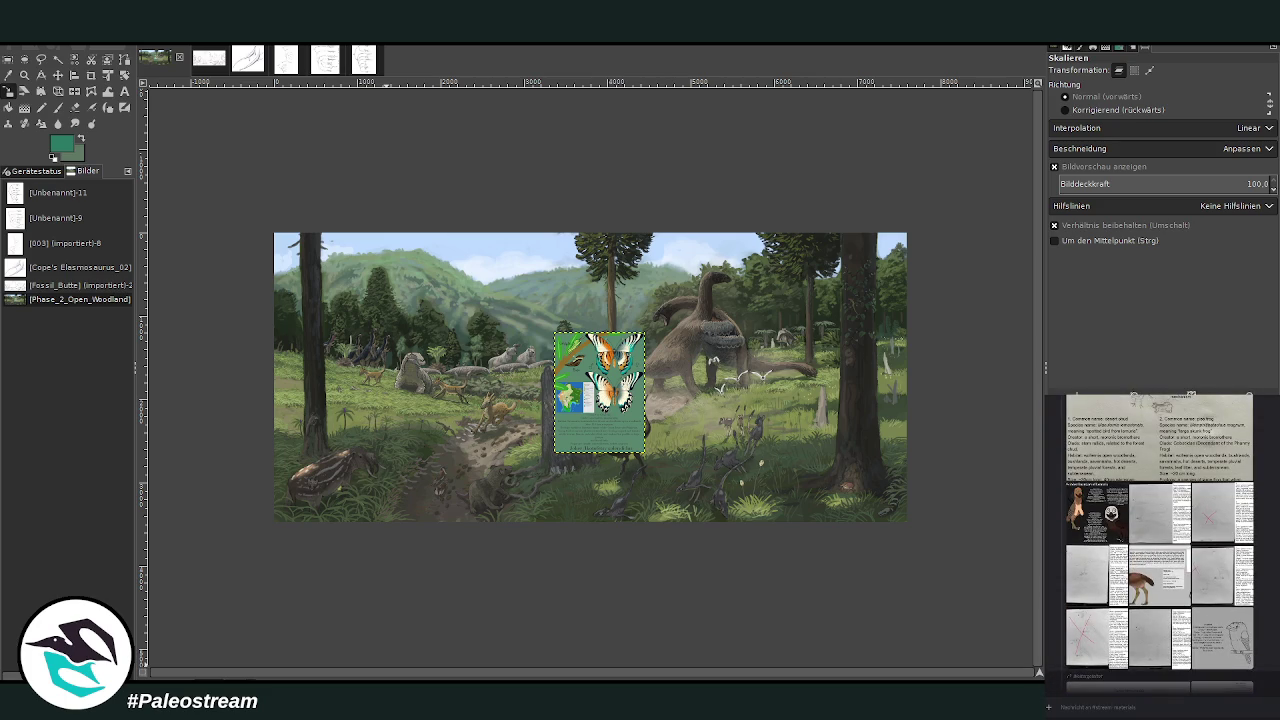
click(1205, 592)
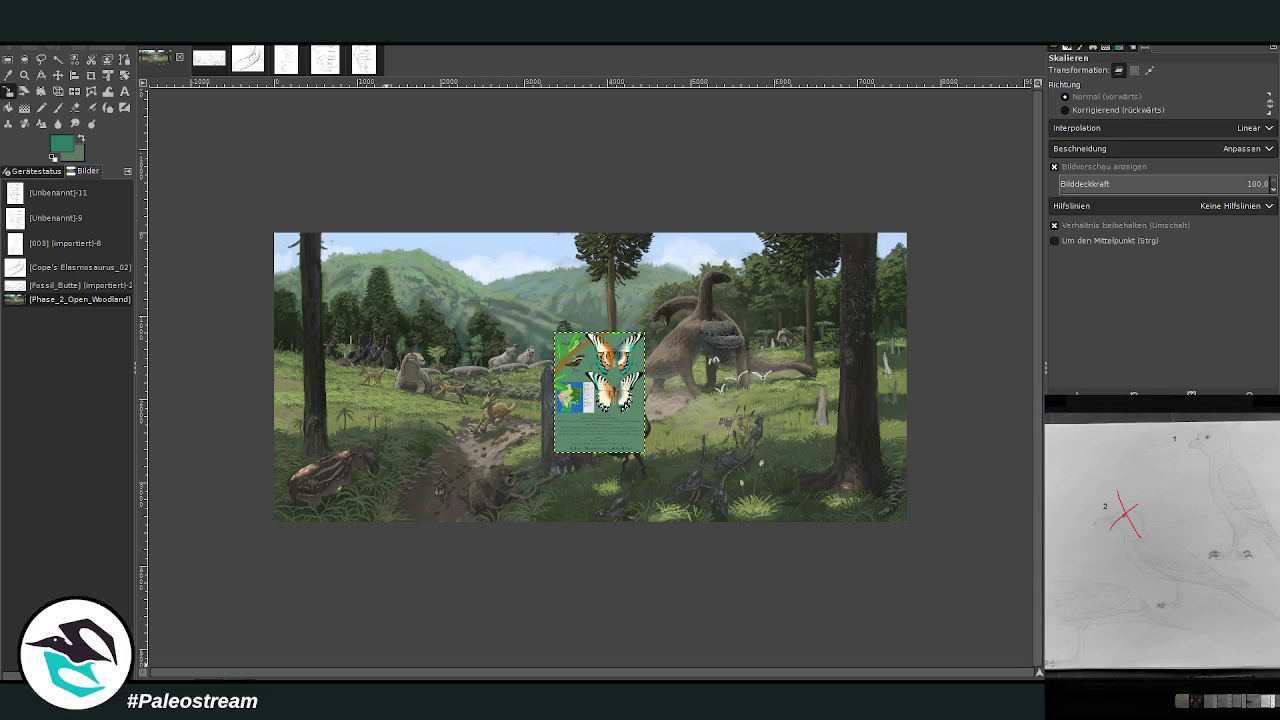
click(1208, 613)
click(1108, 566)
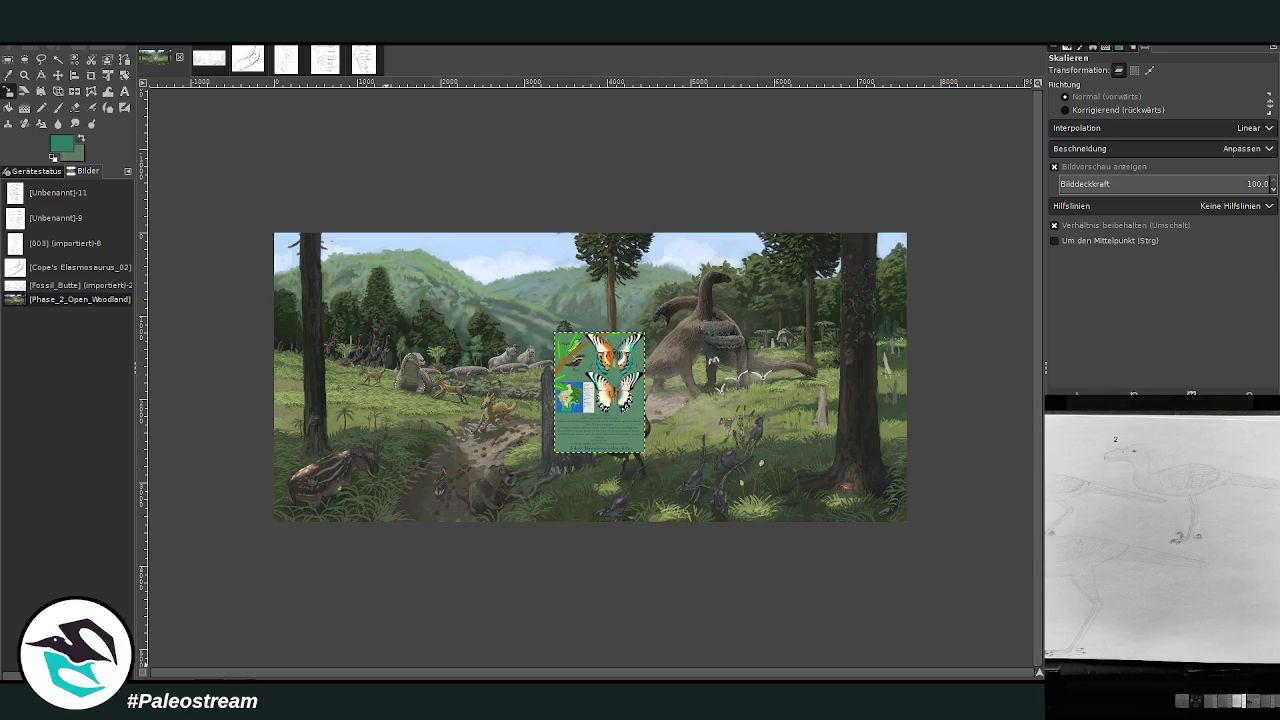
key(Escape)
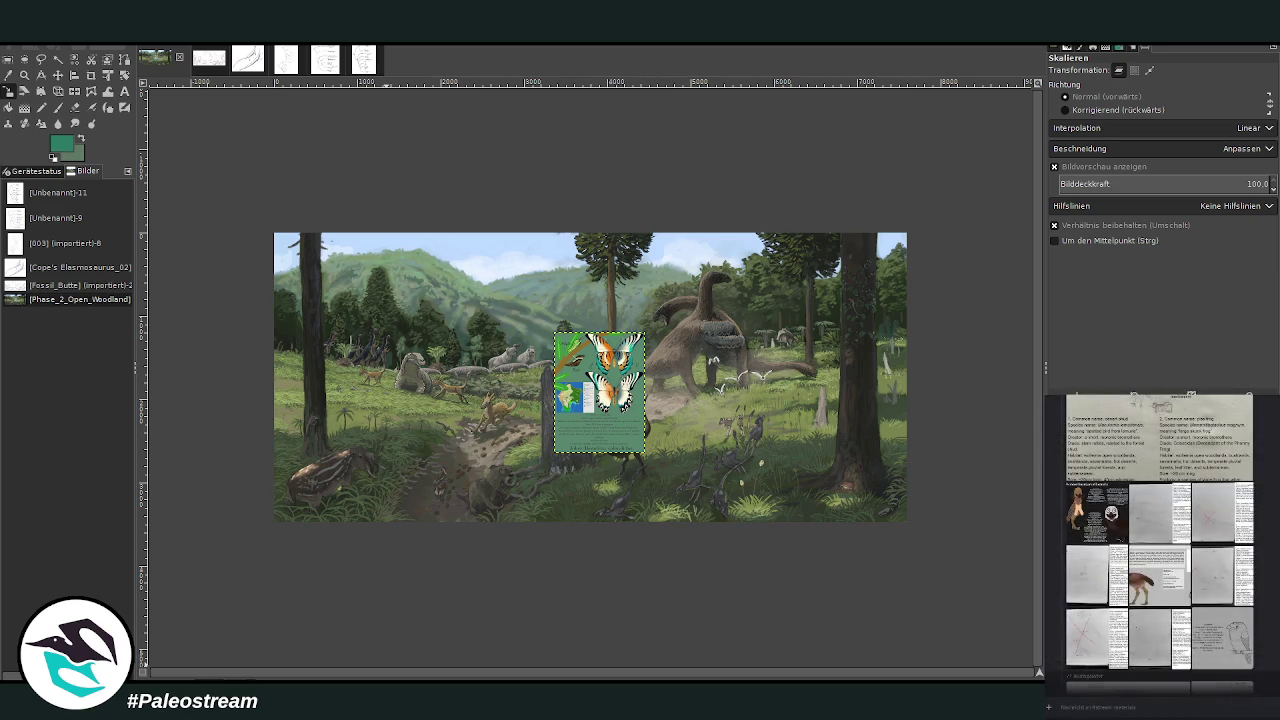
scroll(1065, 476, up, 2)
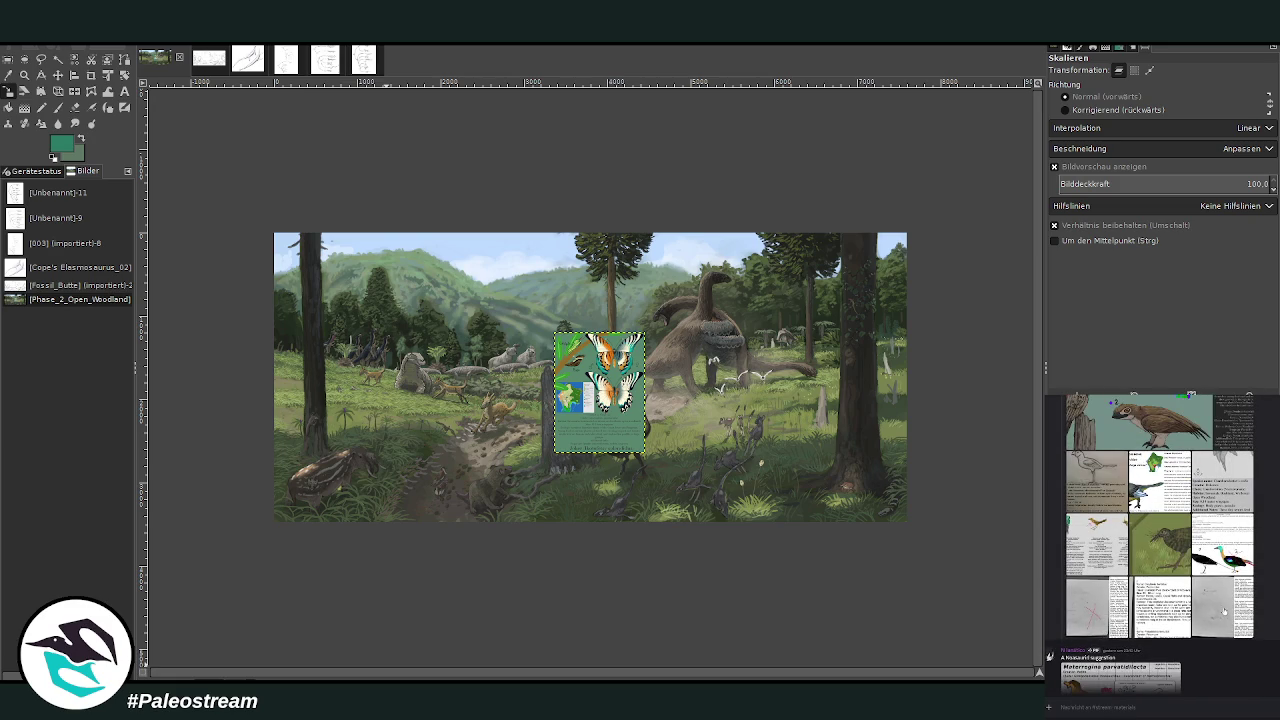
click(1222, 607)
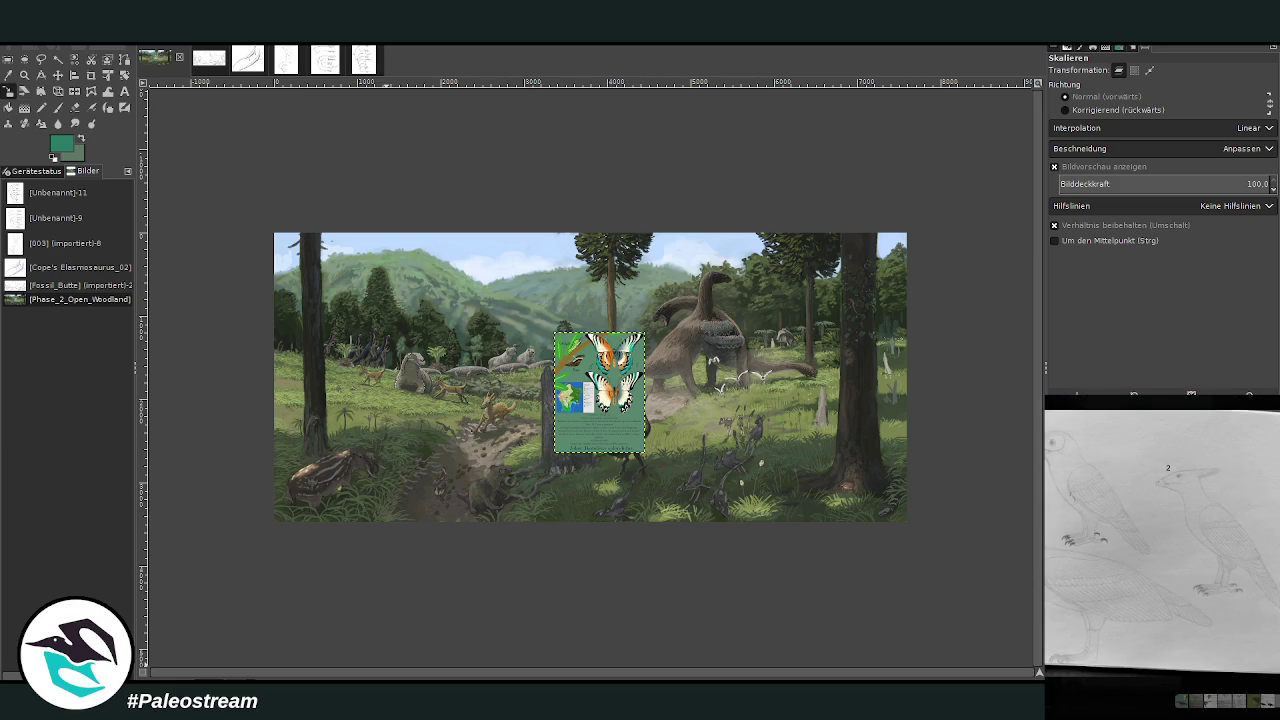
key(Escape)
scroll(1160, 540, up, 1)
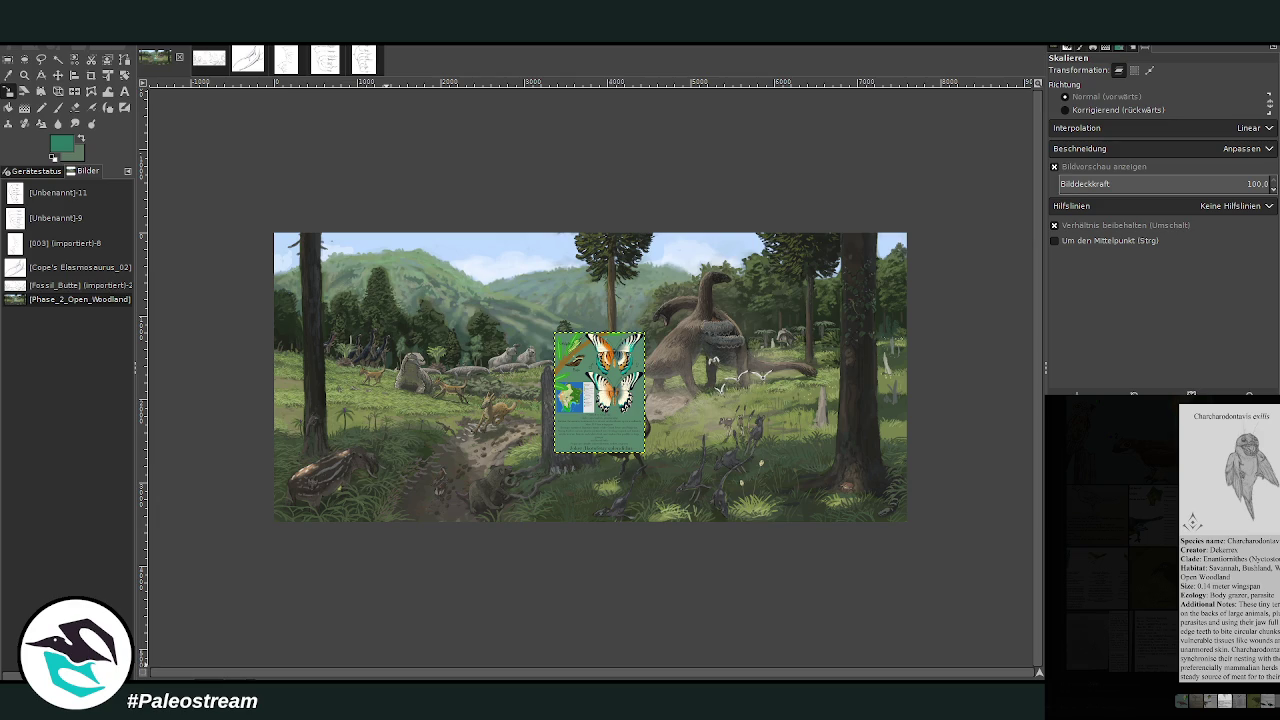
key(Escape)
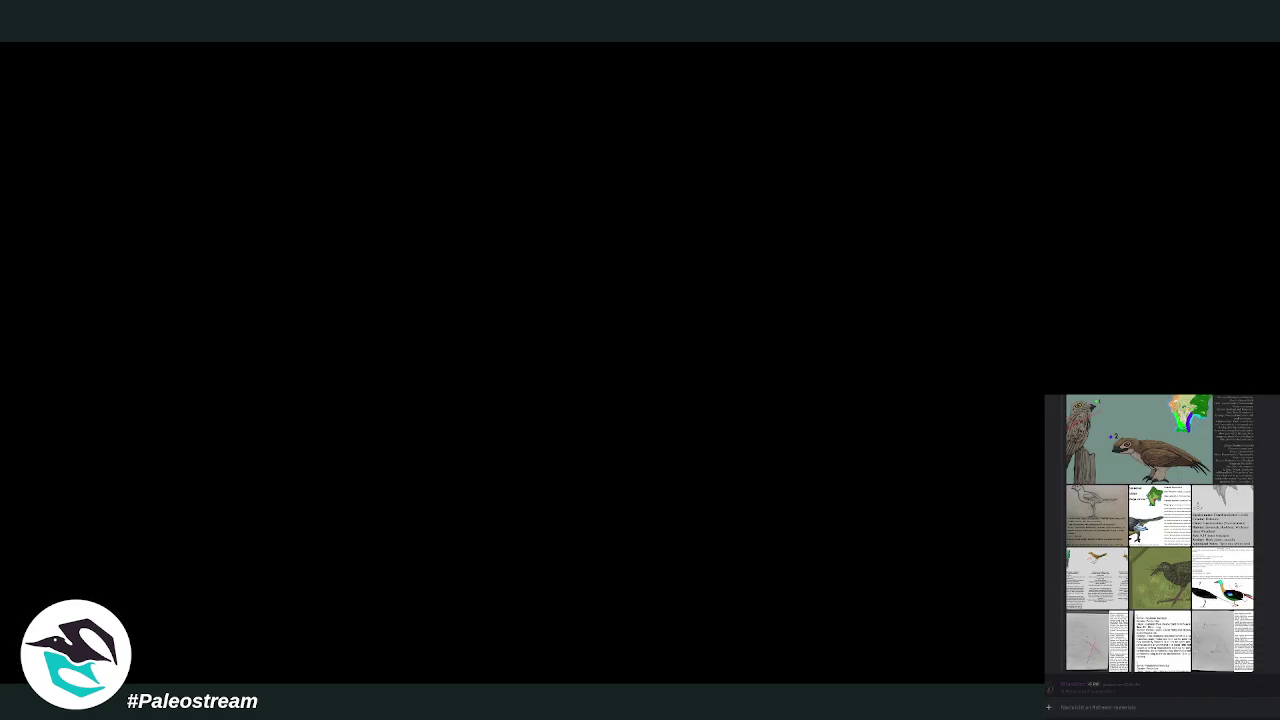
Step: Enlarge the Disk-faced woodparrot bird info sheet in Discord and copy the image
click(1102, 530)
key(Escape)
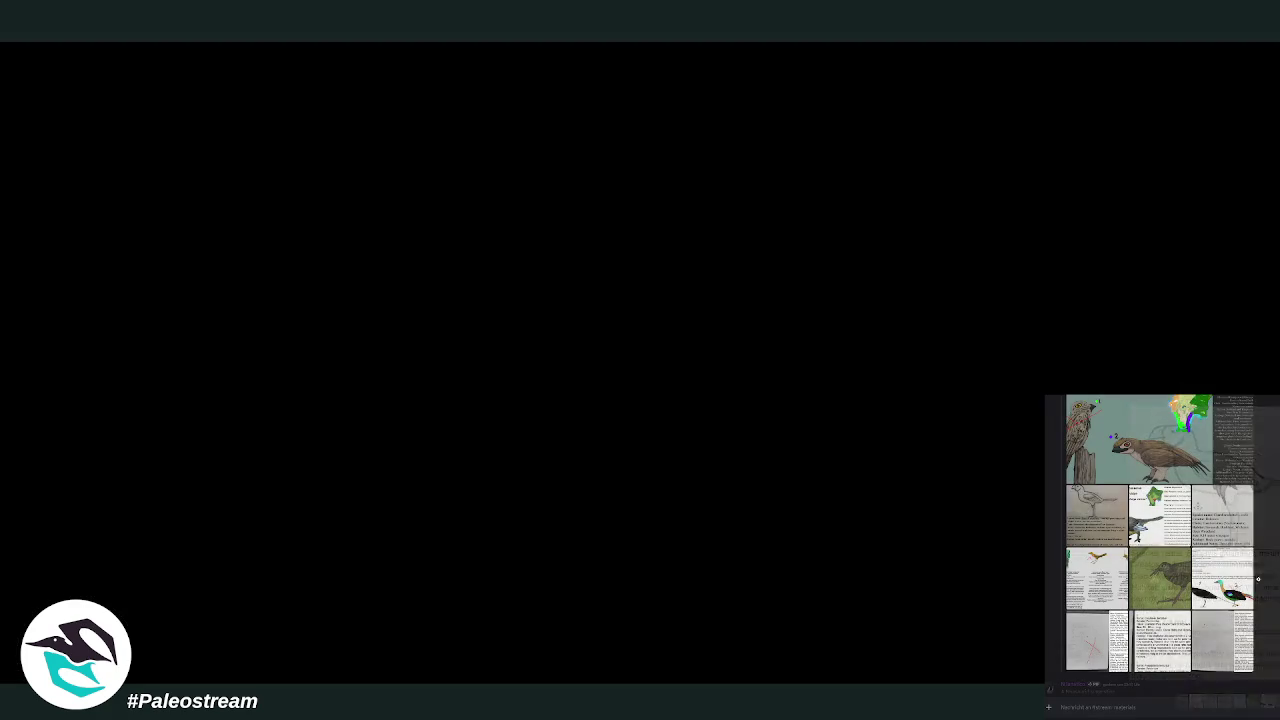
click(1111, 578)
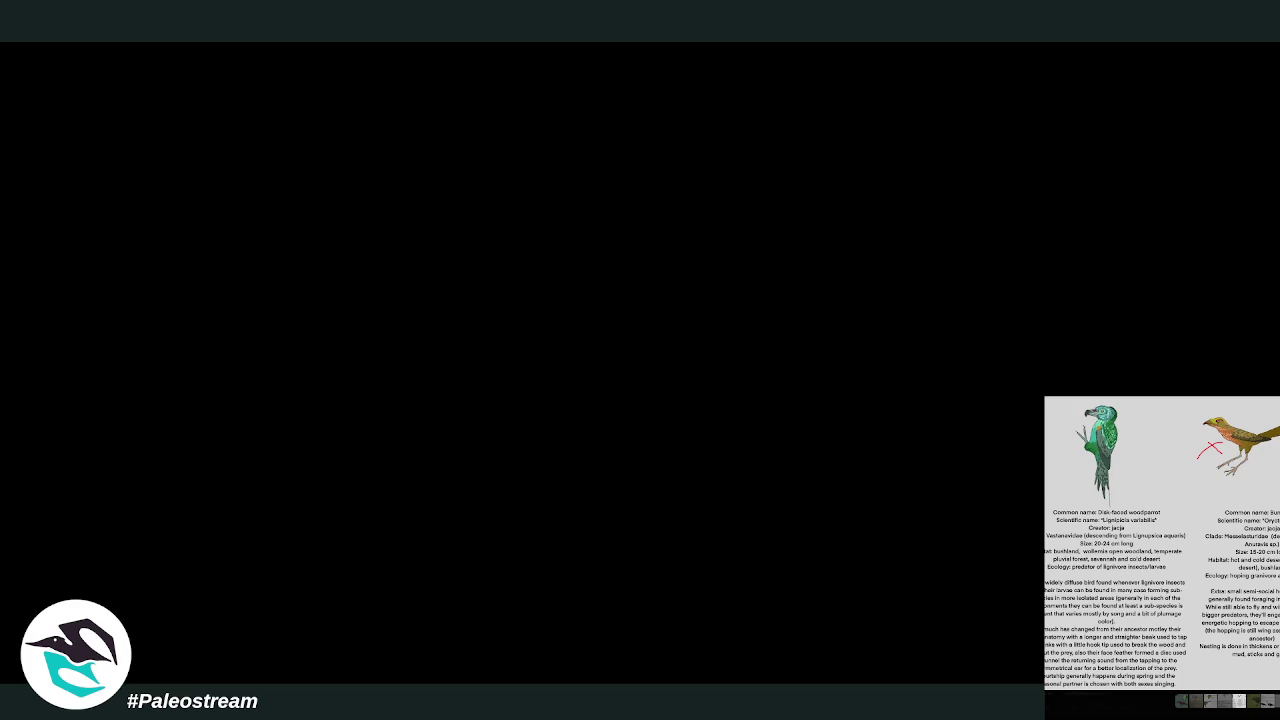
right_click(1230, 537)
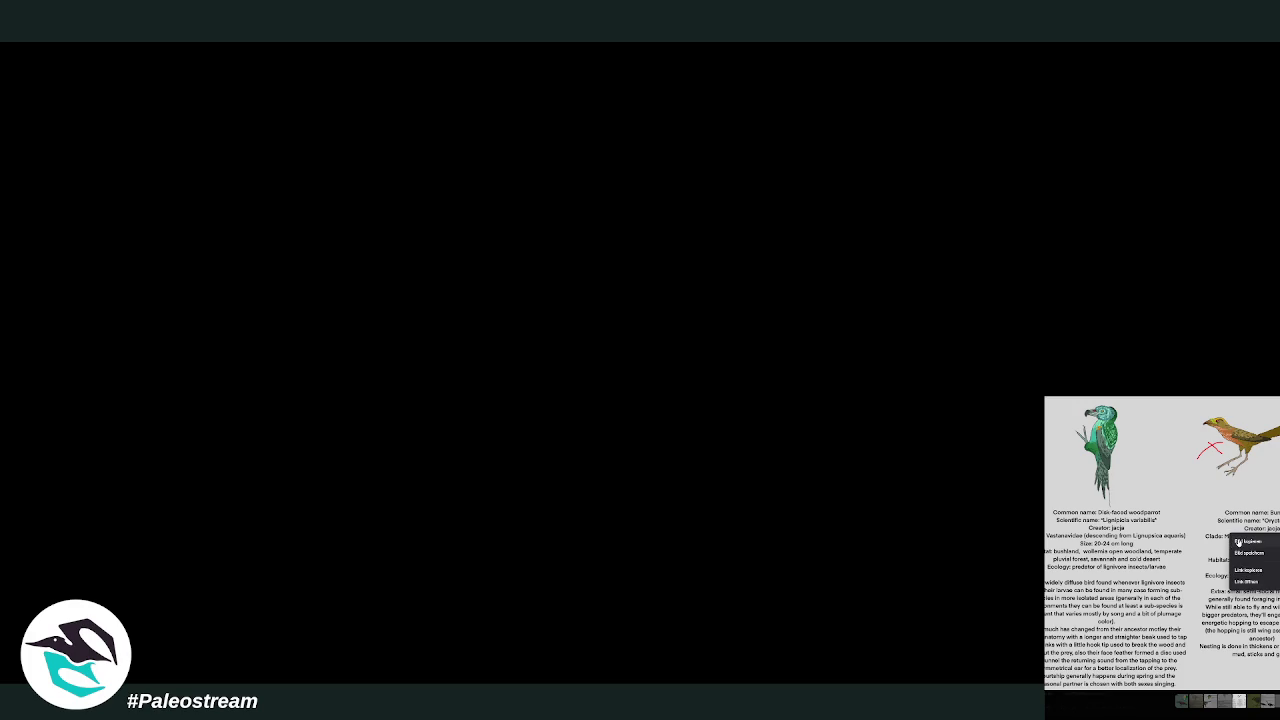
key(Escape)
key(Escape)
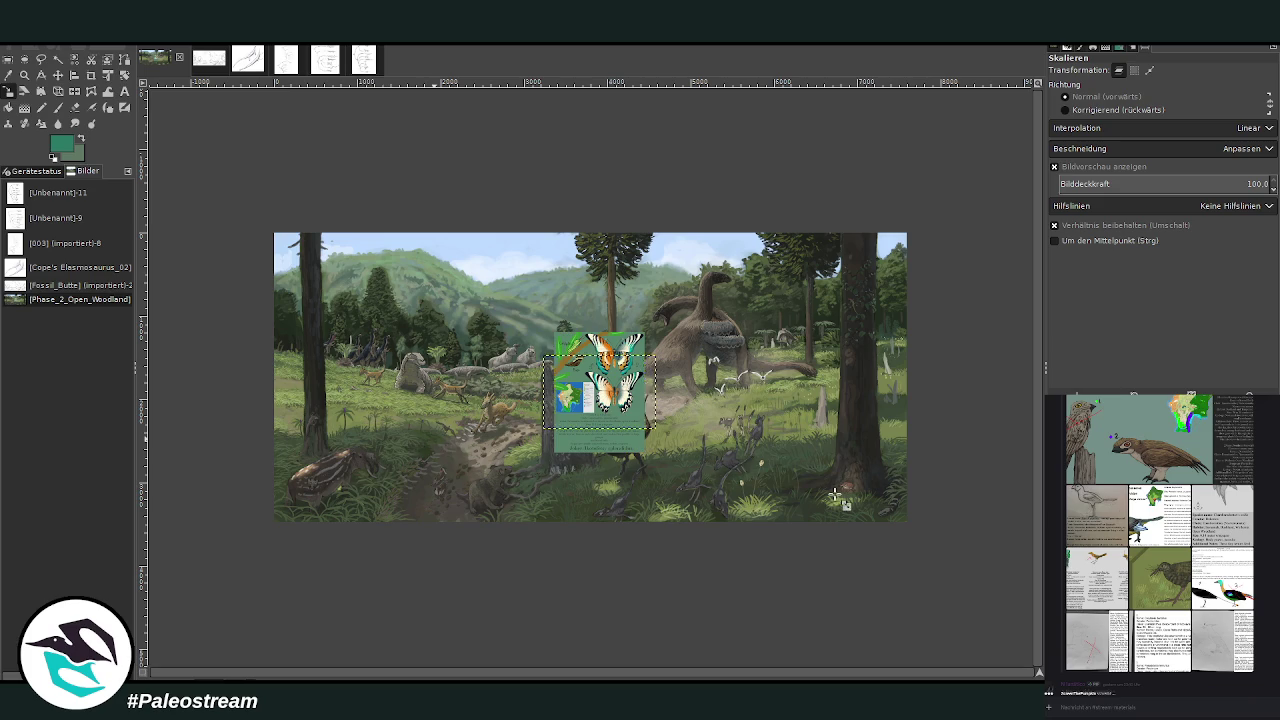
Step: Paste the bird sheet and crop it to the 513×879 Disk-faced woodparrot panel
key(ctrl+v)
click(22, 76)
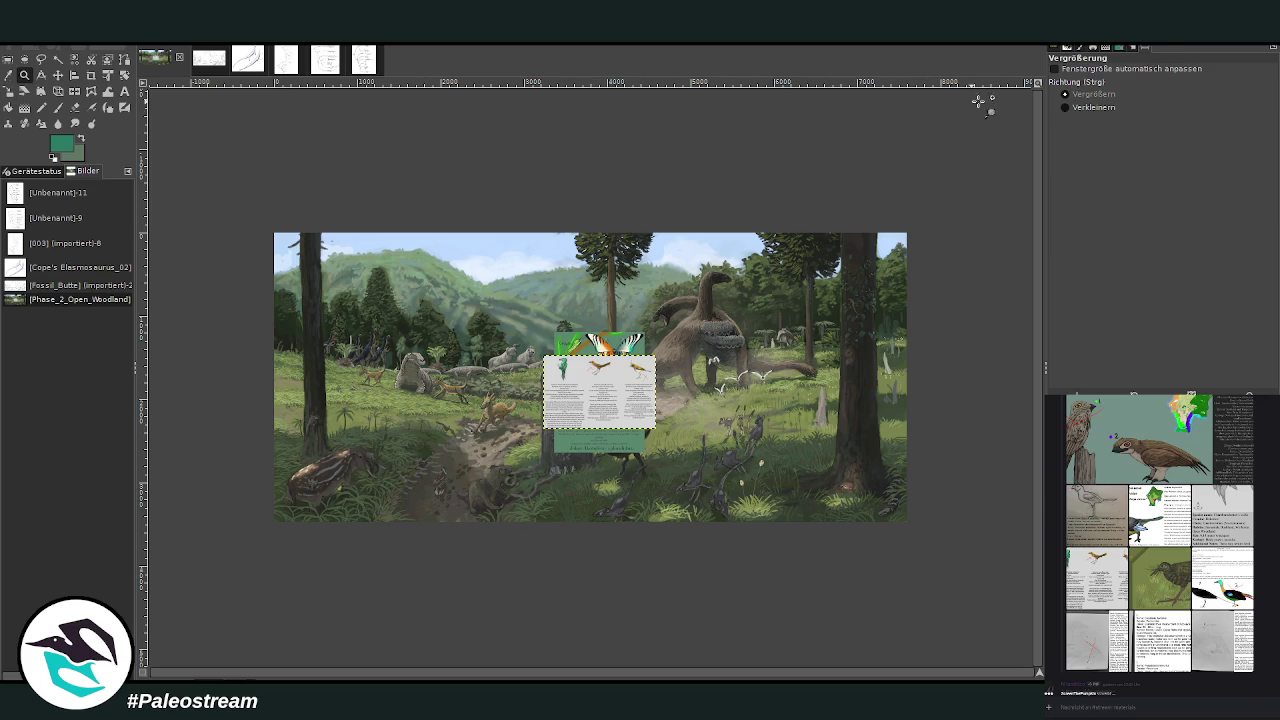
drag(520, 334, 674, 463)
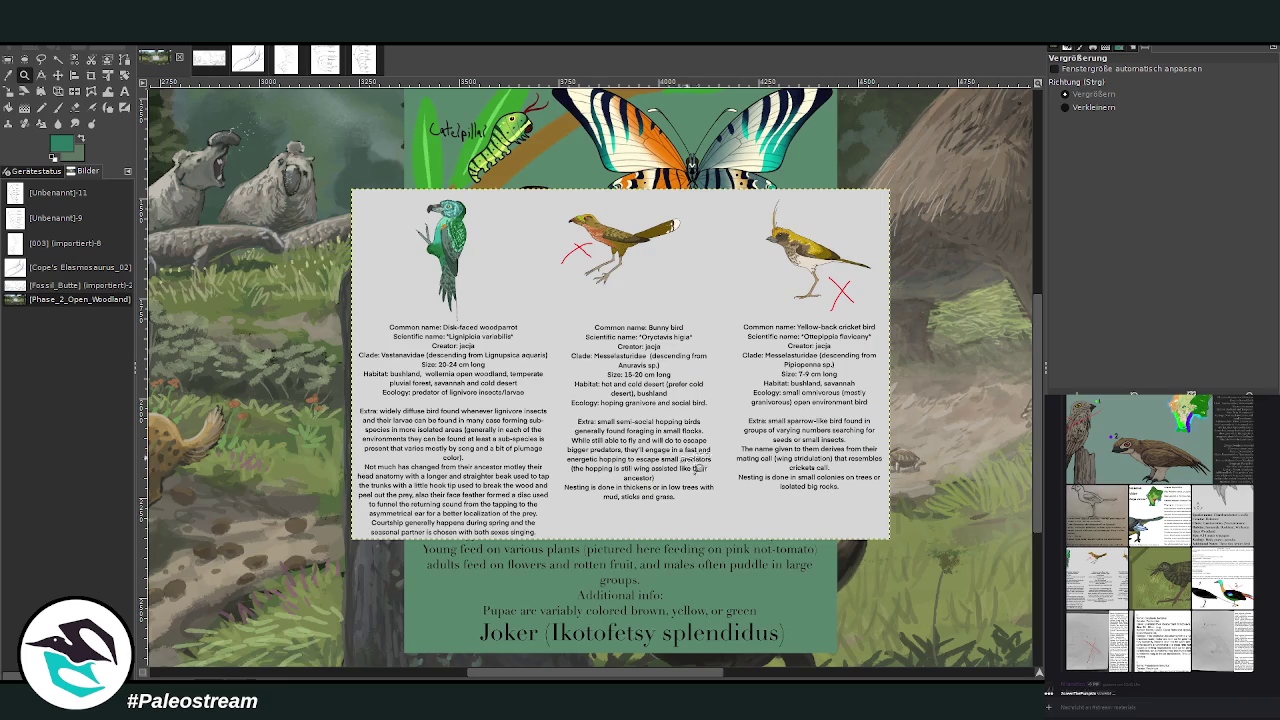
click(91, 75)
drag(350, 190, 556, 540)
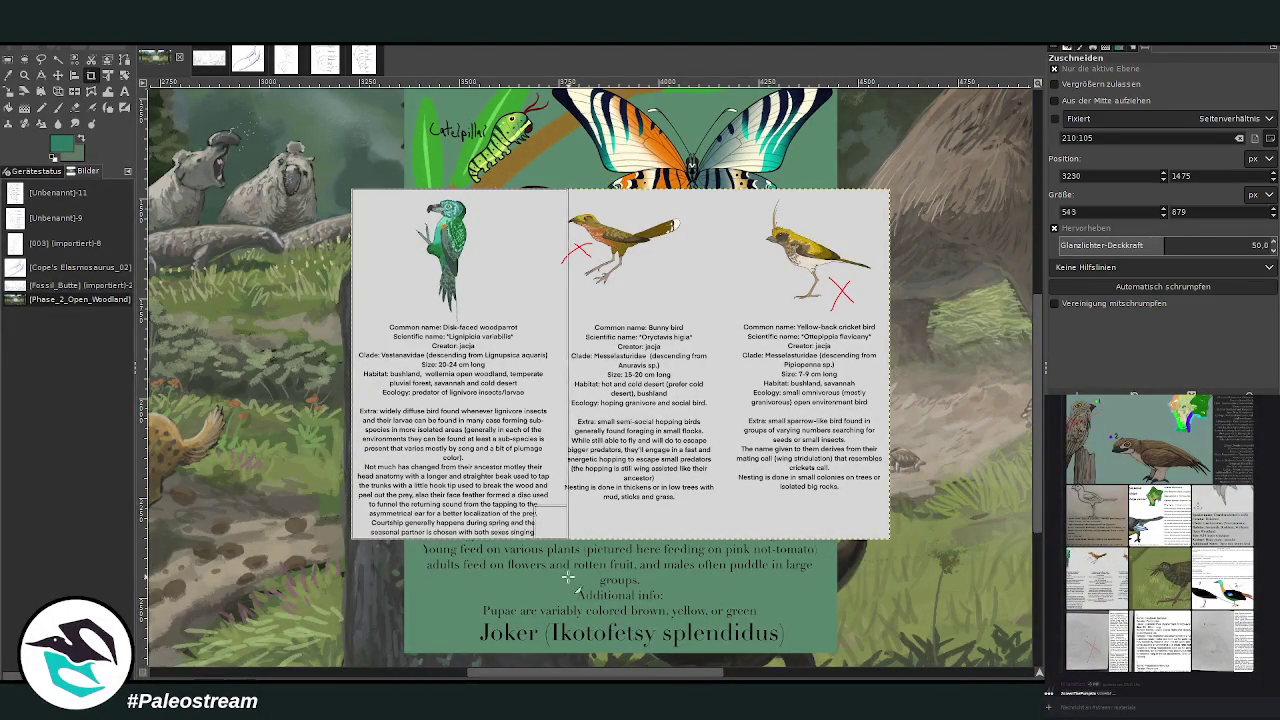
key(Return)
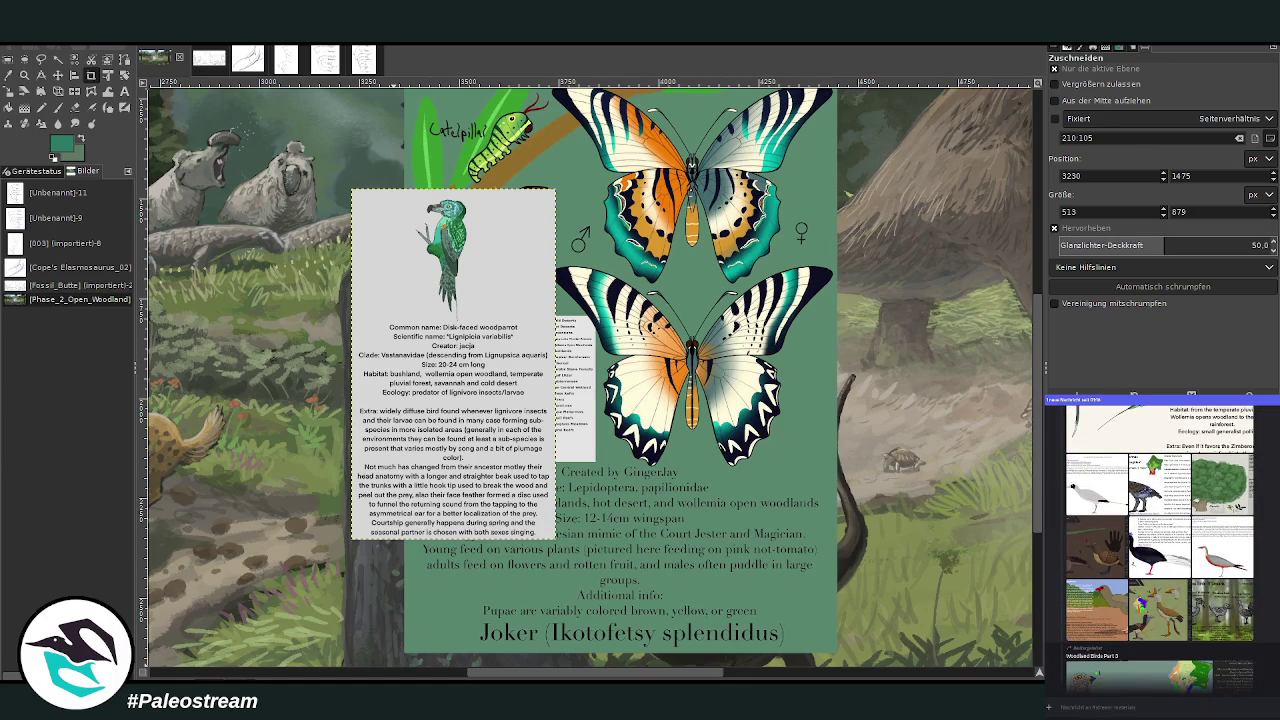
click(1171, 609)
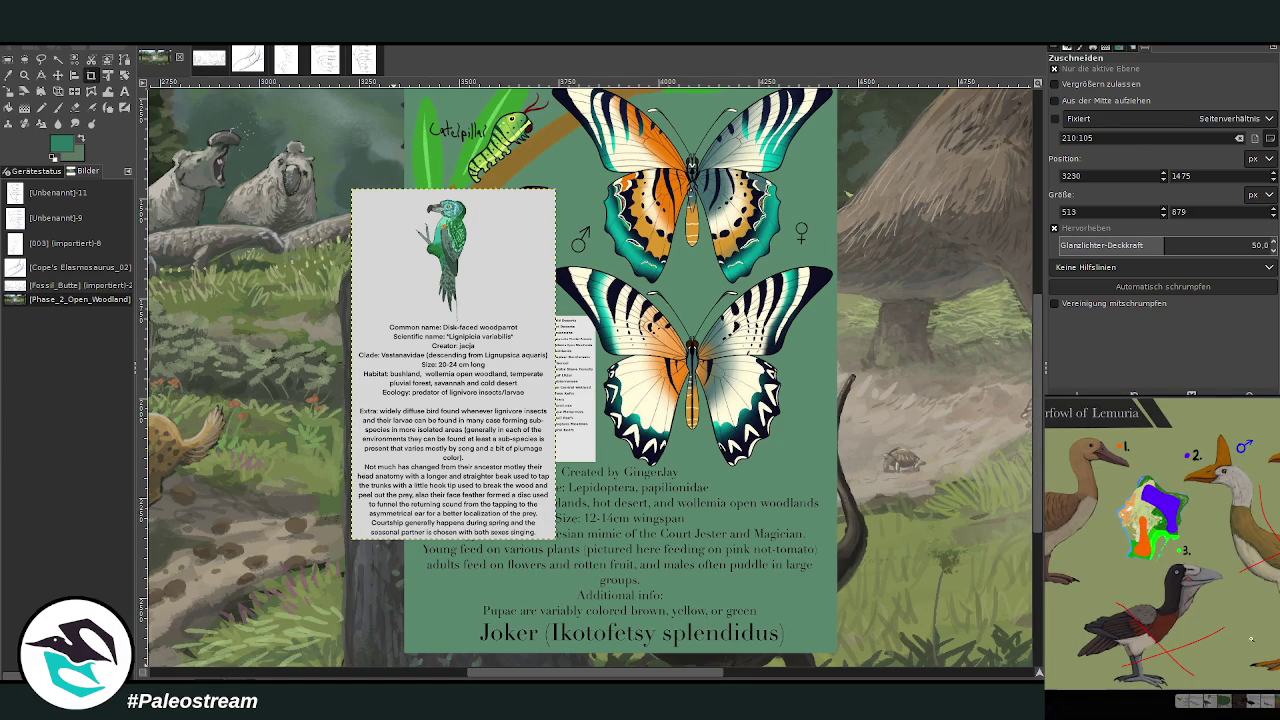
key(Escape)
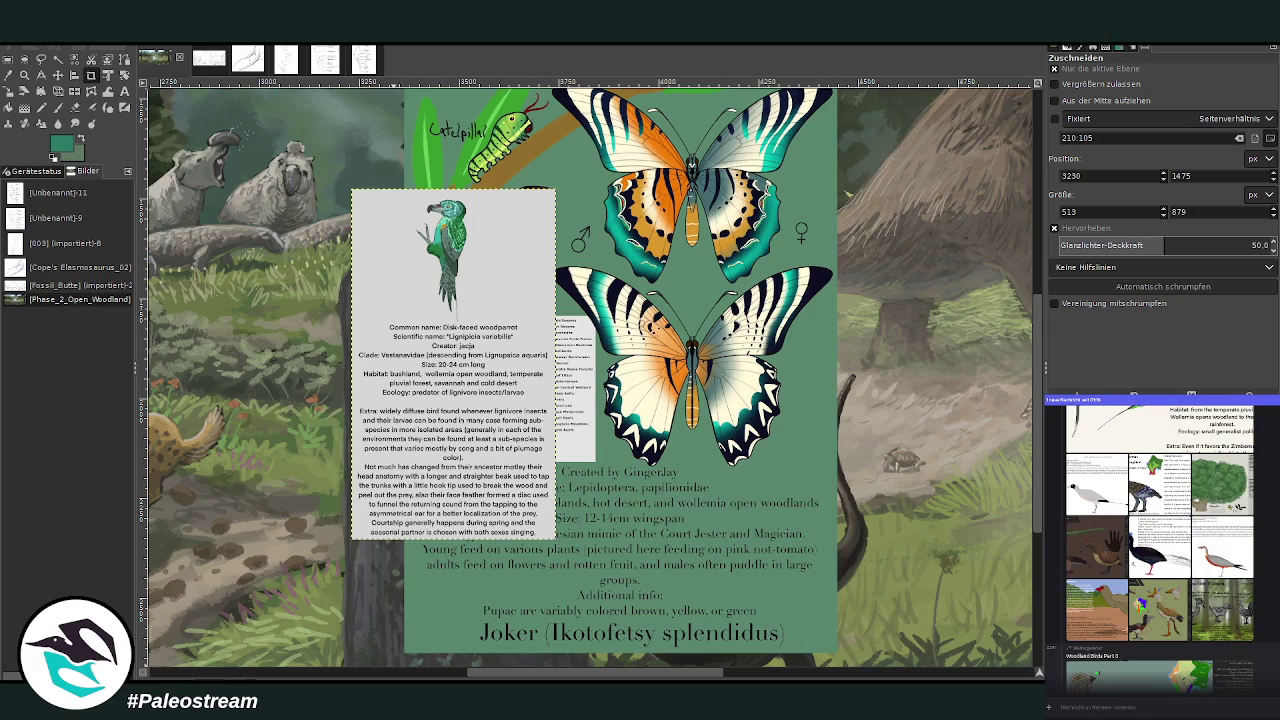
Step: Scroll the chat to the pencil sketch sheet with the 20cm hand scale and view it enlarged
scroll(1160, 540, up, 1)
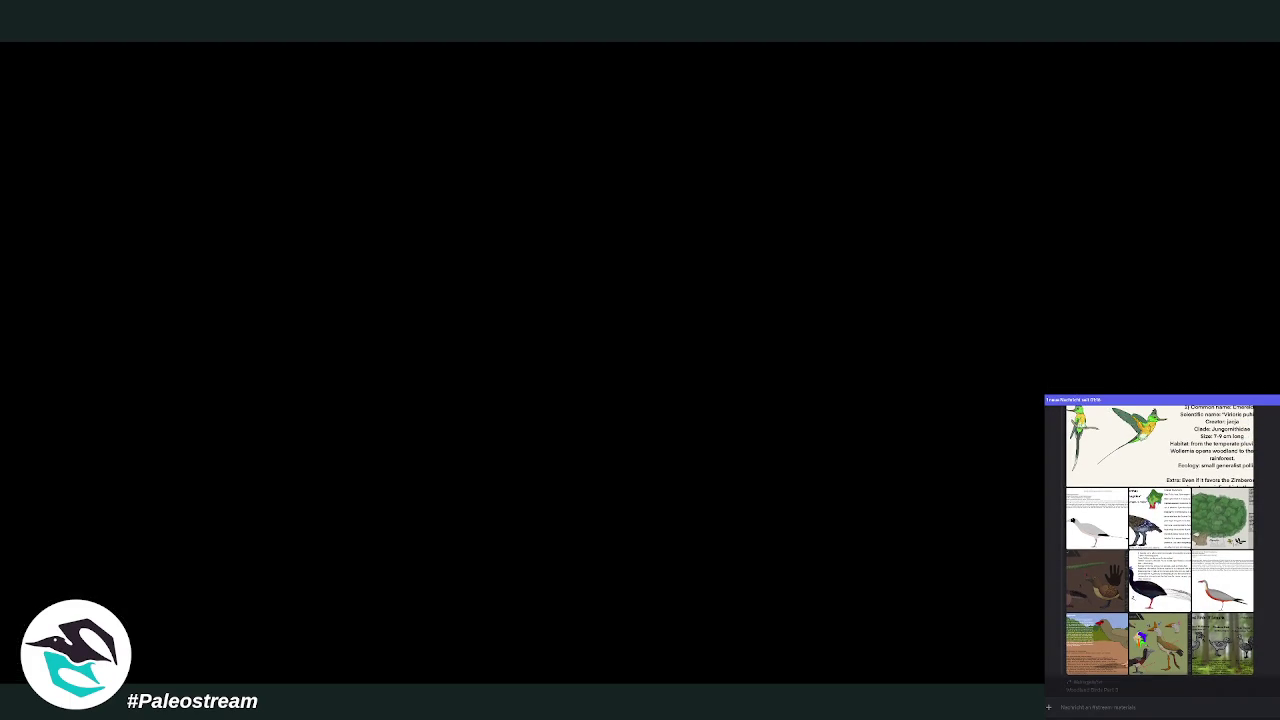
scroll(1160, 540, up, 1)
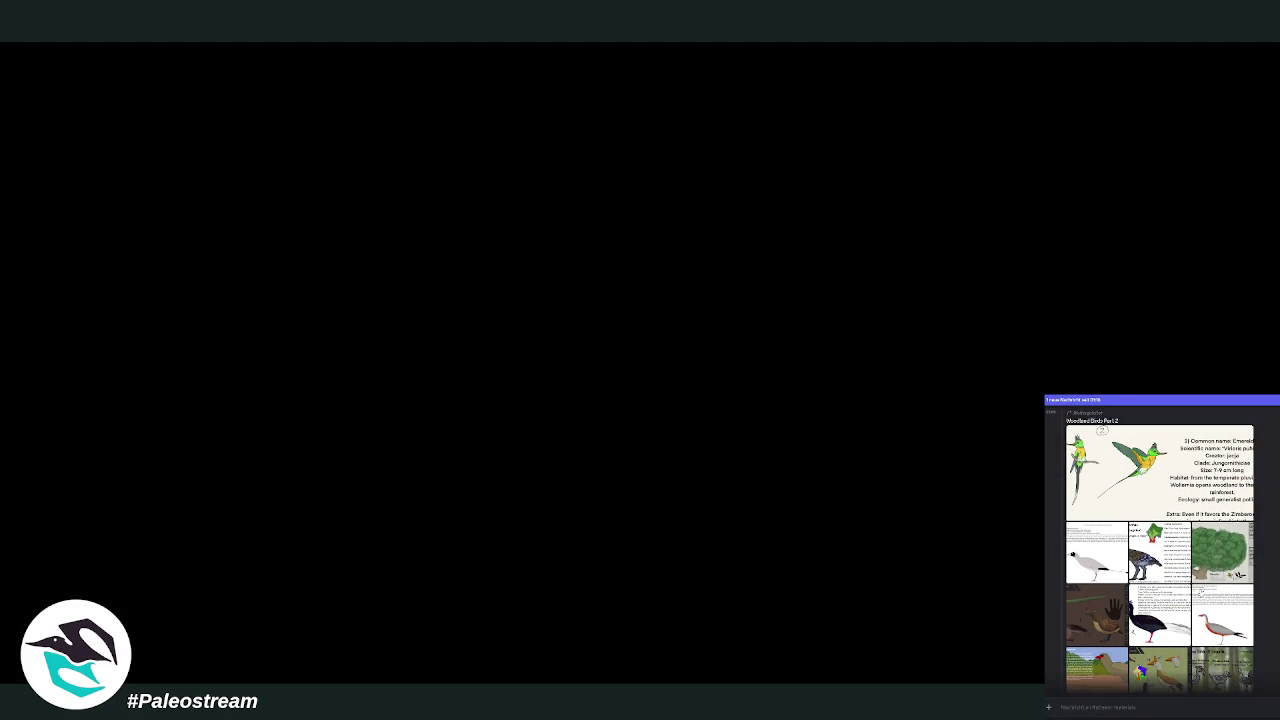
scroll(1231, 604, down, 5)
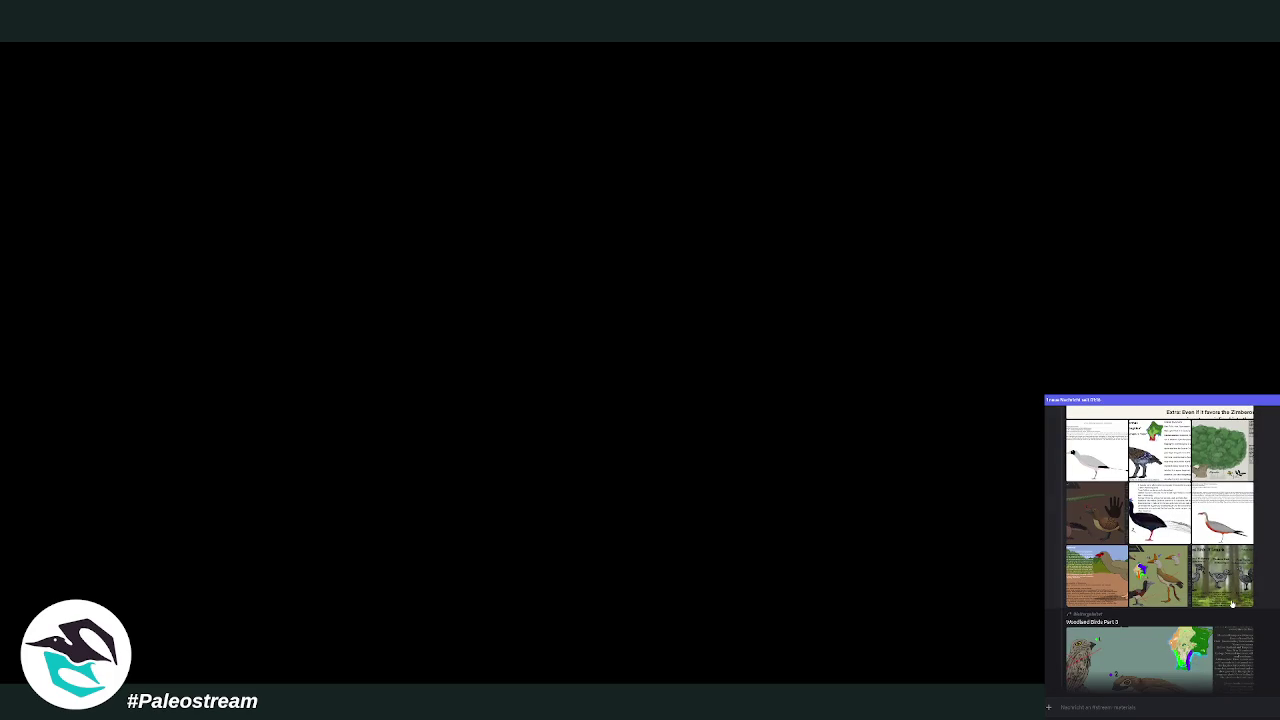
scroll(1232, 604, up, 3)
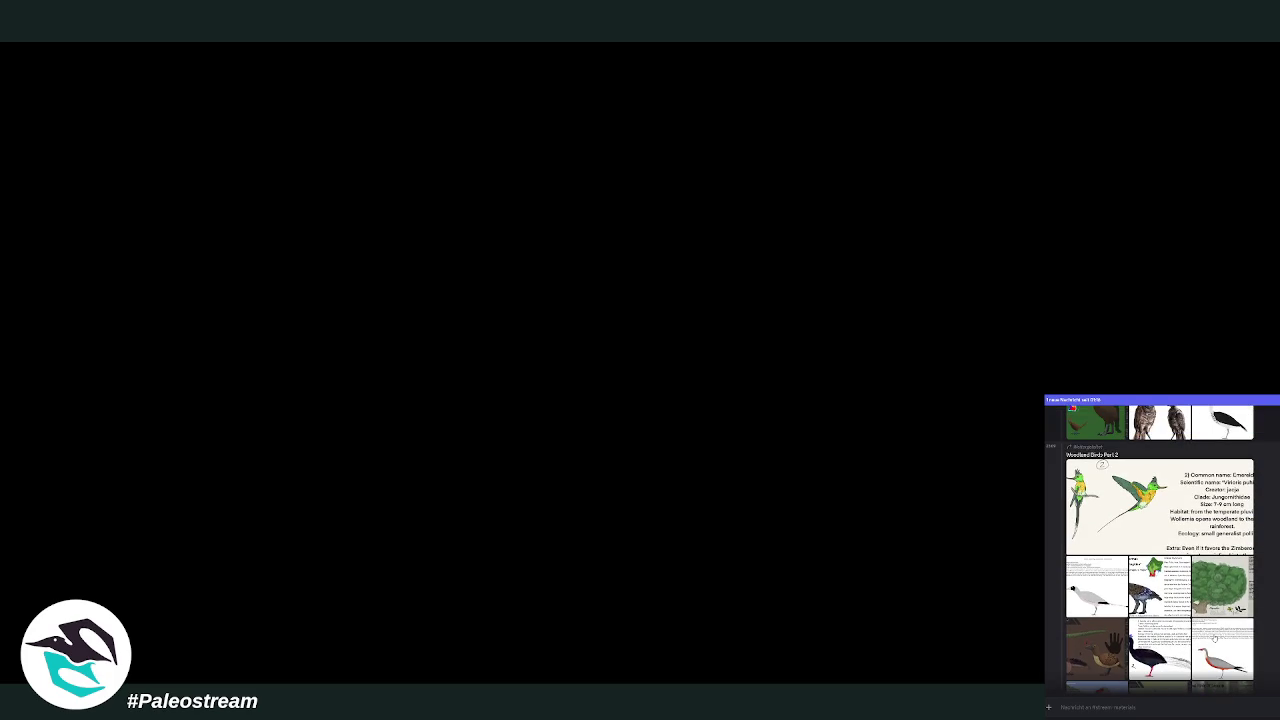
scroll(1186, 636, down, 3)
scroll(1184, 632, up, 3)
scroll(1184, 632, up, 3)
scroll(1184, 632, up, 3)
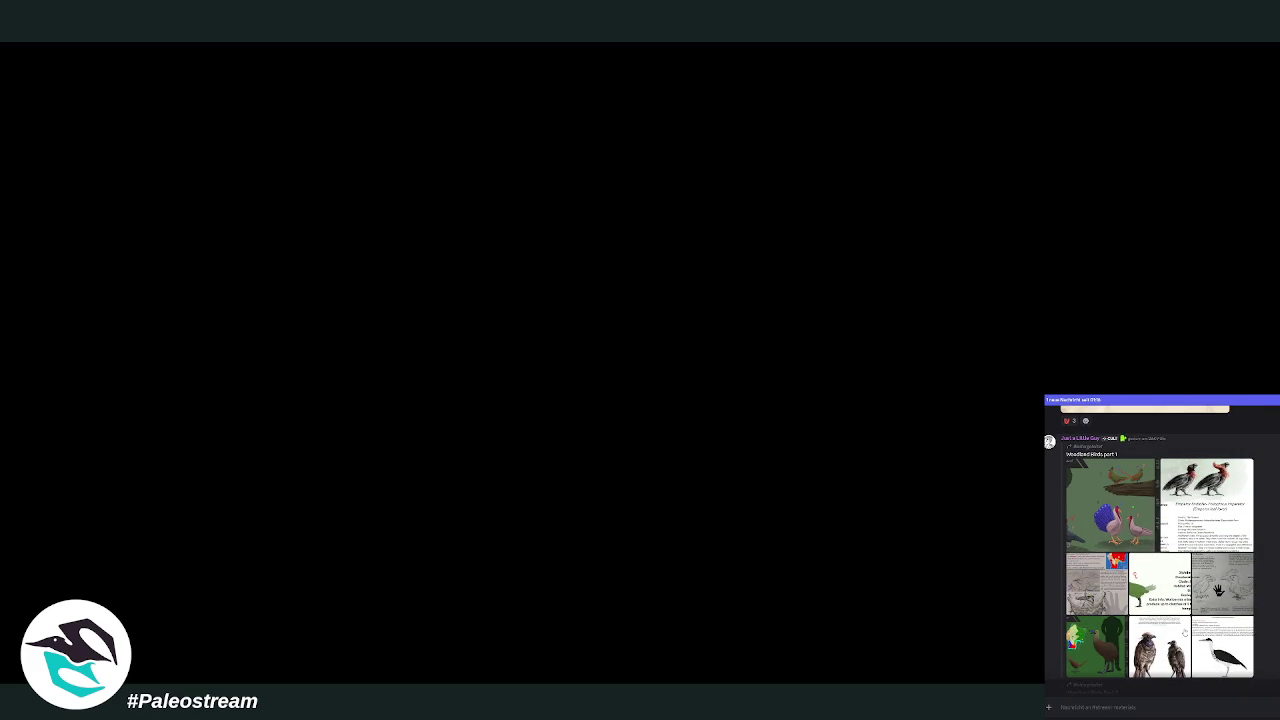
scroll(1185, 632, up, 2)
scroll(1185, 632, down, 2)
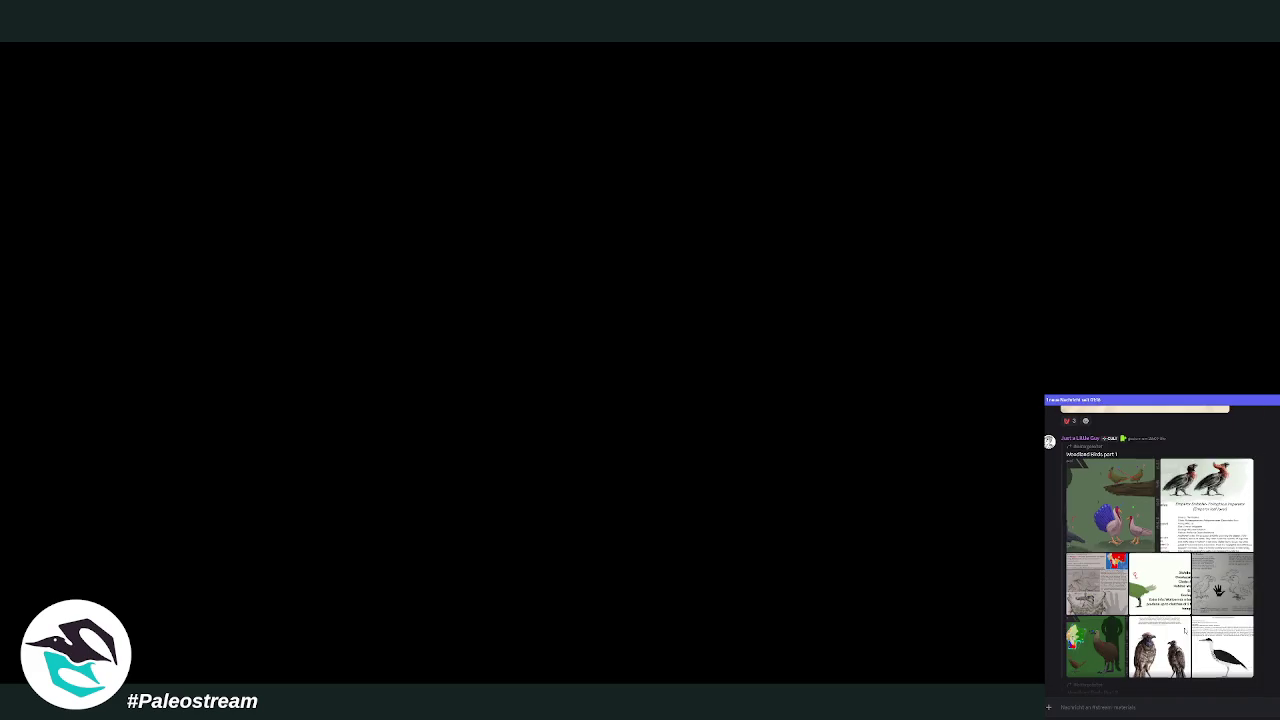
click(1220, 598)
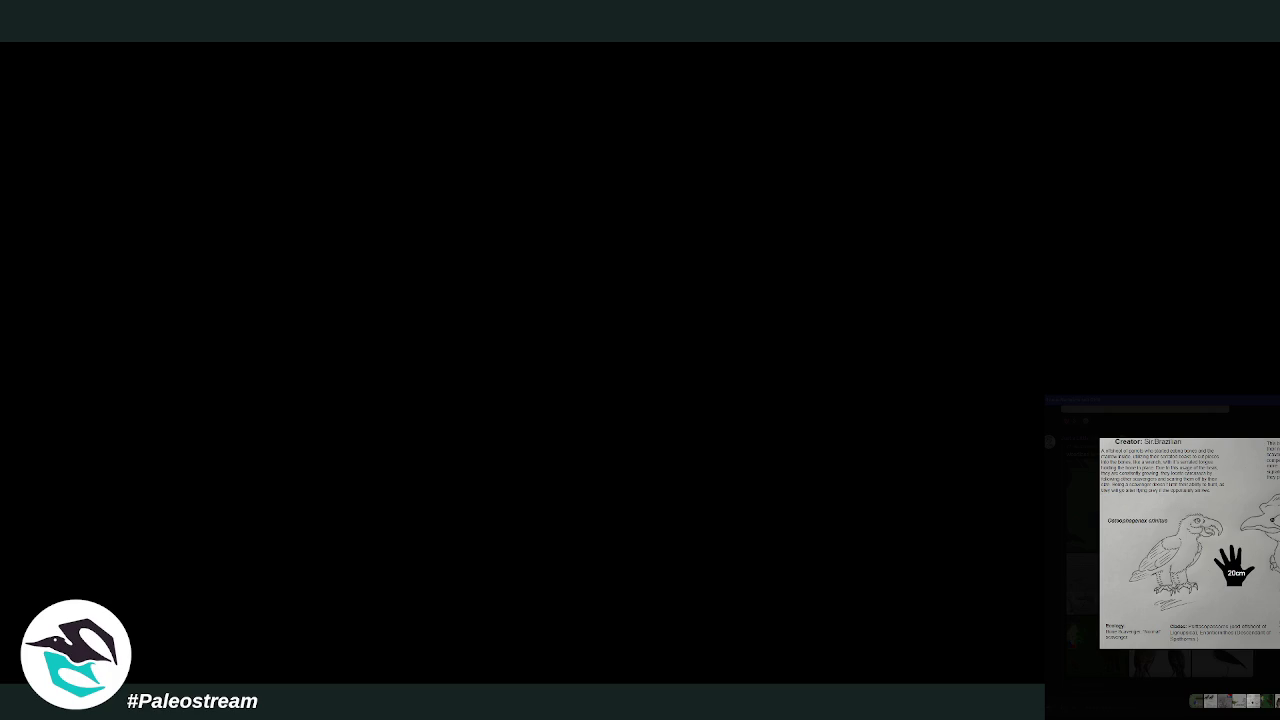
key(Escape)
scroll(1218, 590, down, 10)
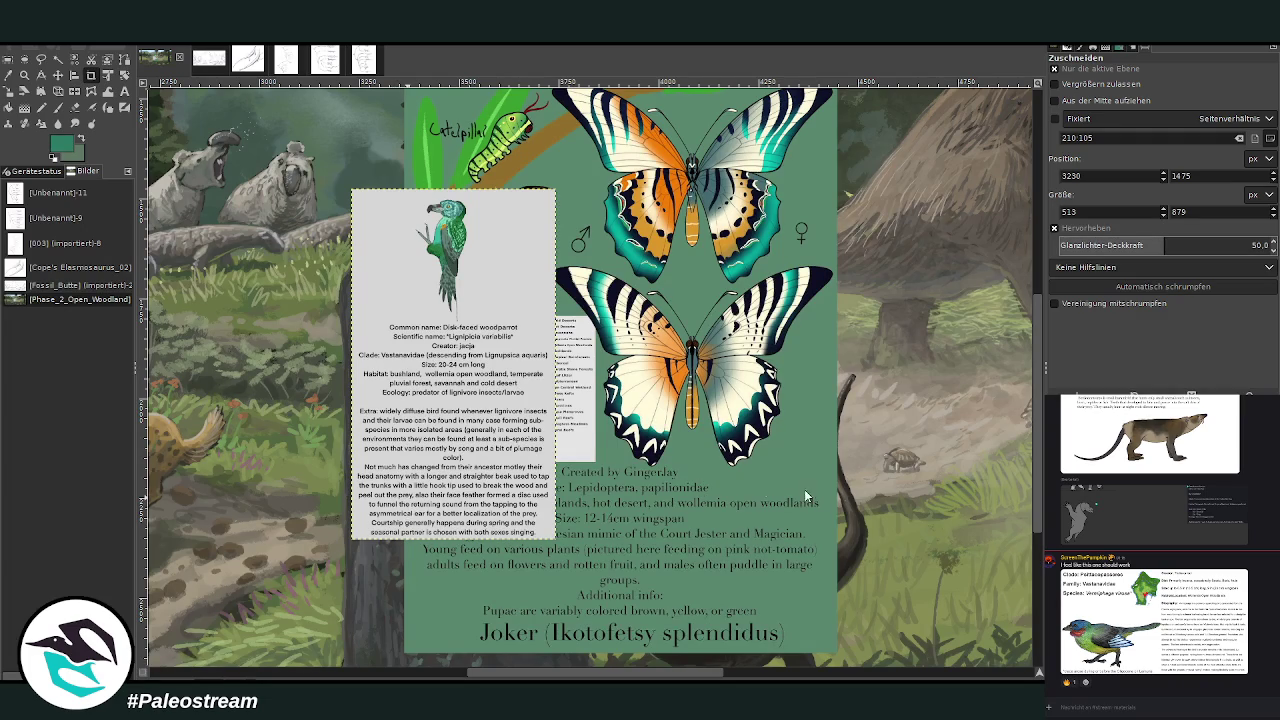
Step: Paste the hand-scale sketch sheet and crop it to its 504×492 Spathornis panel
key(ctrl+v)
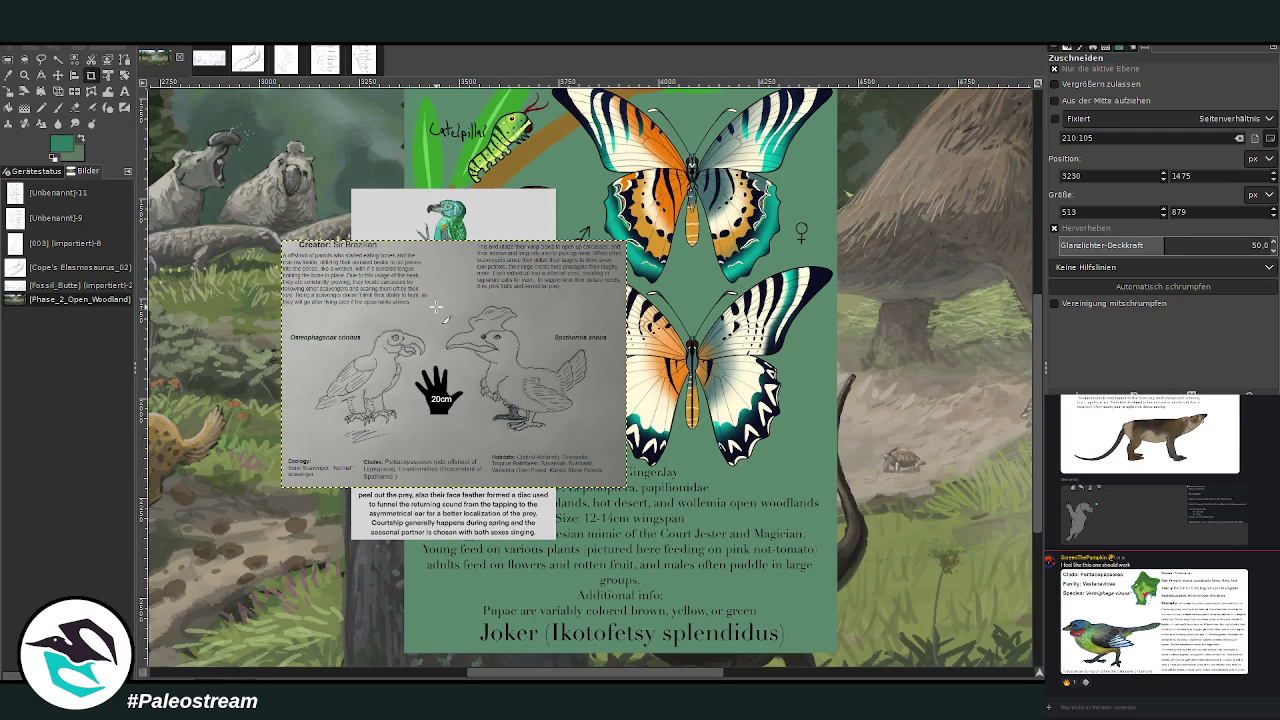
drag(440, 290, 670, 518)
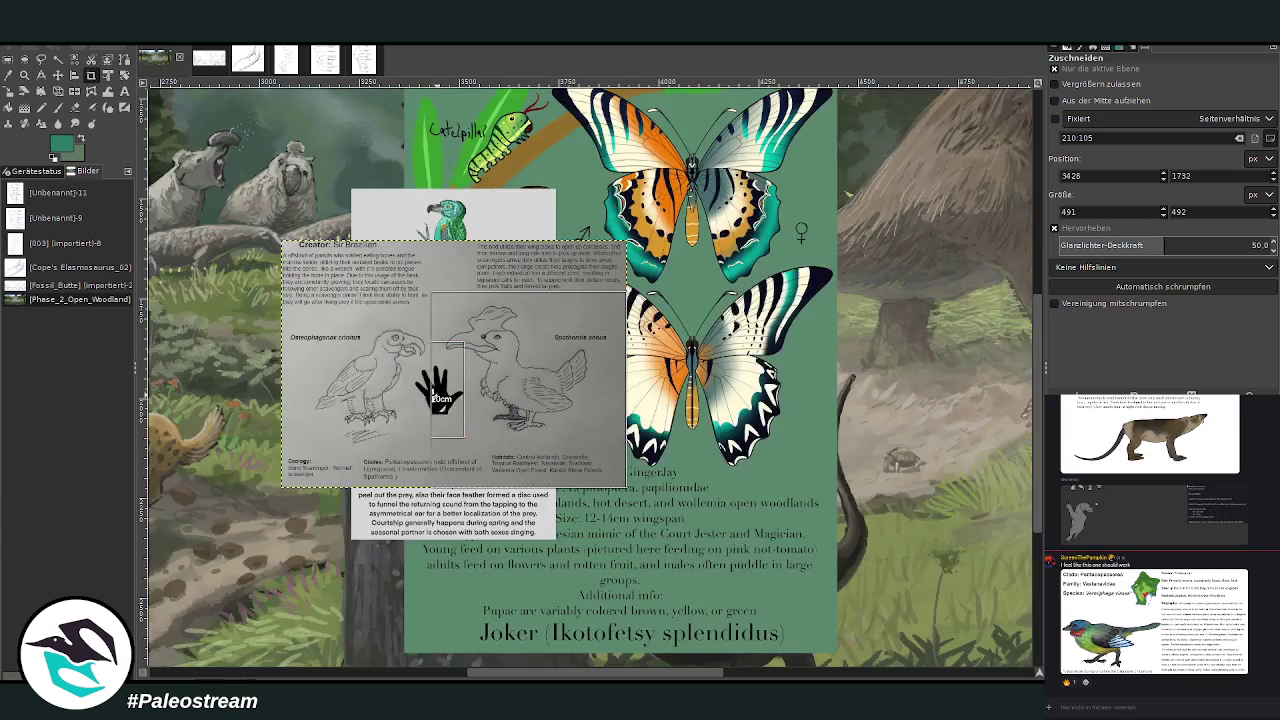
drag(446, 395, 426, 395)
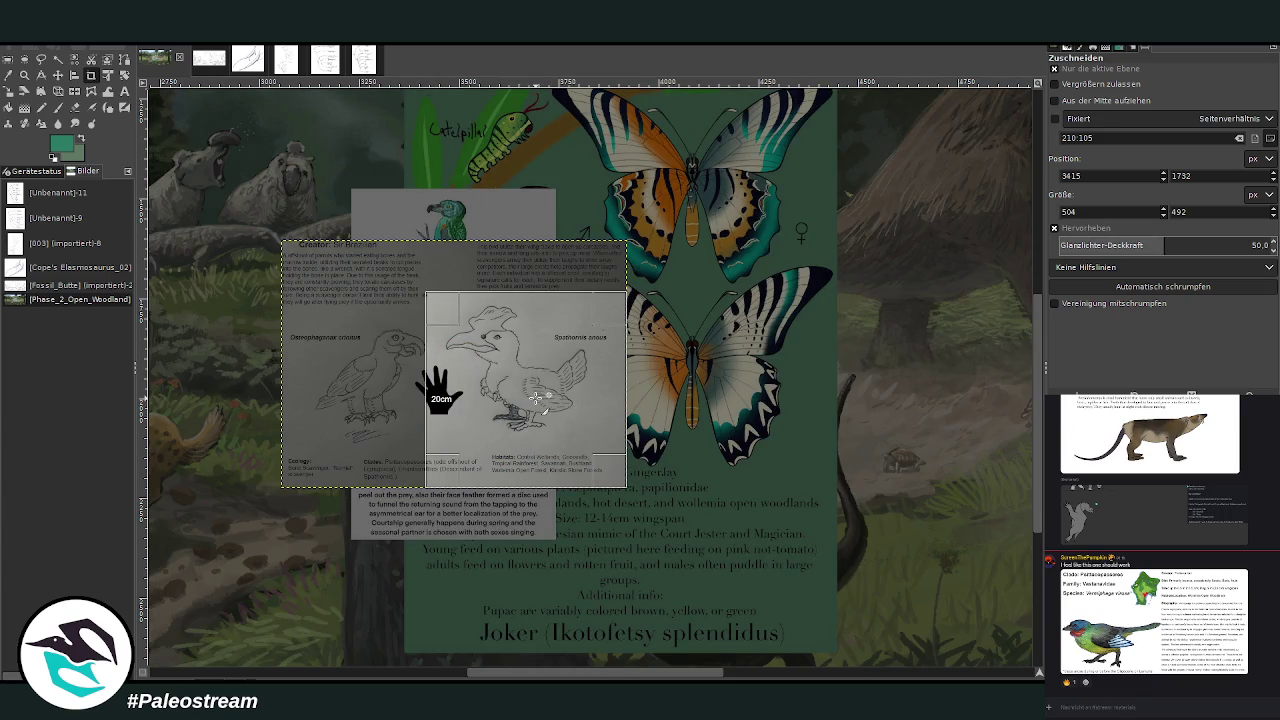
key(Return)
Step: Zoom out until the whole woodland painting is visible
click(24, 75)
click(1066, 107)
click(664, 223)
click(664, 223)
click(664, 223)
click(664, 223)
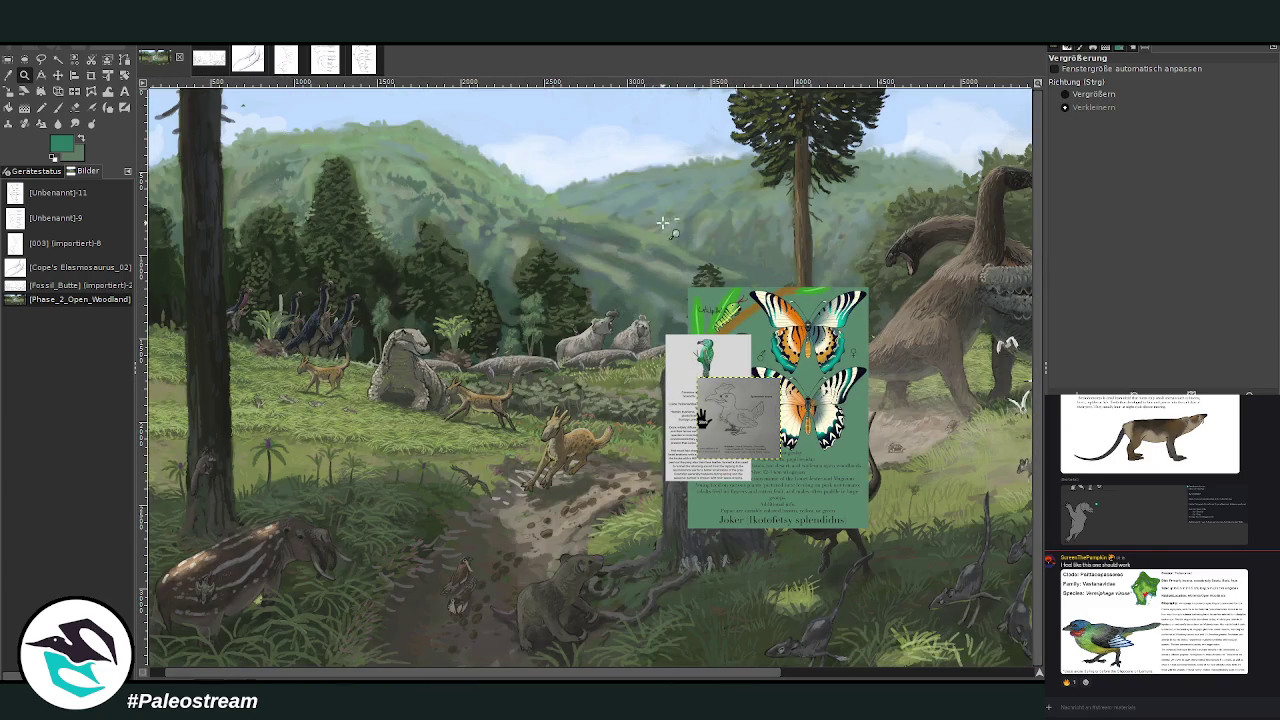
Step: Move the woodparrot reference card to the upper left and zoom in on it
click(58, 75)
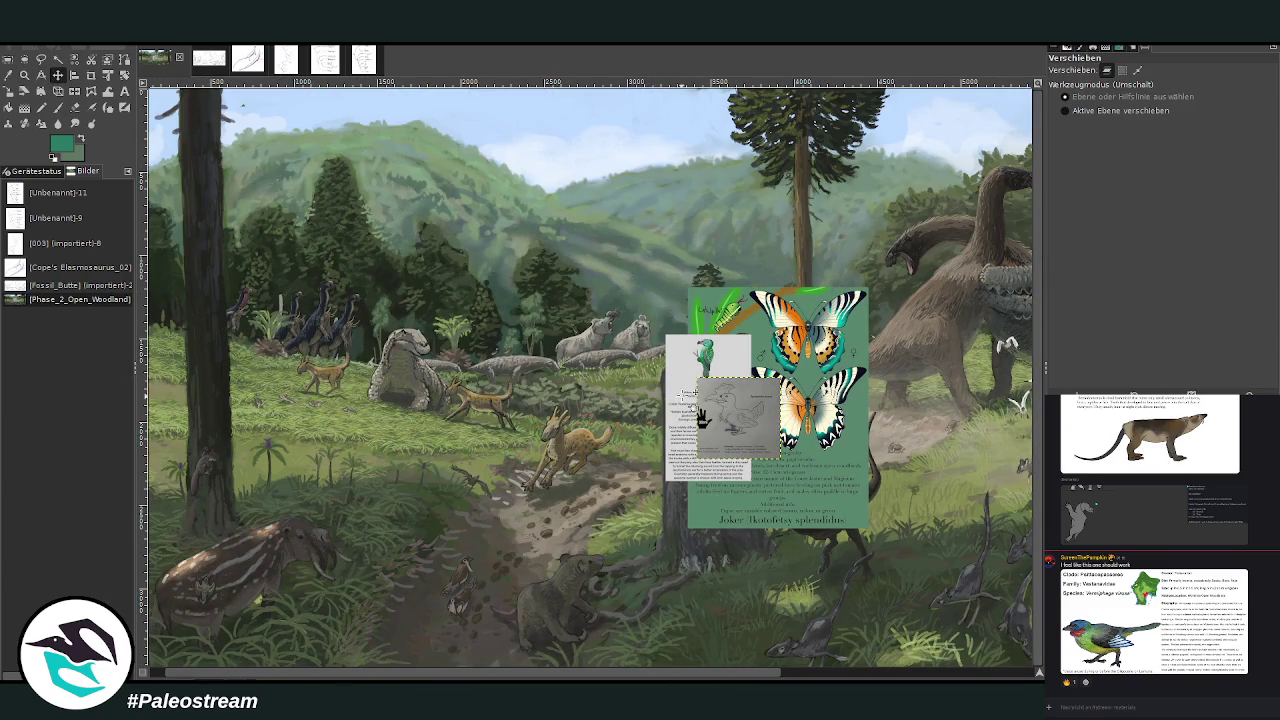
drag(700, 418, 307, 295)
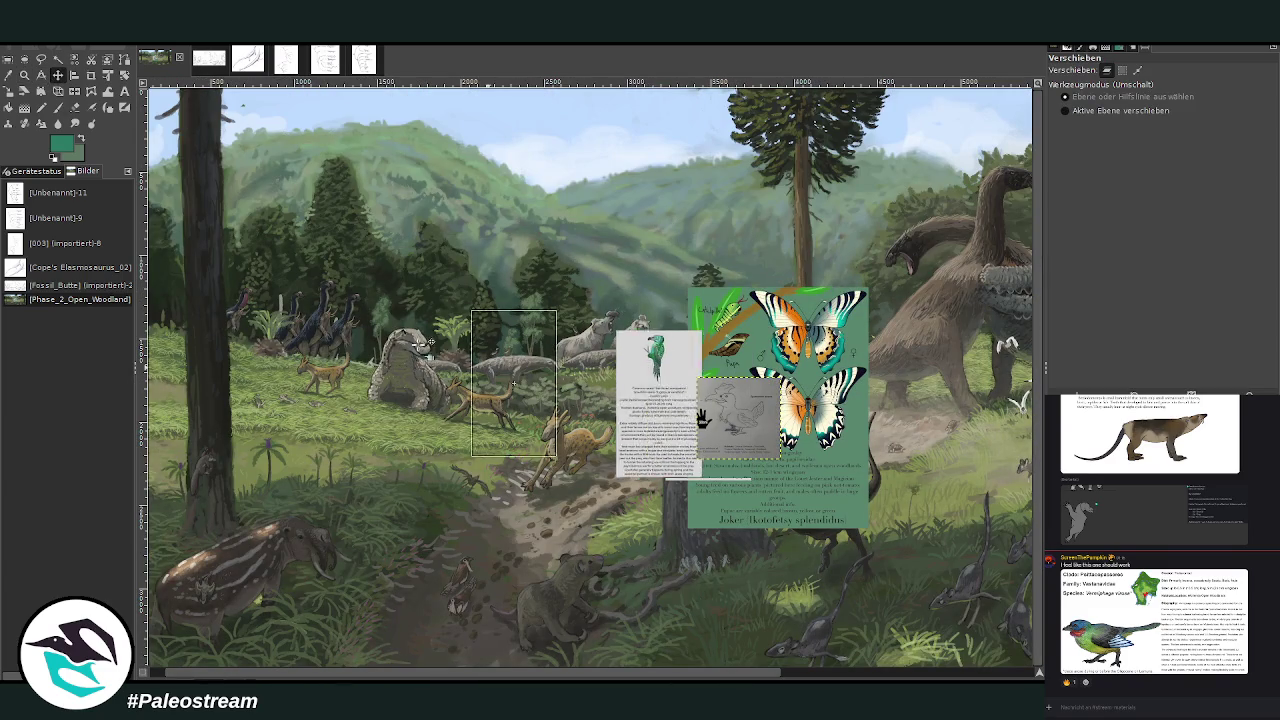
click(24, 75)
click(1092, 94)
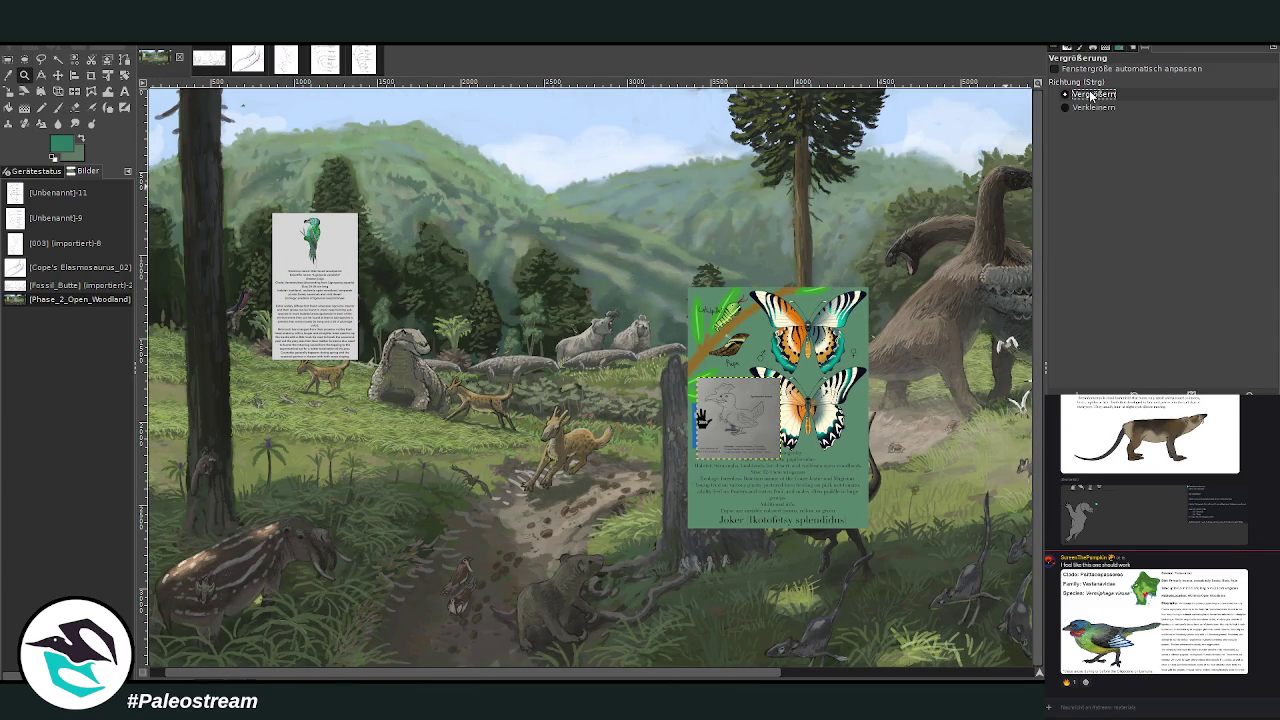
drag(196, 168, 358, 376)
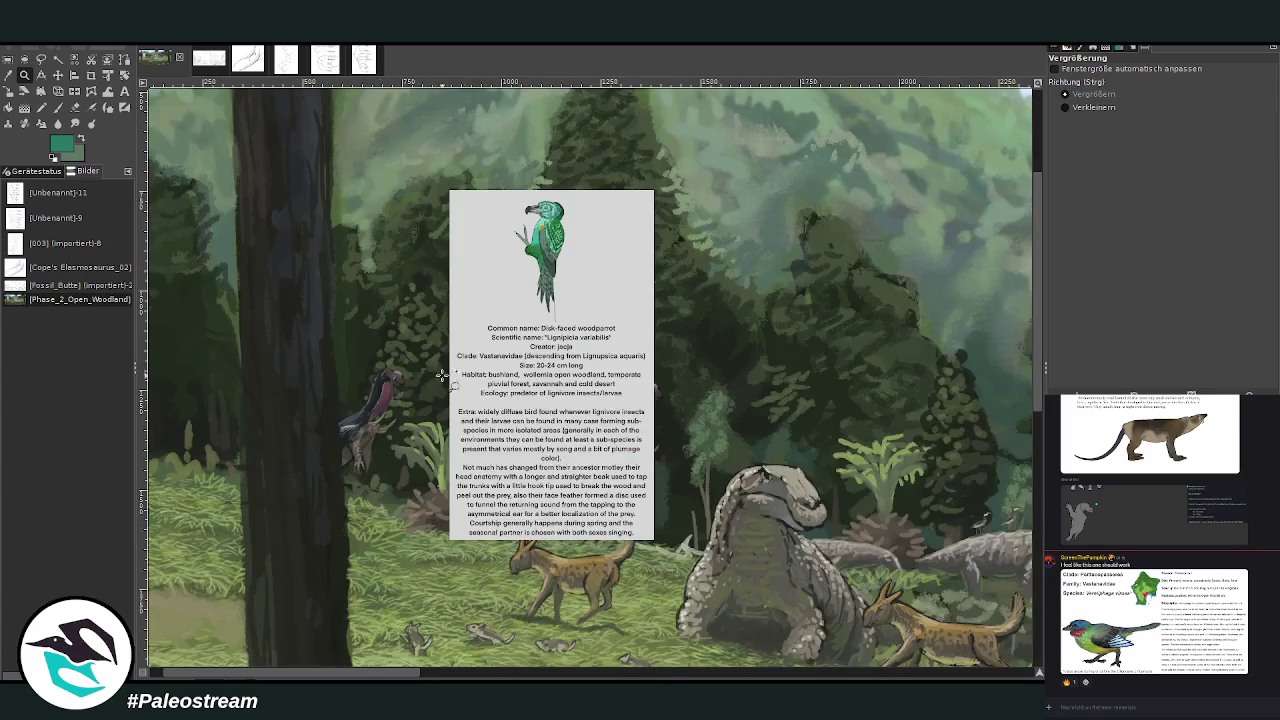
scroll(330, 645, left, 2)
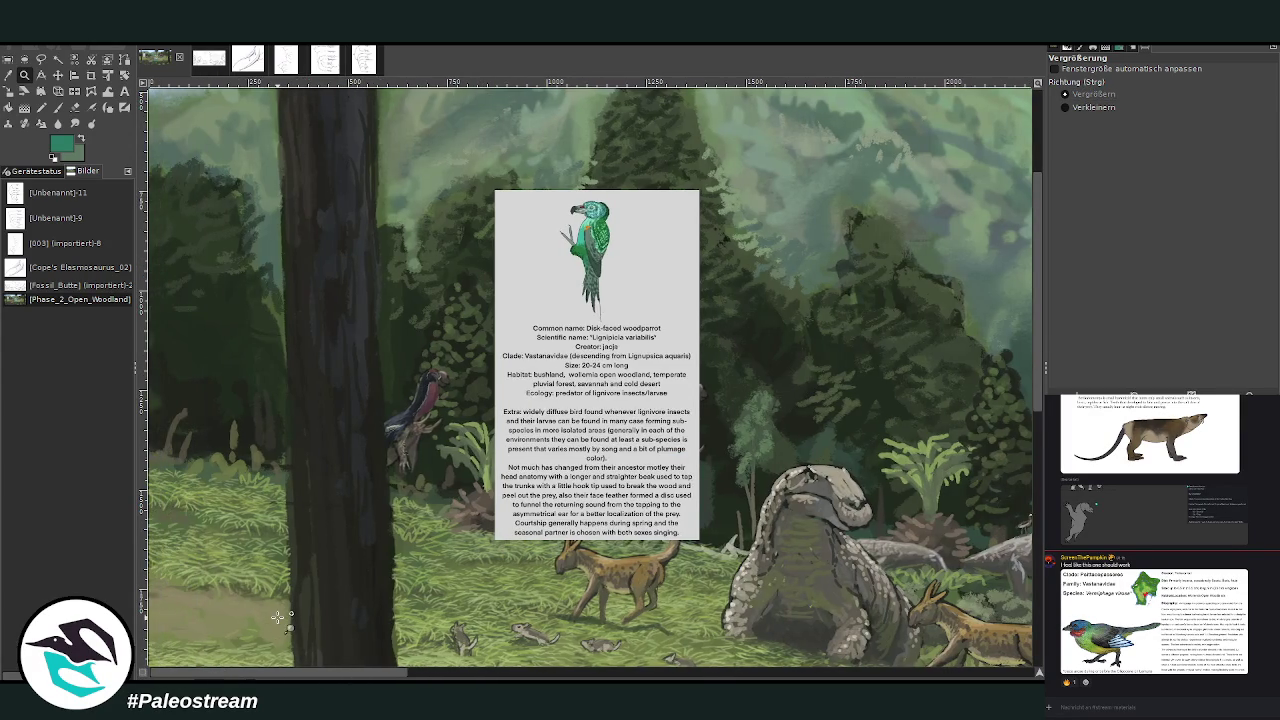
scroll(278, 618, up, 3)
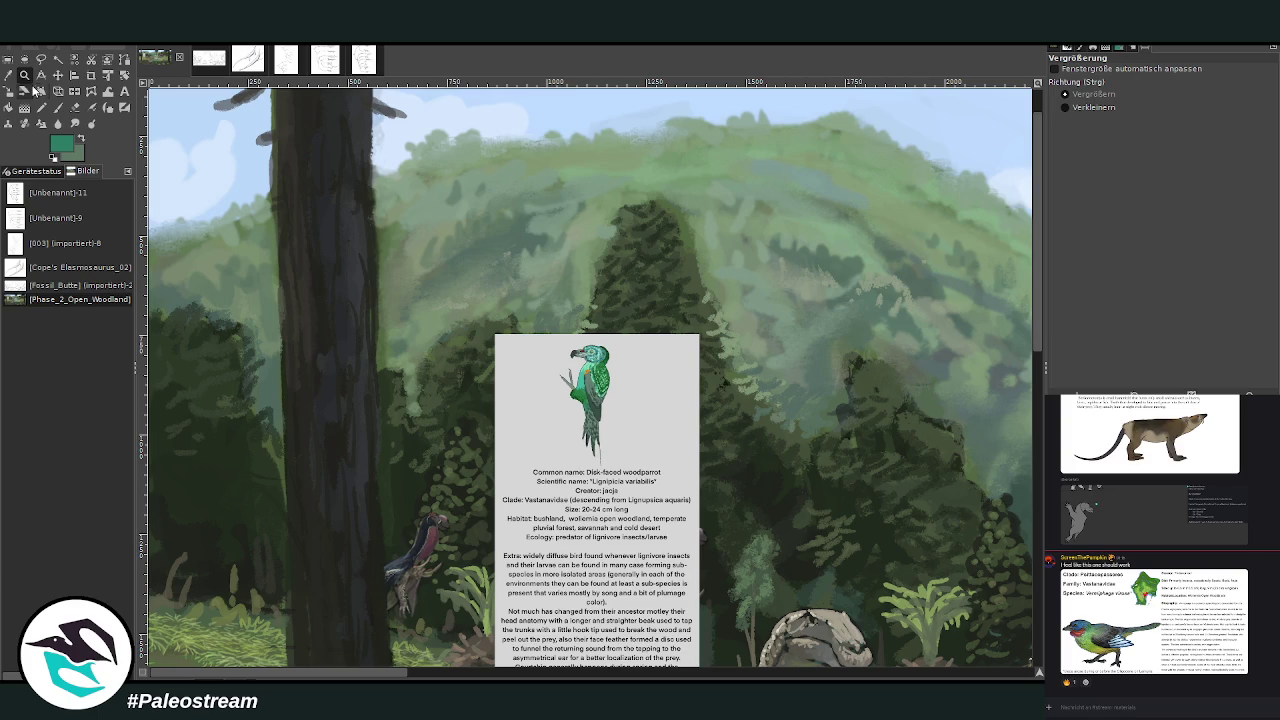
drag(240, 180, 688, 642)
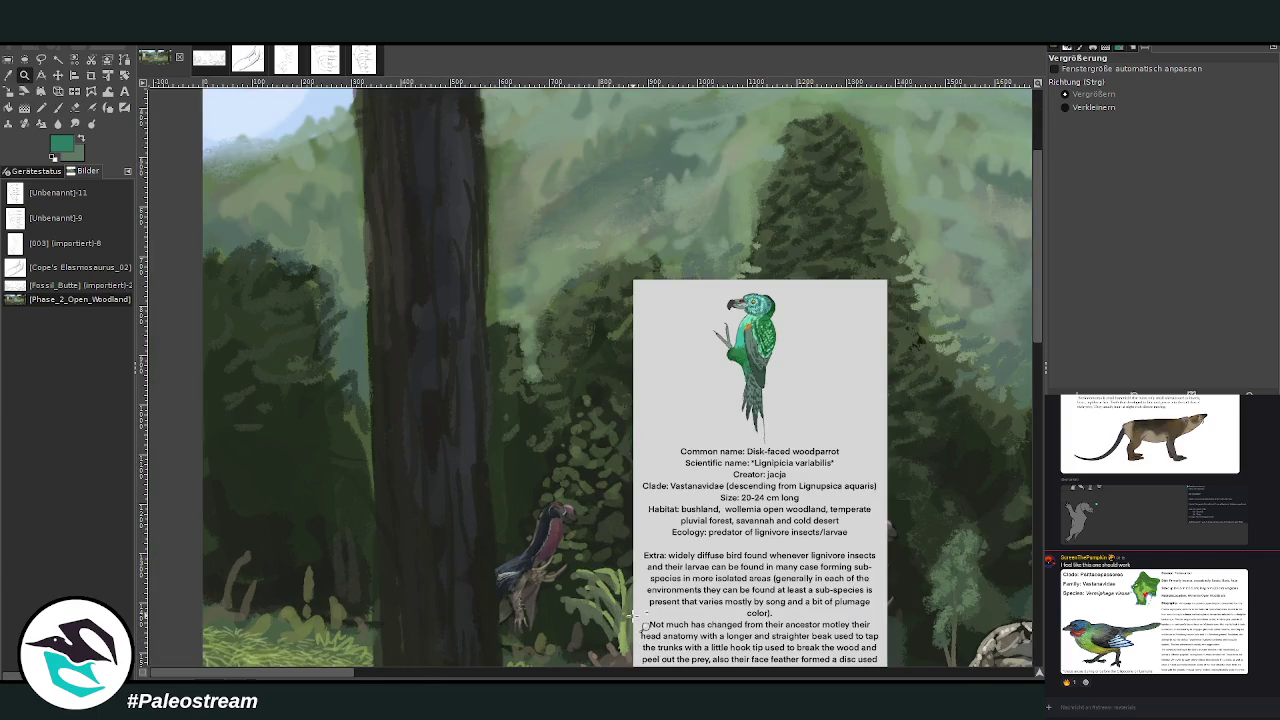
Step: Shift the card up beside the tall trunk and sample a green from the canvas
key(m)
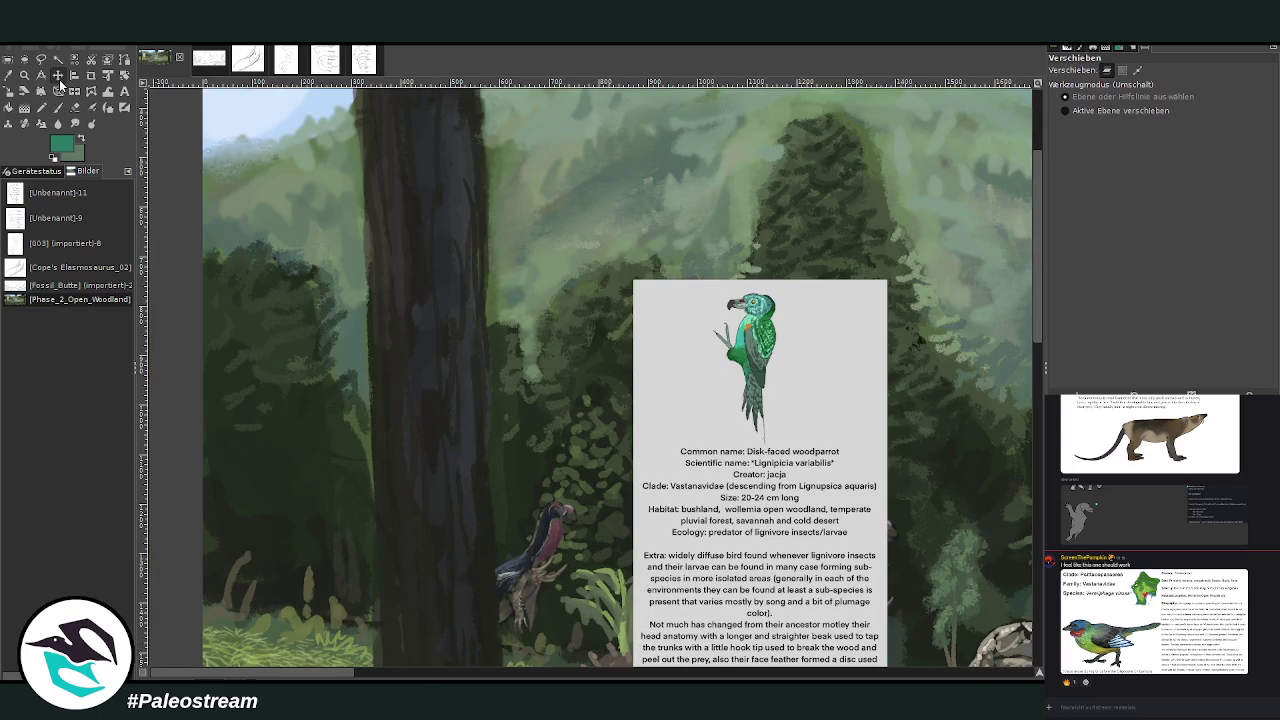
drag(816, 348, 762, 240)
scroll(1040, 323, up, 5)
drag(555, 319, 540, 168)
key(o)
click(547, 137)
Step: Set up the Paintbrush with size 32 and opacity 93.4
click(58, 107)
ctrl+click(963, 487)
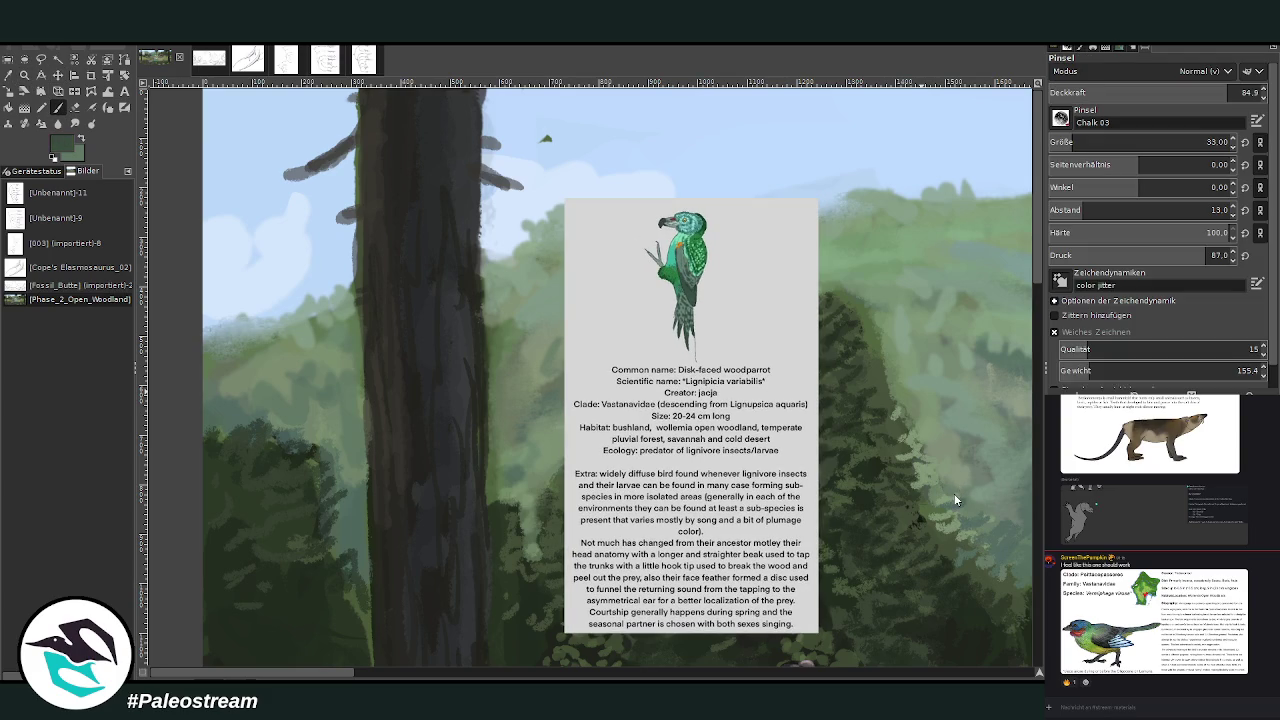
click(1207, 142)
click(1225, 97)
click(1207, 142)
text(32)
key(Return)
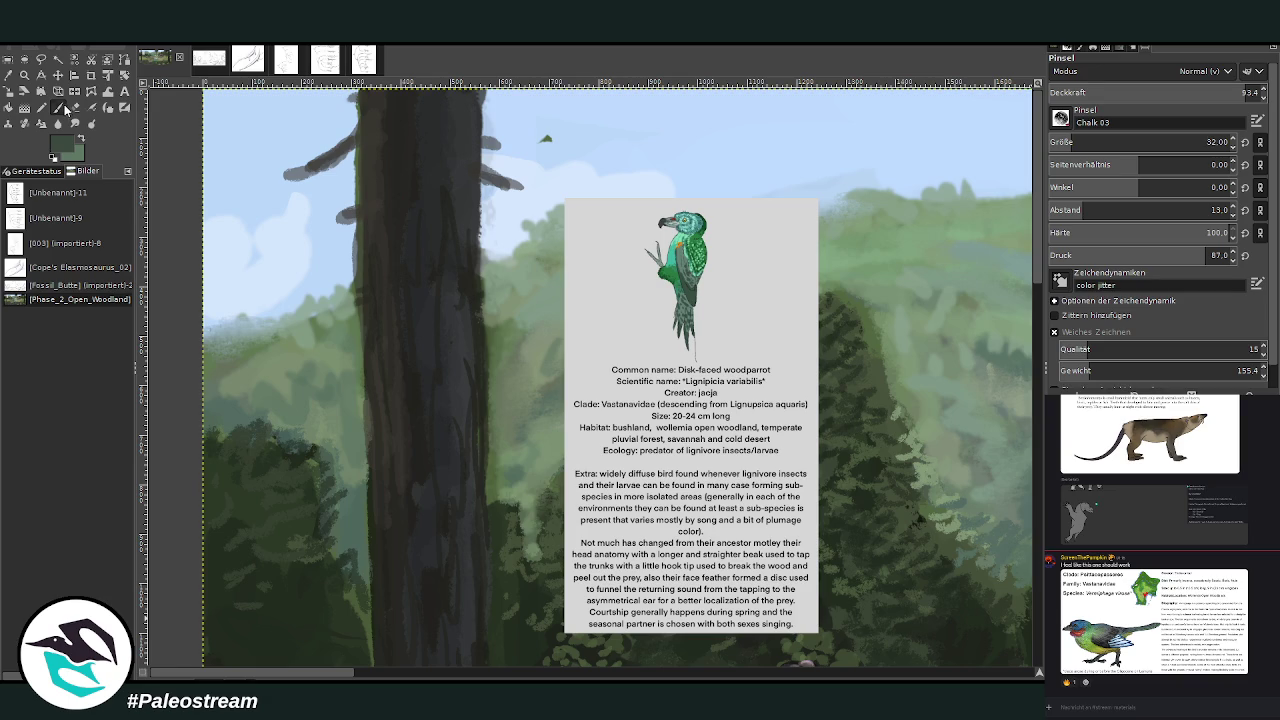
Step: Paint the woodparrot's dark and light green body and long tail on the trunk
mouse_move(486, 248)
mouse_down()
mouse_move(480, 288)
mouse_move(490, 232)
mouse_move(484, 278)
mouse_up()
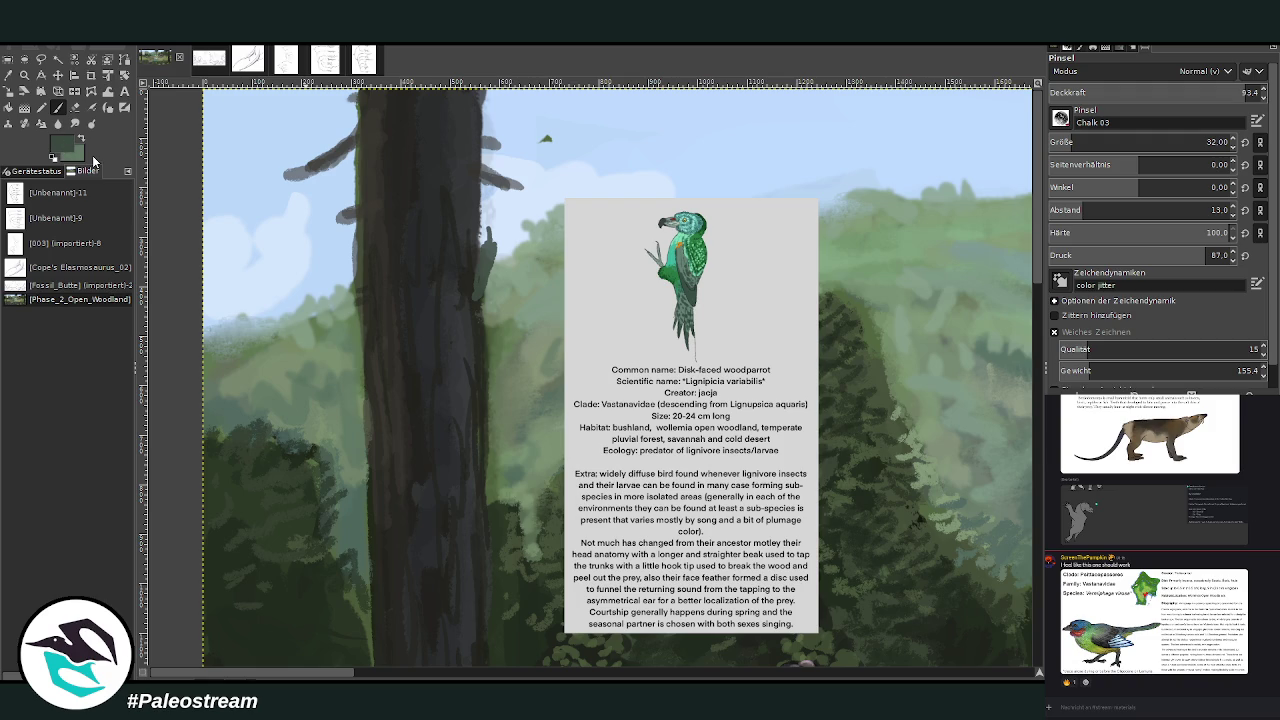
ctrl+click(951, 488)
mouse_move(483, 285)
mouse_down()
mouse_move(485, 230)
mouse_move(500, 265)
mouse_move(485, 302)
mouse_up()
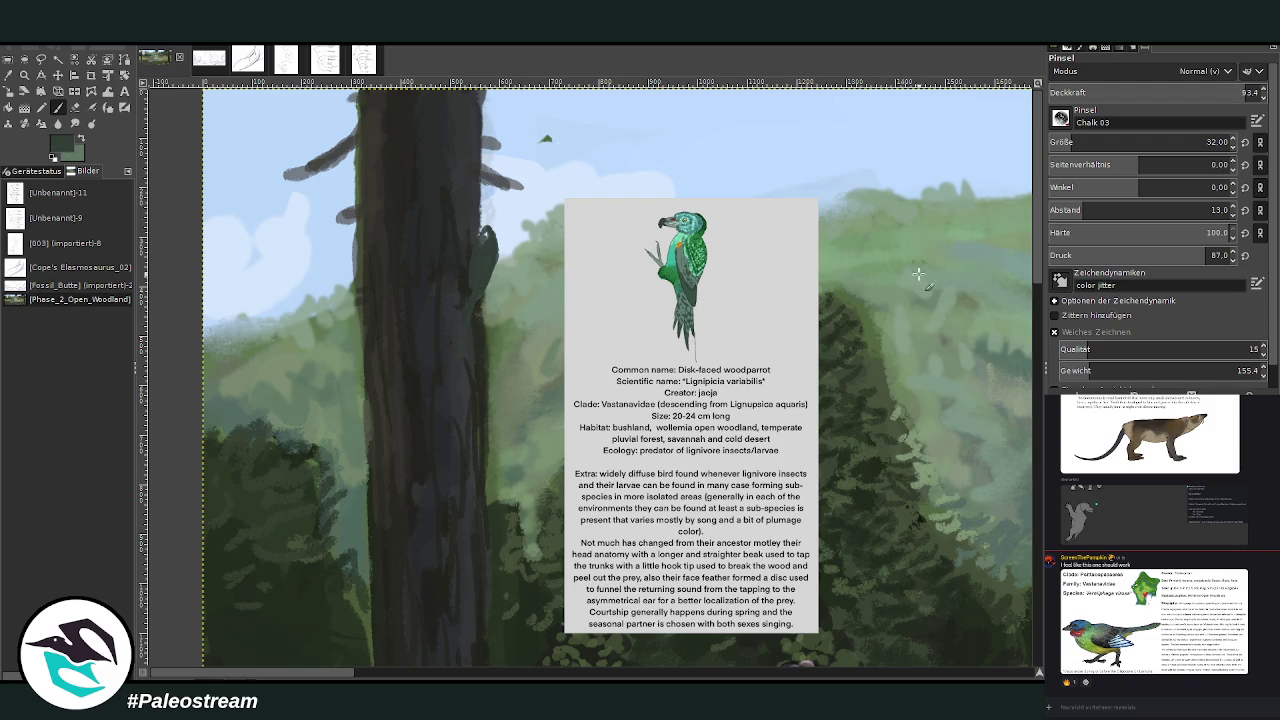
ctrl+click(951, 491)
mouse_move(462, 322)
mouse_down()
mouse_move(460, 366)
mouse_move(466, 314)
mouse_move(451, 351)
mouse_move(468, 300)
mouse_move(466, 356)
mouse_move(477, 300)
mouse_up()
drag(471, 349, 485, 288)
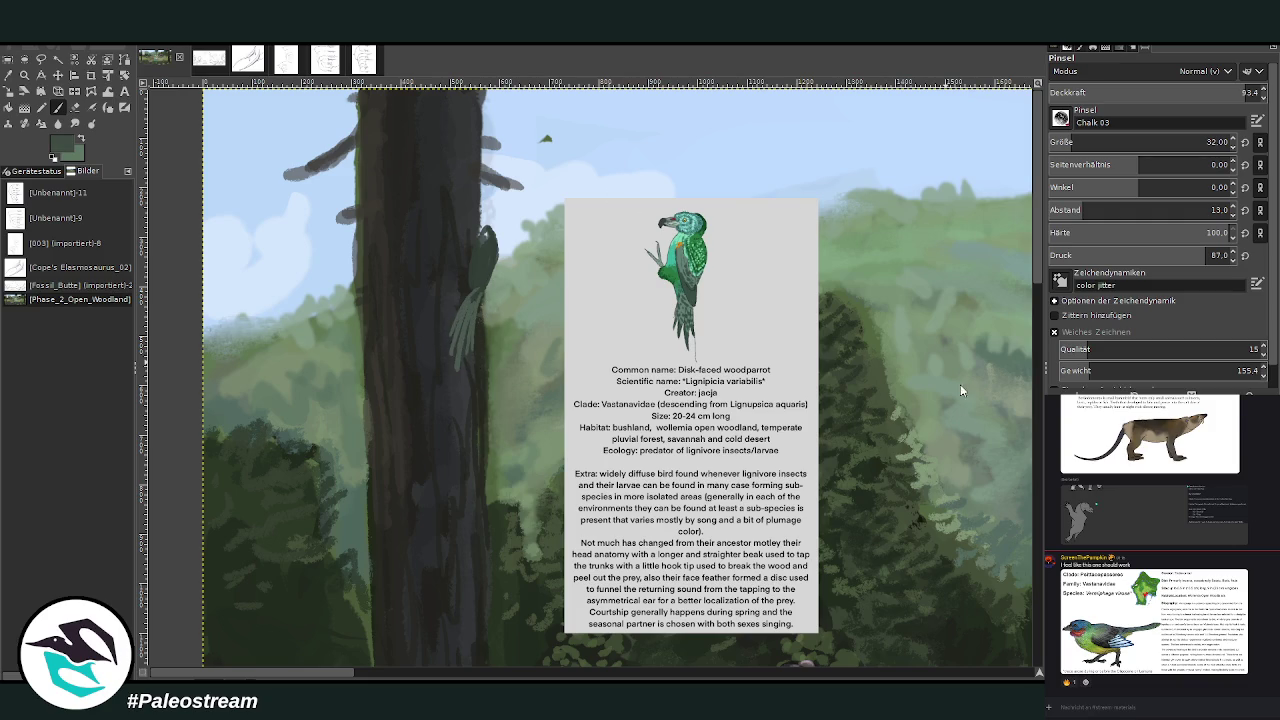
mouse_move(478, 298)
mouse_down()
mouse_move(486, 243)
mouse_move(467, 280)
mouse_move(496, 258)
mouse_move(488, 272)
mouse_move(500, 232)
mouse_move(472, 252)
mouse_move(488, 264)
mouse_move(471, 253)
mouse_move(486, 226)
mouse_move(471, 238)
mouse_move(500, 202)
mouse_up()
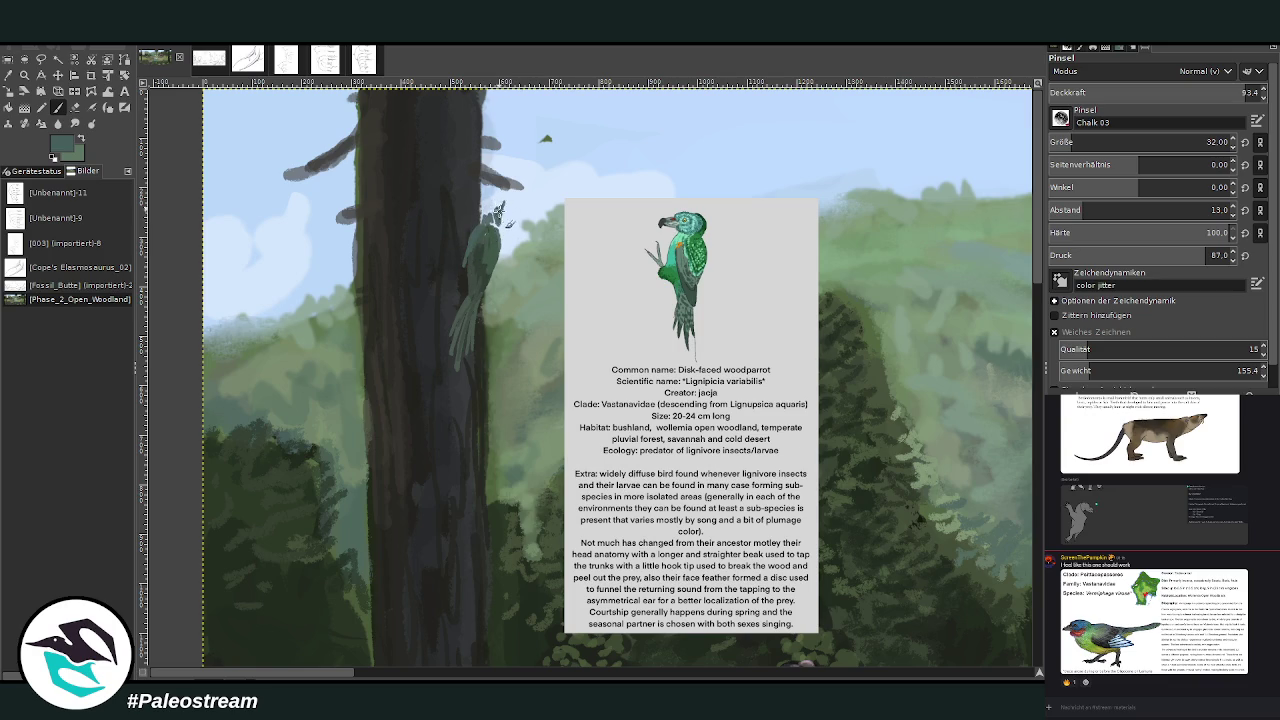
Step: Mark in and darken the woodparrot's head and neck, then sample lighter greens
drag(522, 220, 510, 206)
ctrl+click(961, 492)
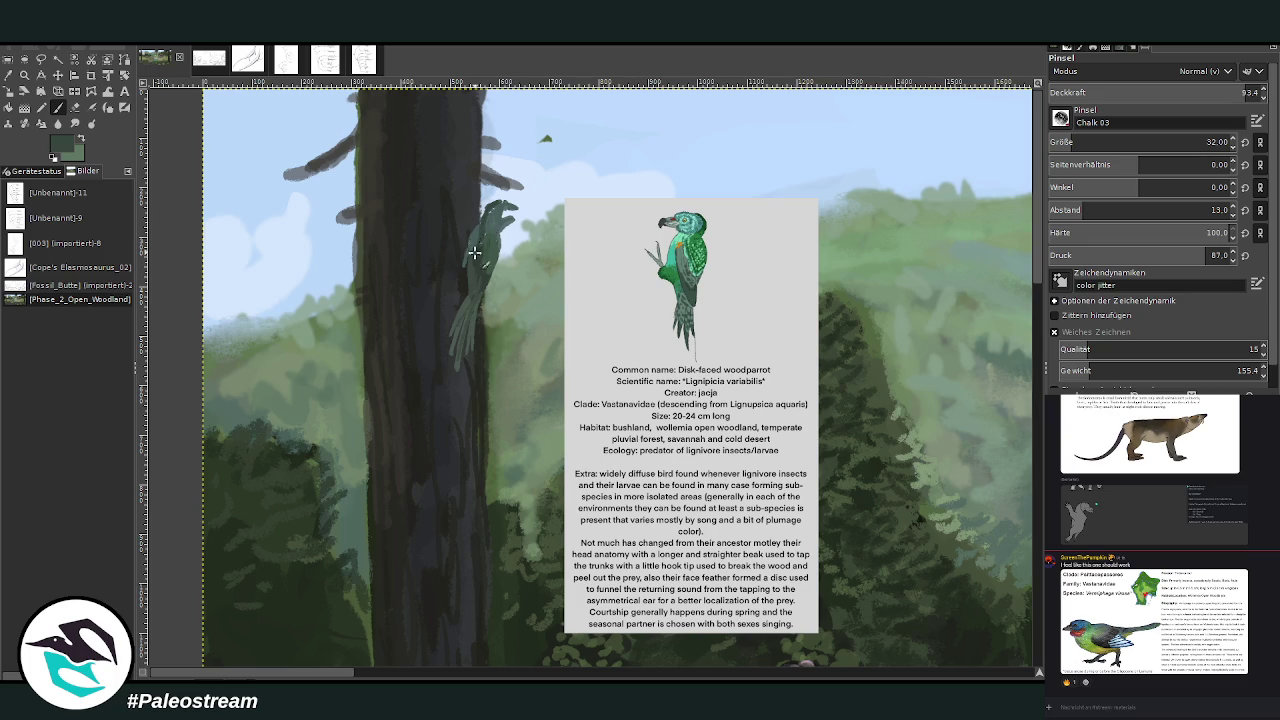
drag(484, 217, 489, 219)
drag(498, 207, 491, 208)
ctrl+click(958, 495)
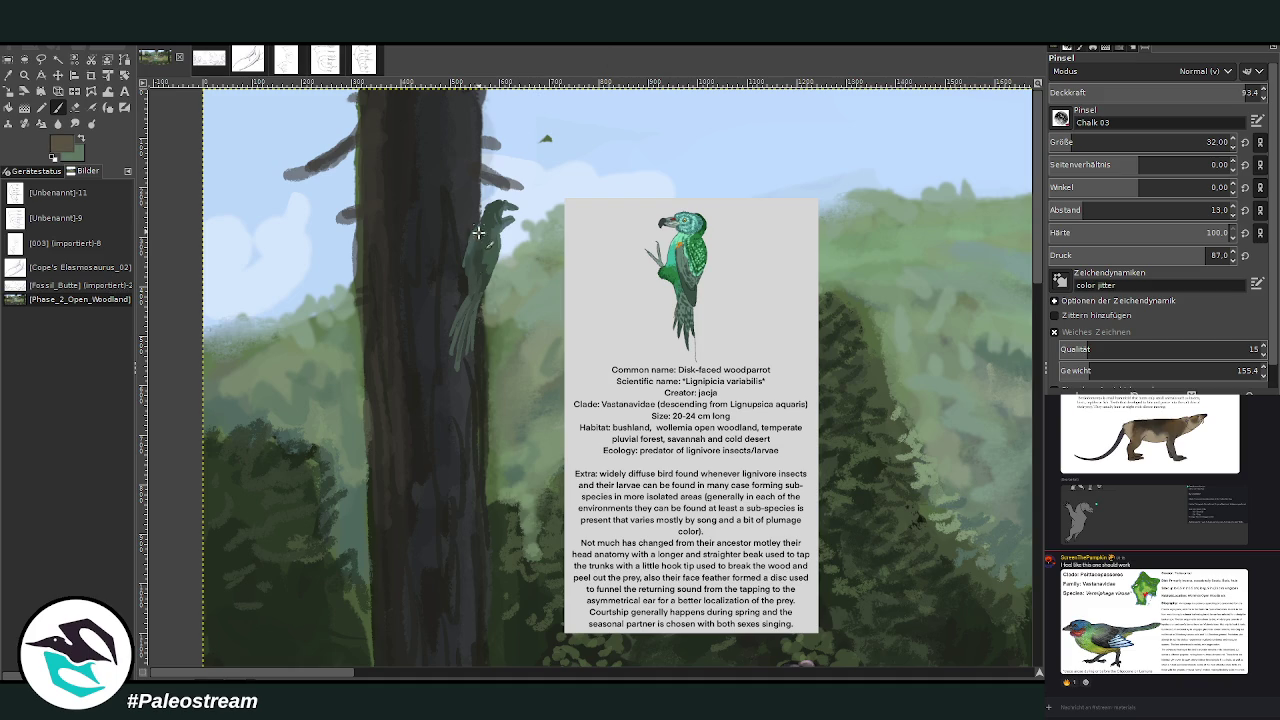
ctrl+click(965, 485)
ctrl+click(962, 482)
Step: Shade the bird's body in light and dark green, adjusting opacity to 68.8 then 82.6
drag(470, 257, 470, 290)
ctrl+click(954, 500)
drag(474, 262, 478, 298)
click(1193, 92)
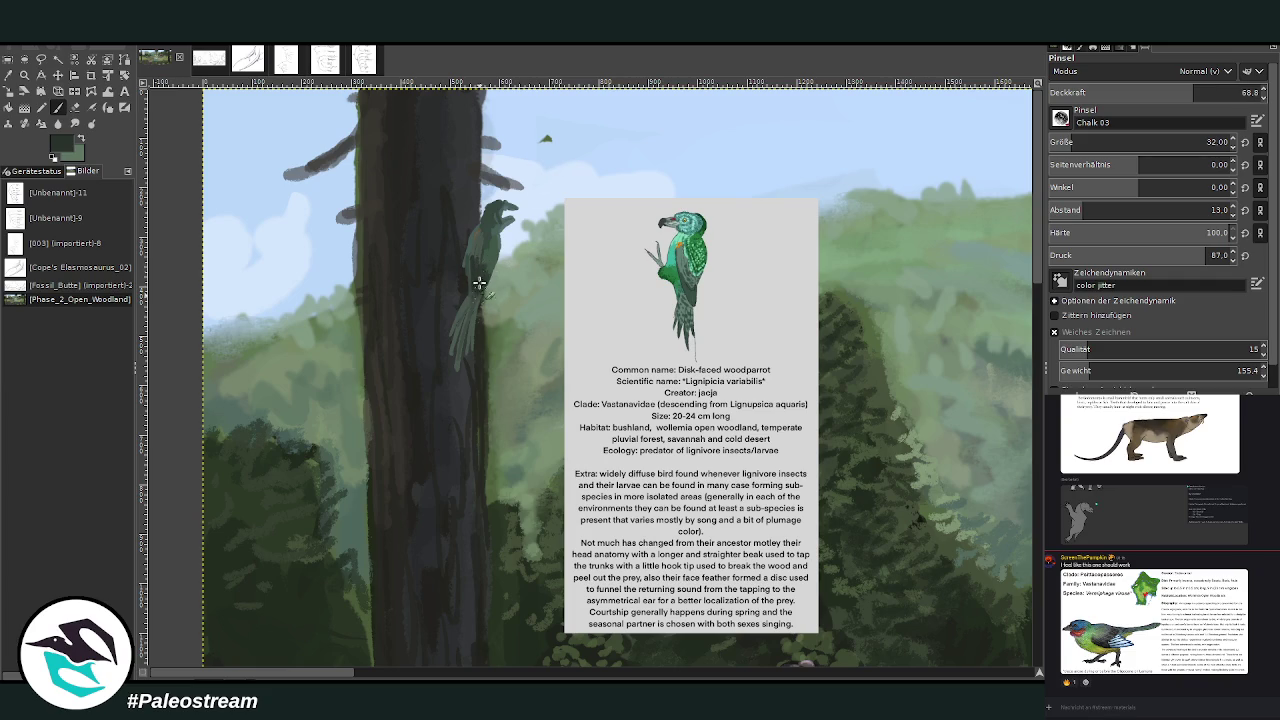
ctrl+click(963, 504)
ctrl+click(969, 483)
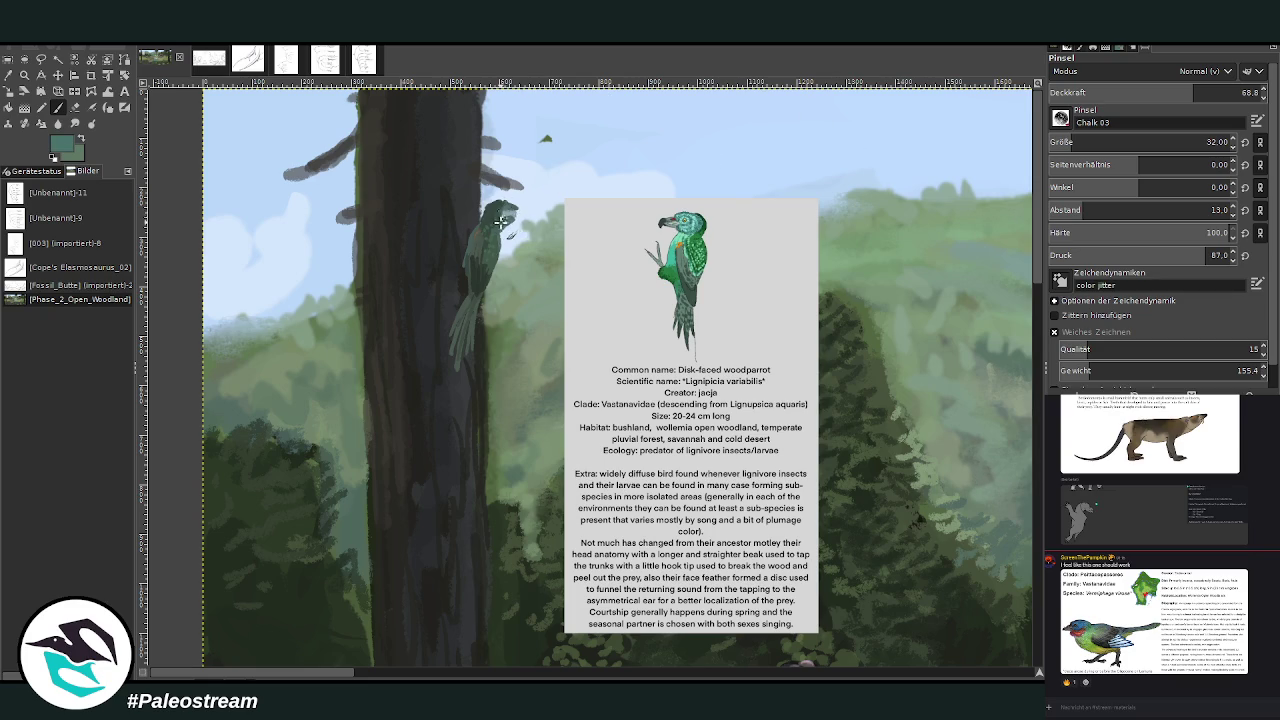
click(1240, 92)
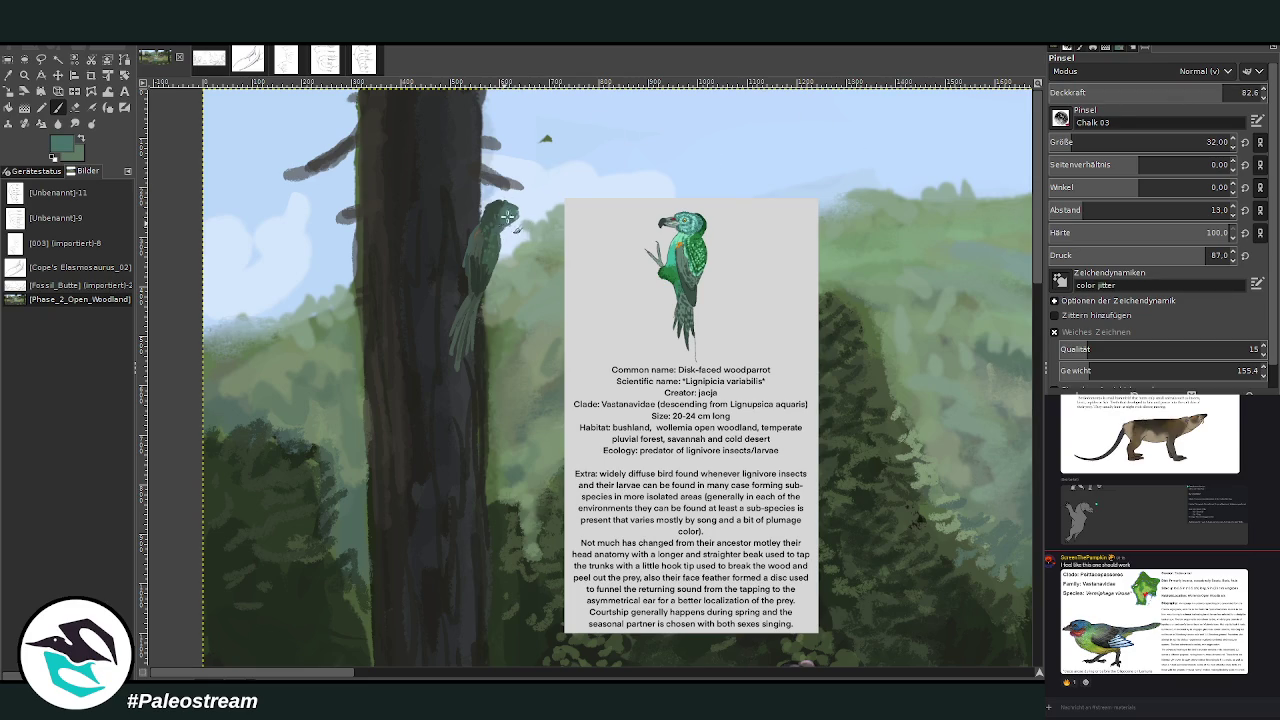
Step: Paint over the stray green spot in the sky with sky blue
ctrl+click(526, 130)
drag(546, 142, 550, 132)
click(79, 141)
Step: Draw a dark hooked beak and darken the woodparrot's head with picked tones
ctrl+click(942, 484)
drag(513, 208, 532, 217)
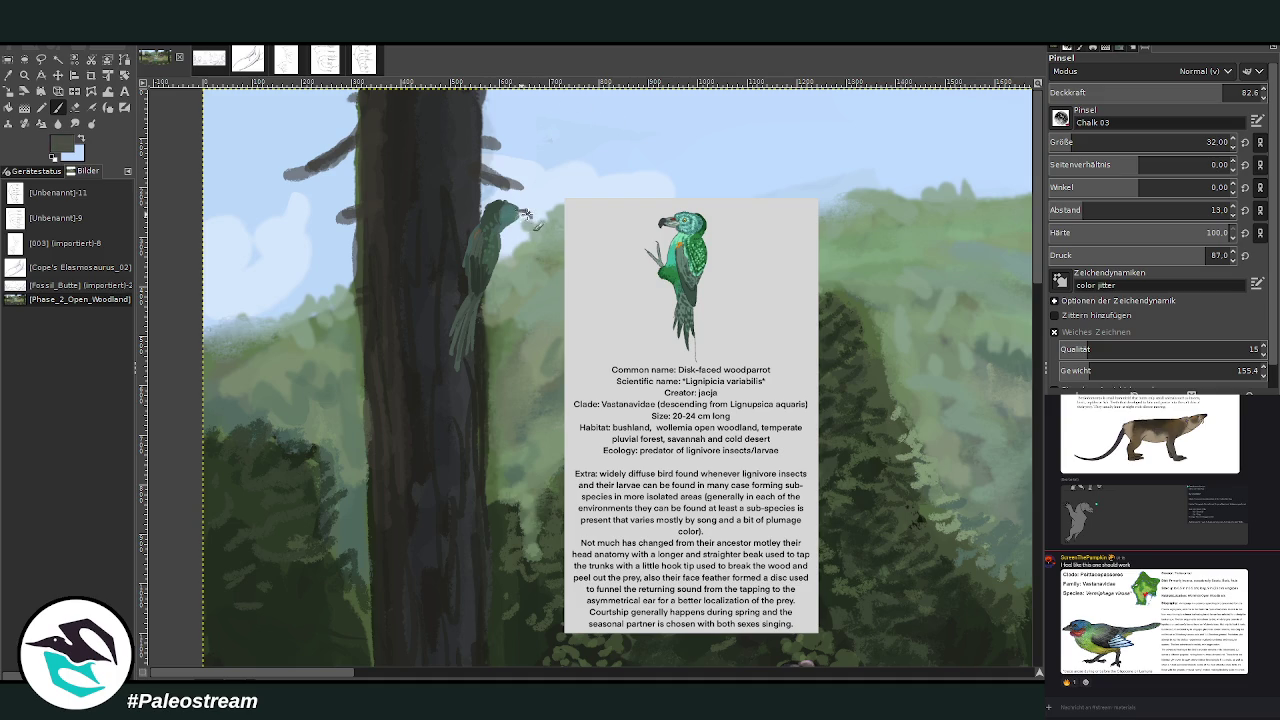
drag(517, 210, 532, 220)
ctrl+click(877, 223)
ctrl+click(941, 468)
ctrl+click(945, 481)
drag(499, 218, 506, 222)
ctrl+click(949, 500)
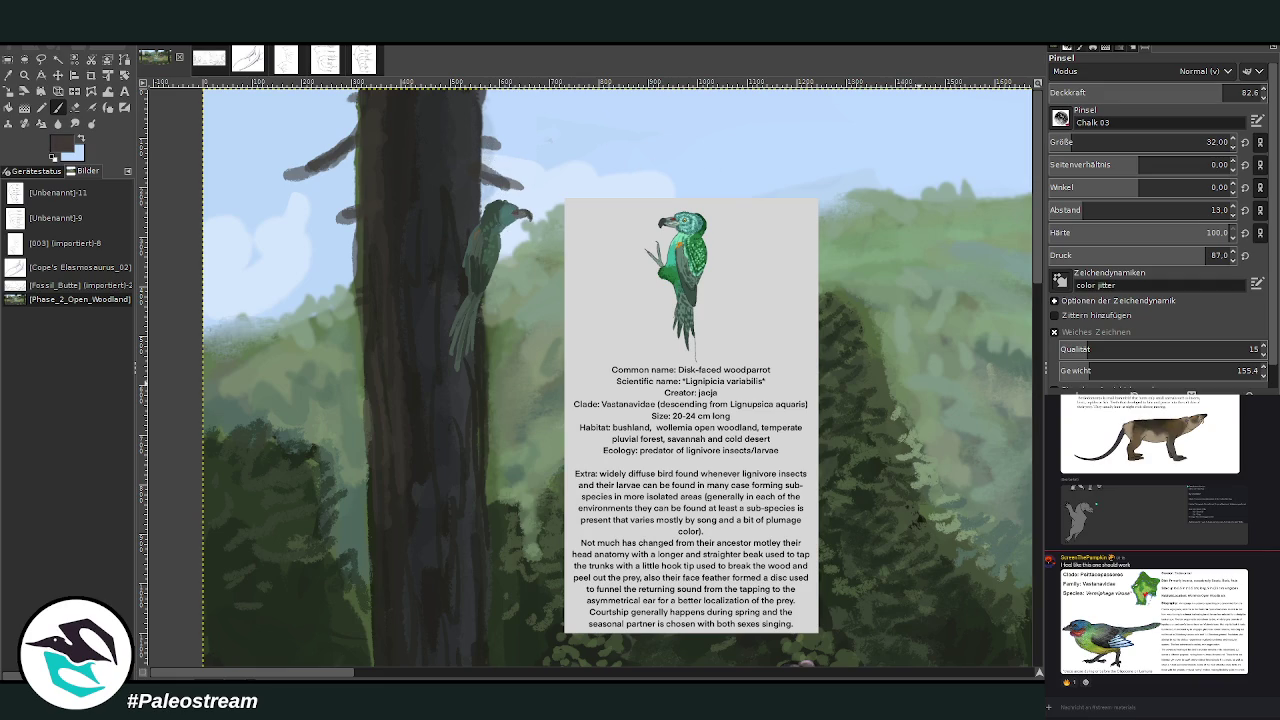